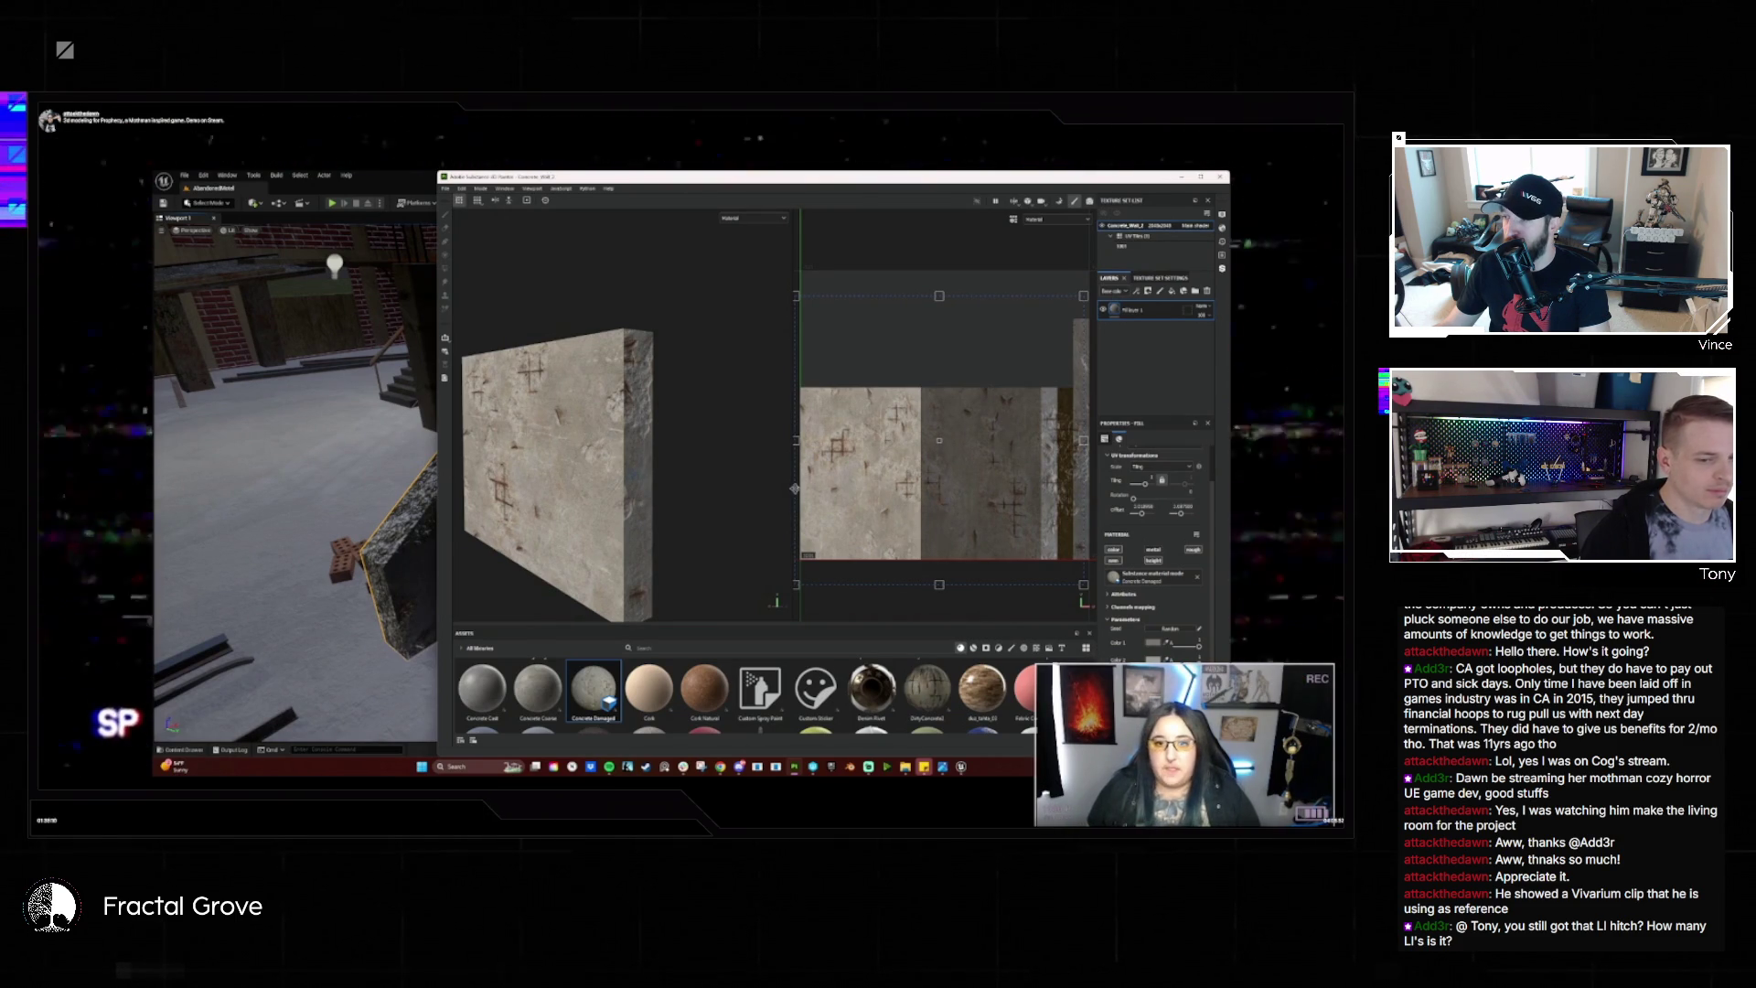
Widen the viewport pane and minimize the browser covering the Unreal editor
drag(800, 490, 675, 489)
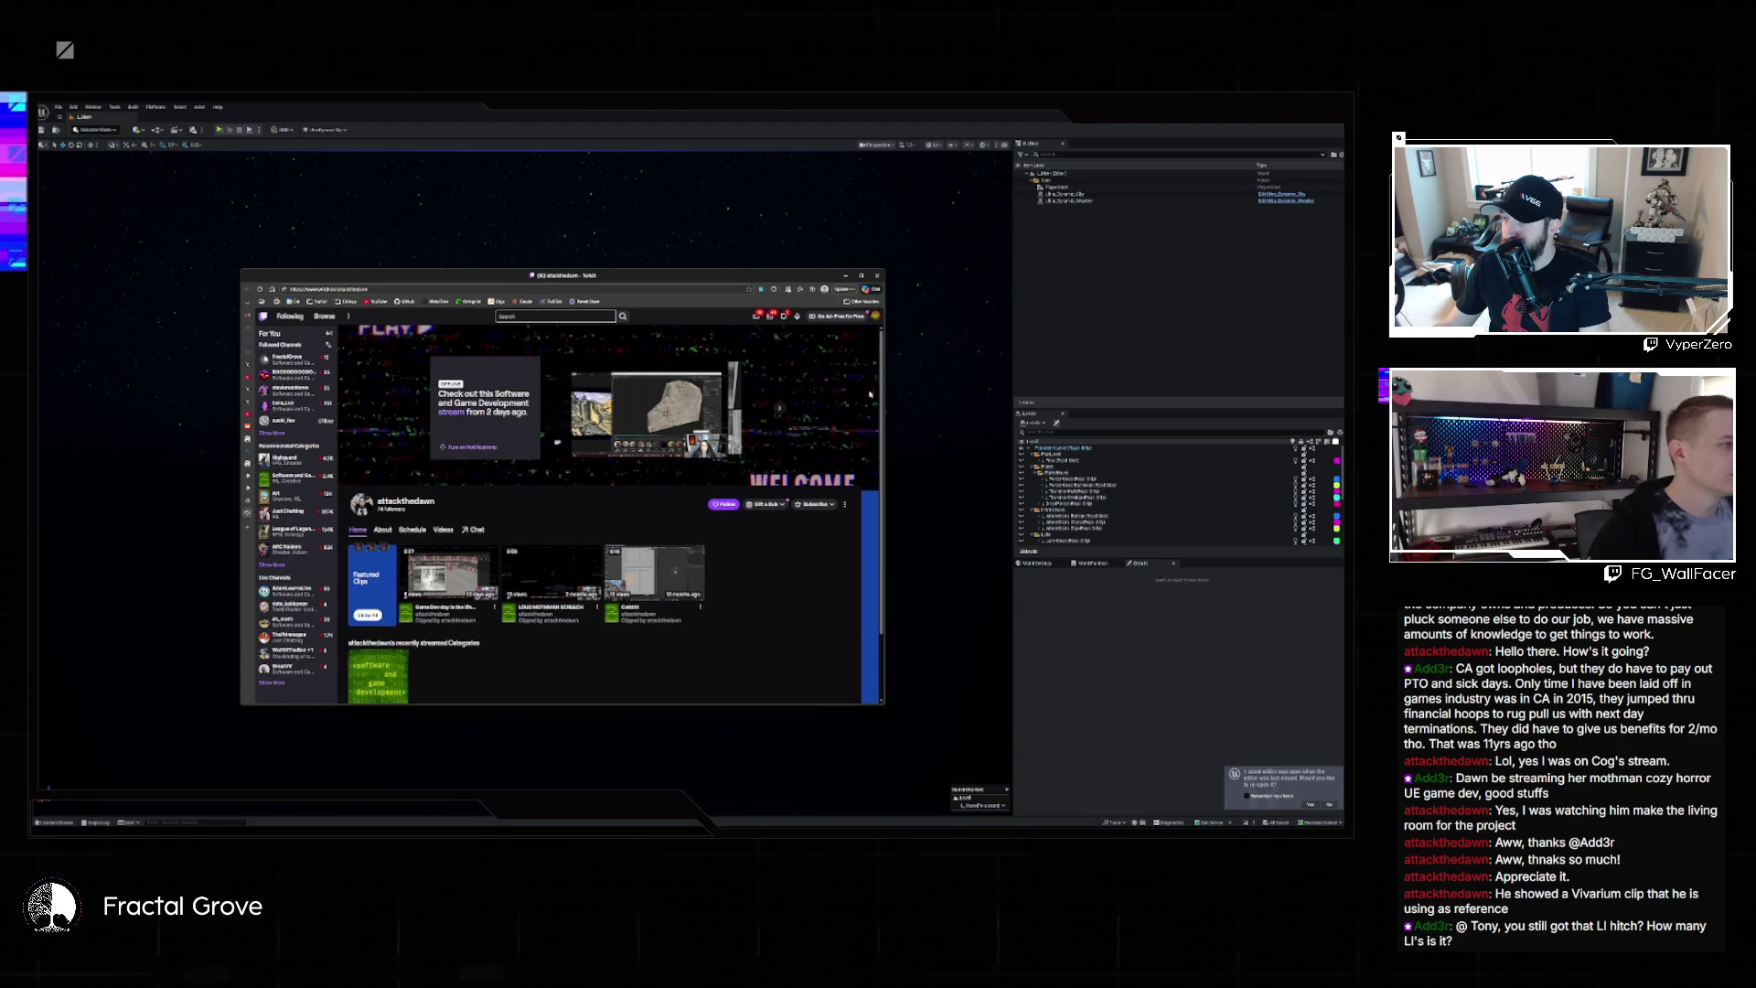
click(847, 275)
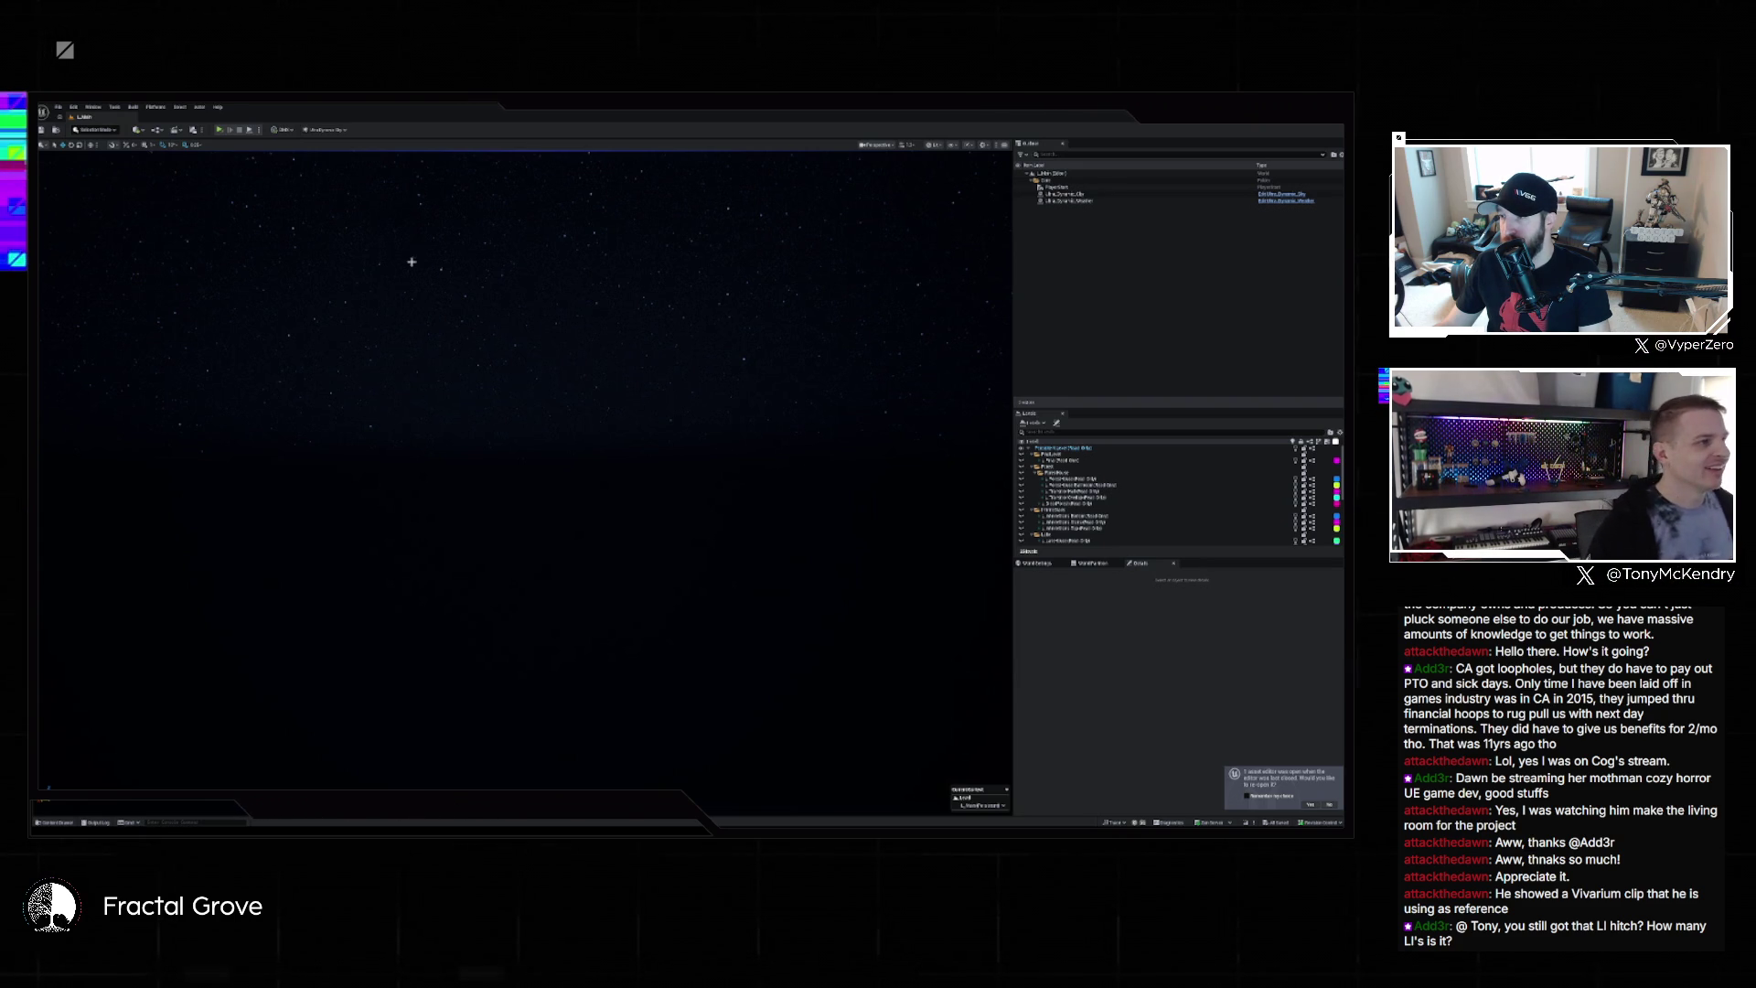
Play Dread in the editor, choose New Game, and walk forward toward the lit mansion
click(257, 130)
click(298, 156)
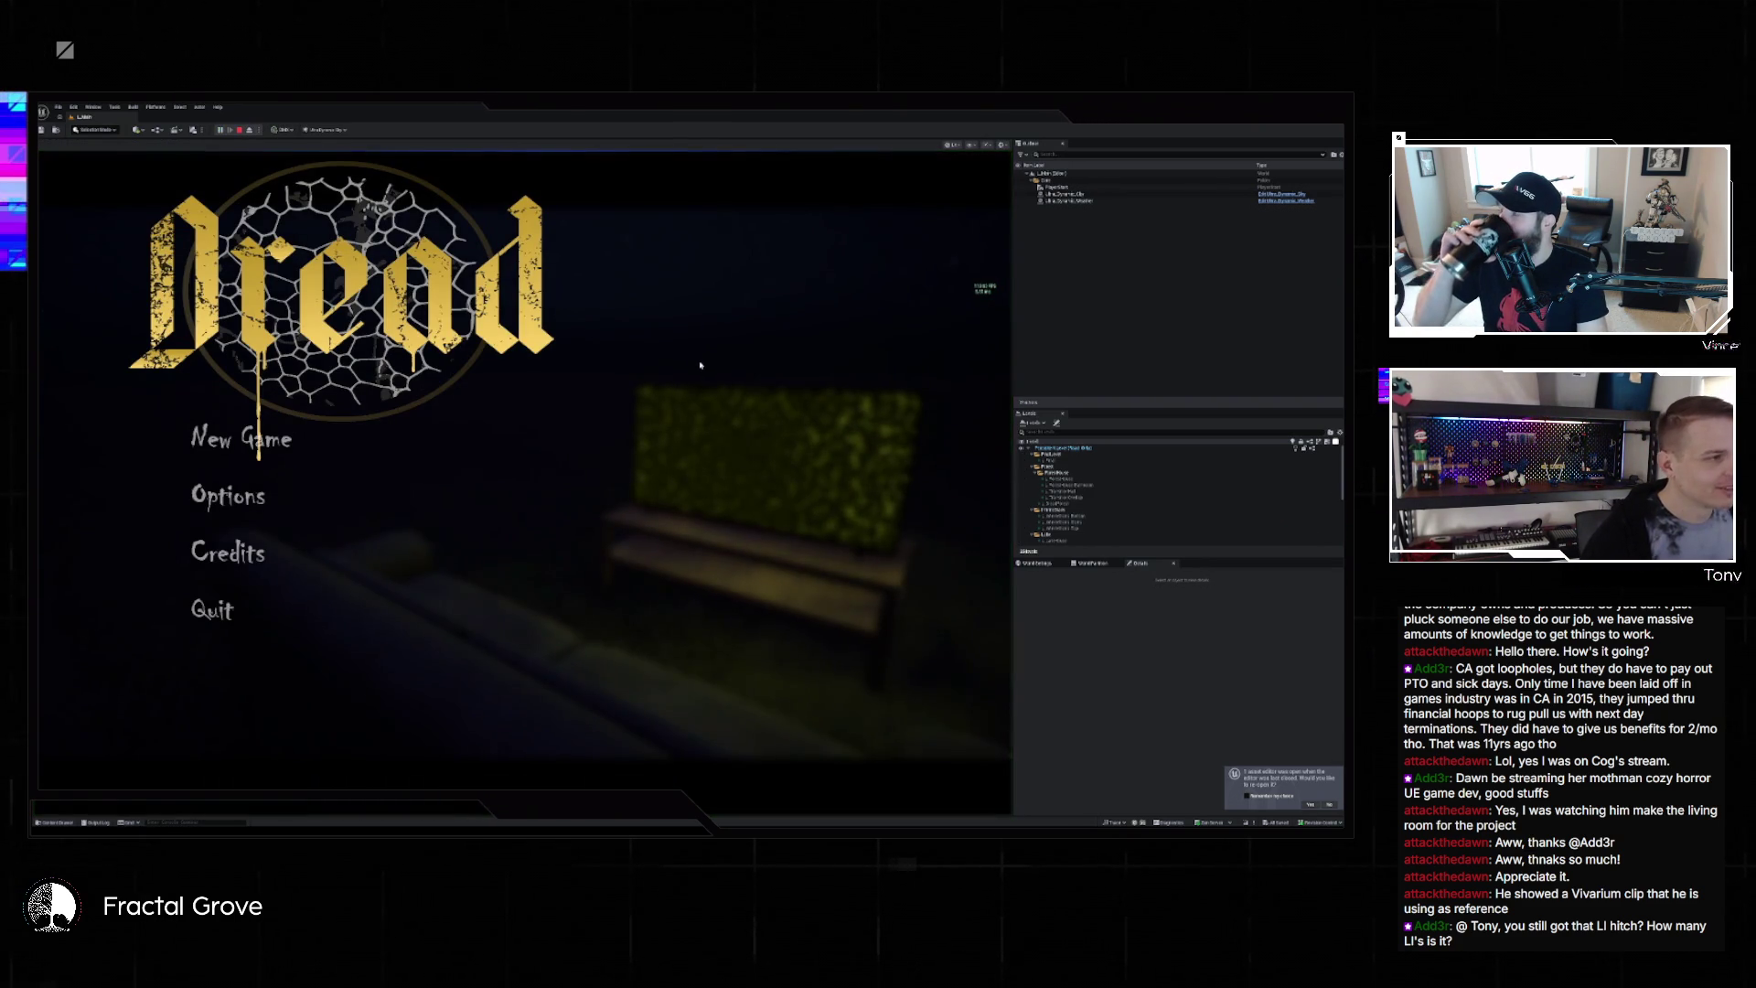
click(243, 438)
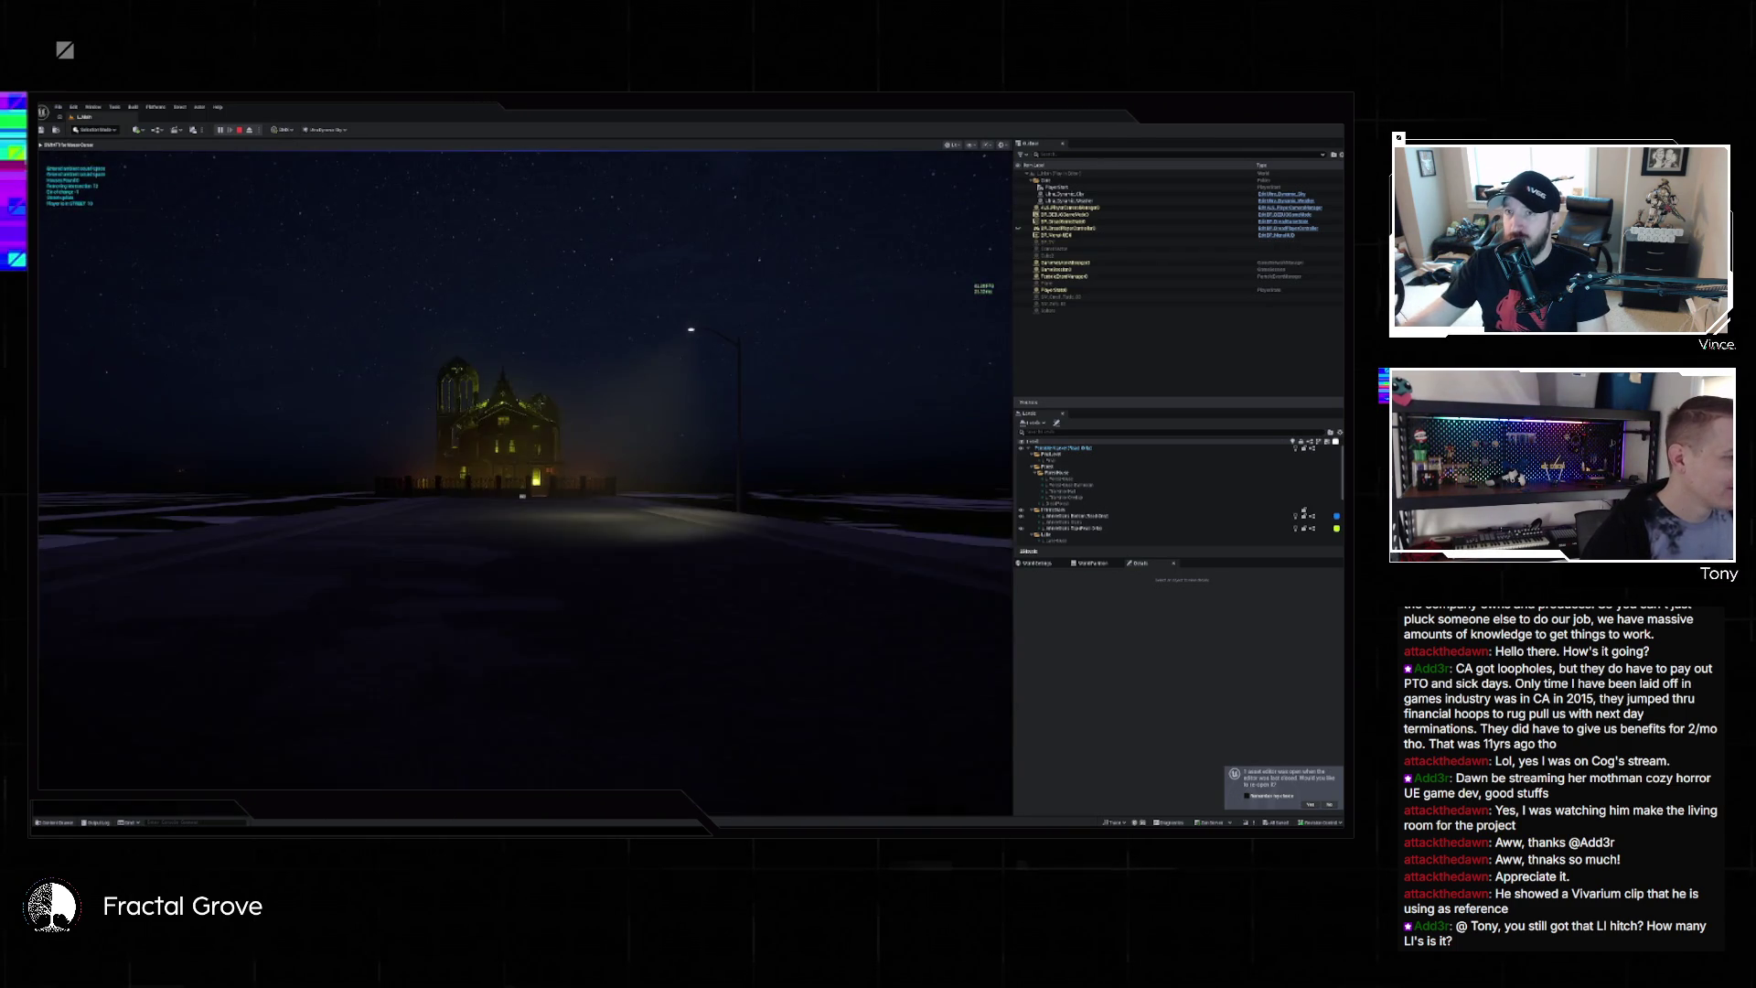
key(w)
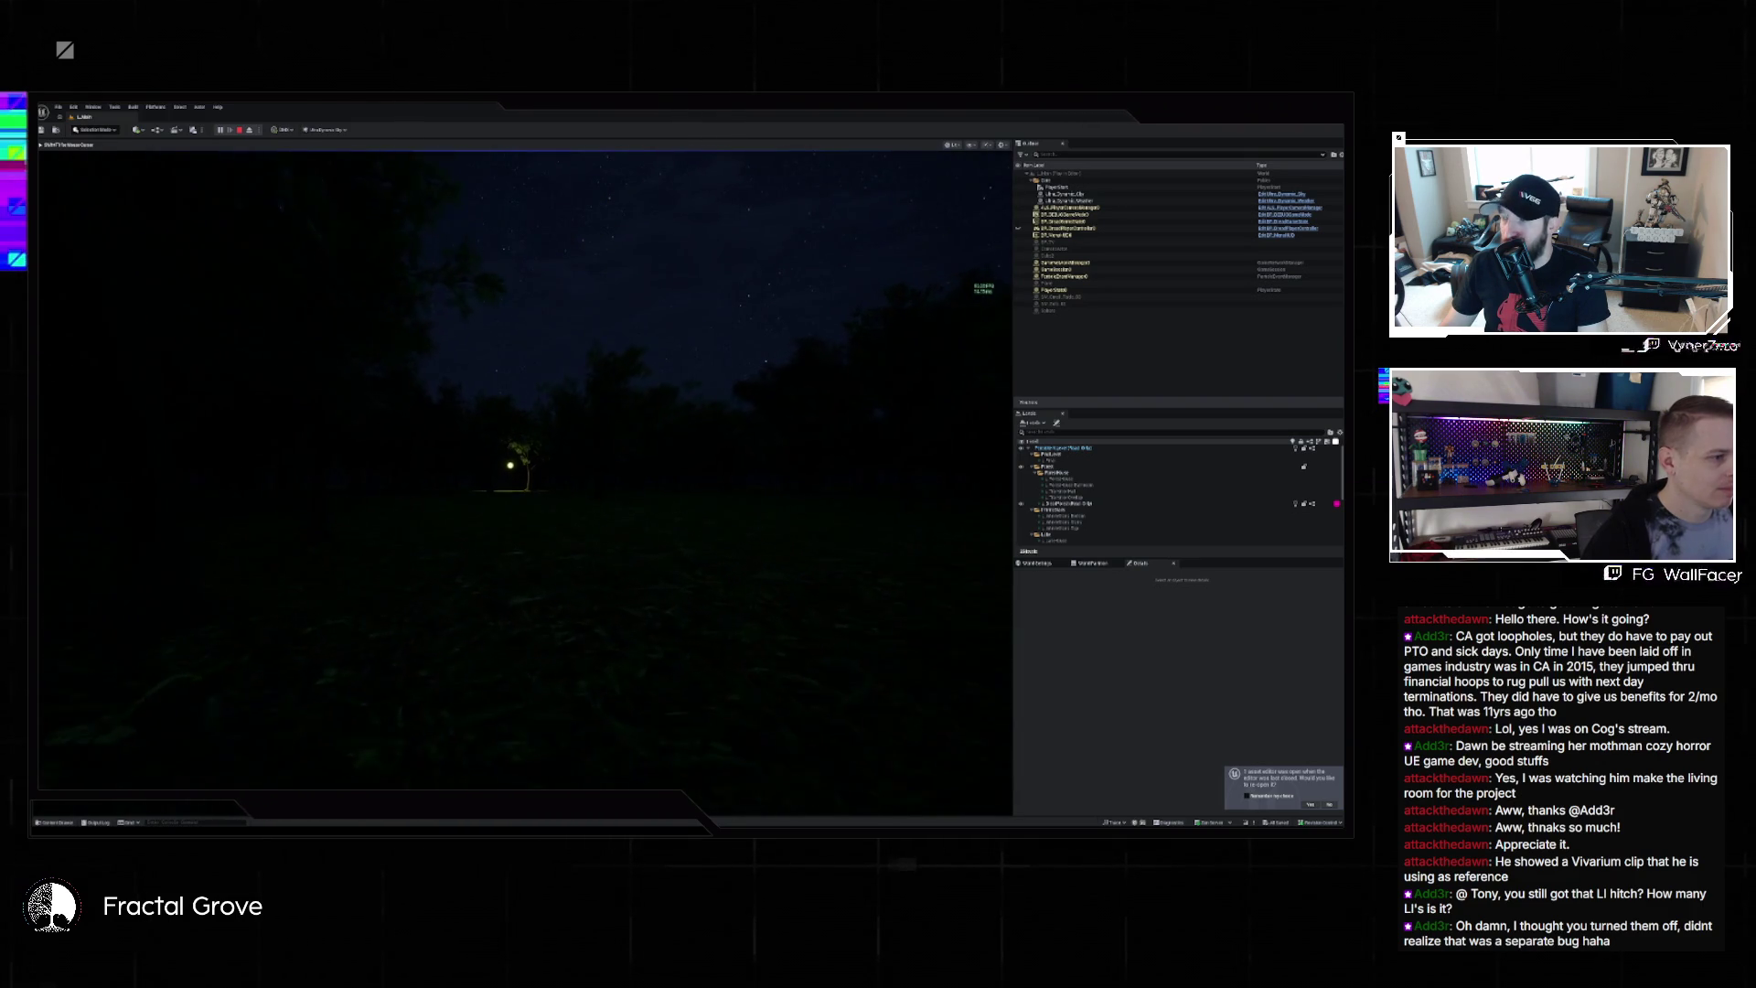
Show performance stats from the console, then walk past the lit tree into the woods
key(grave)
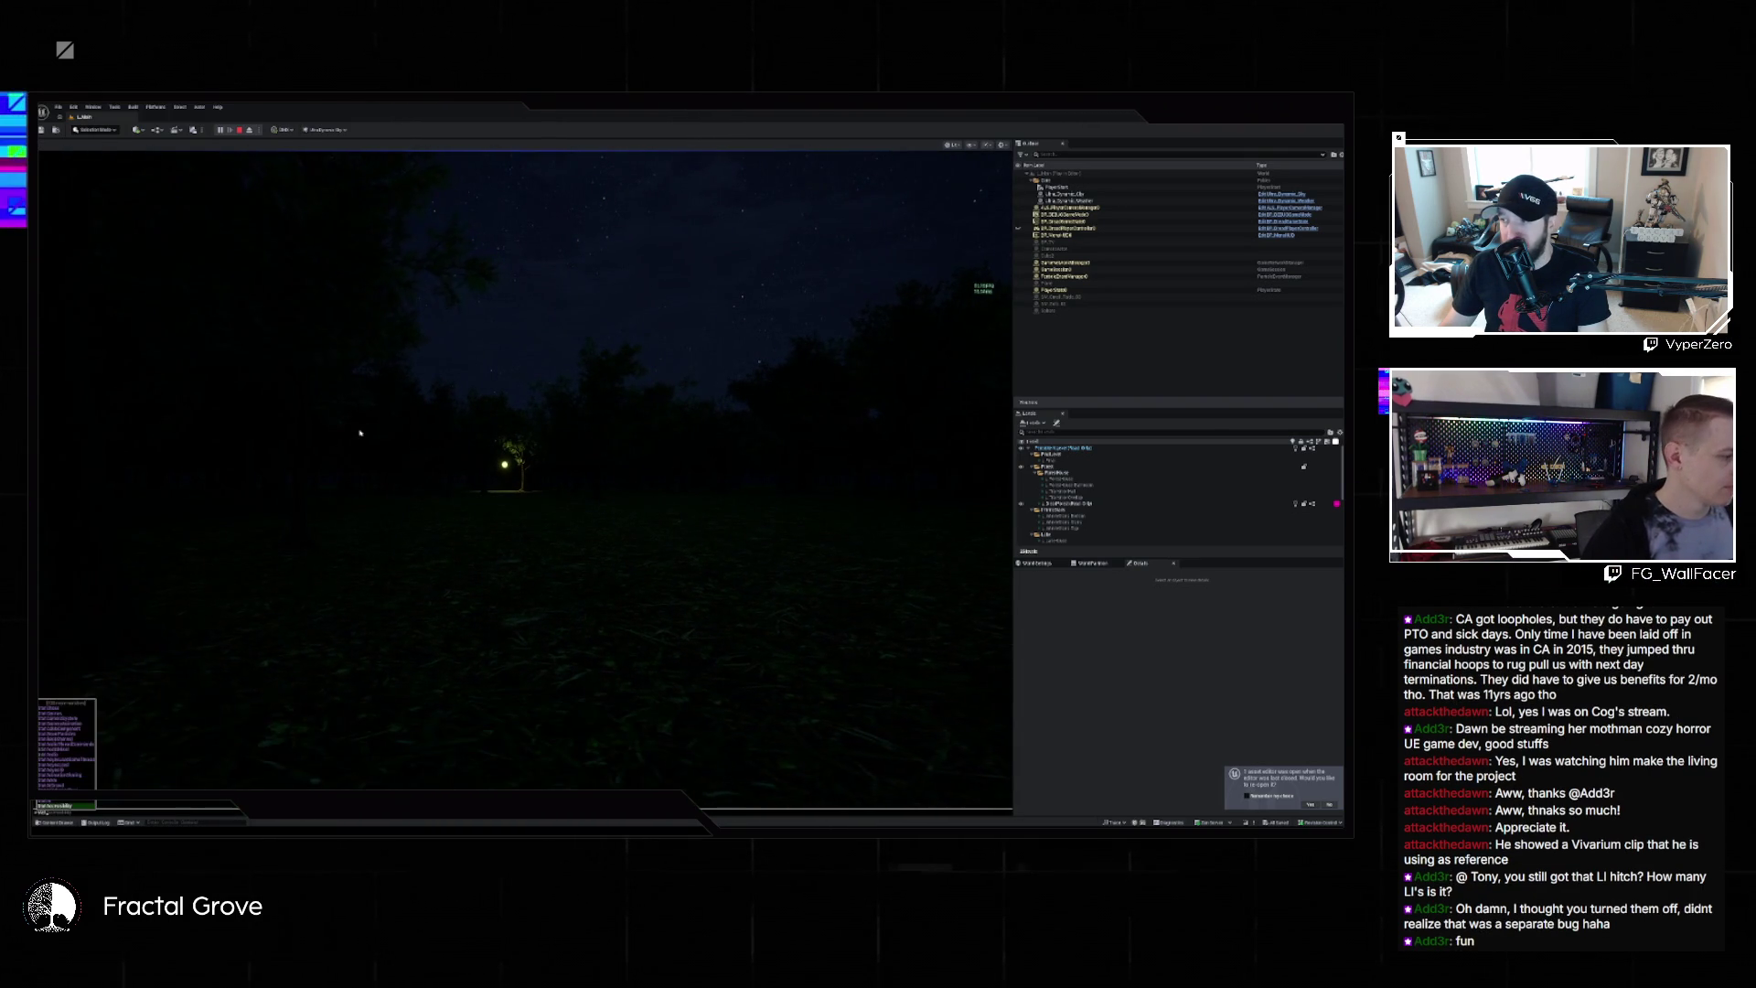
key(Return)
key(w)
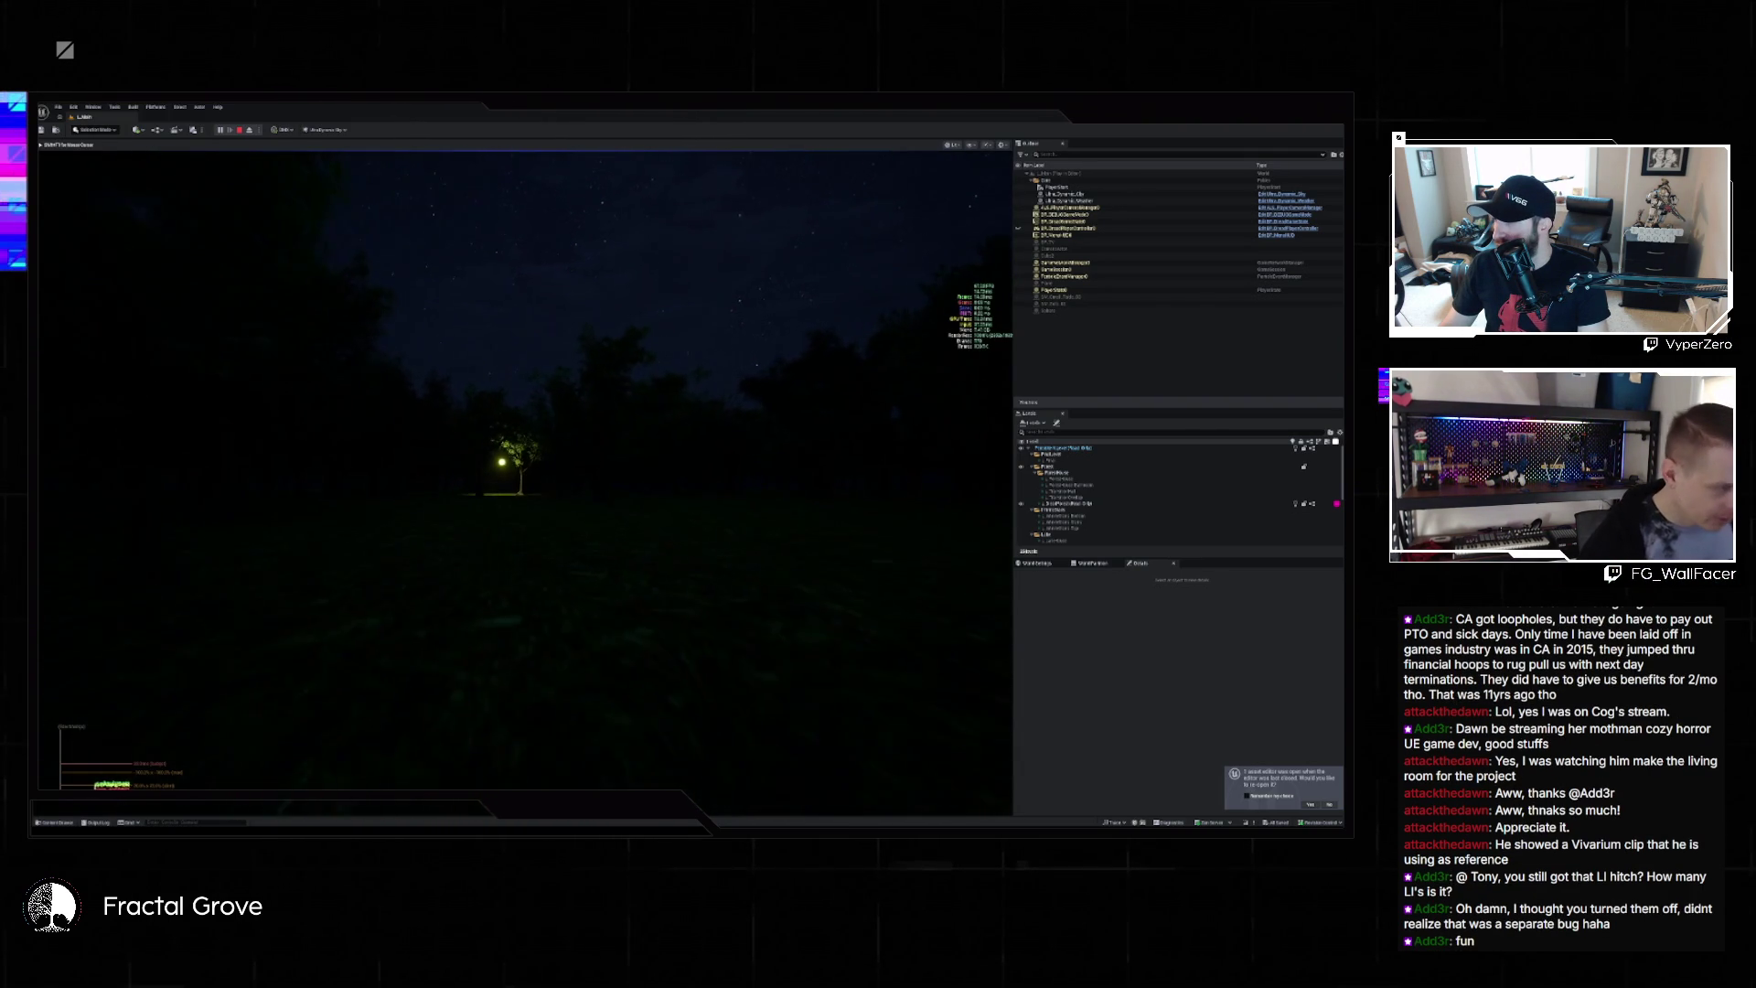
key(w)
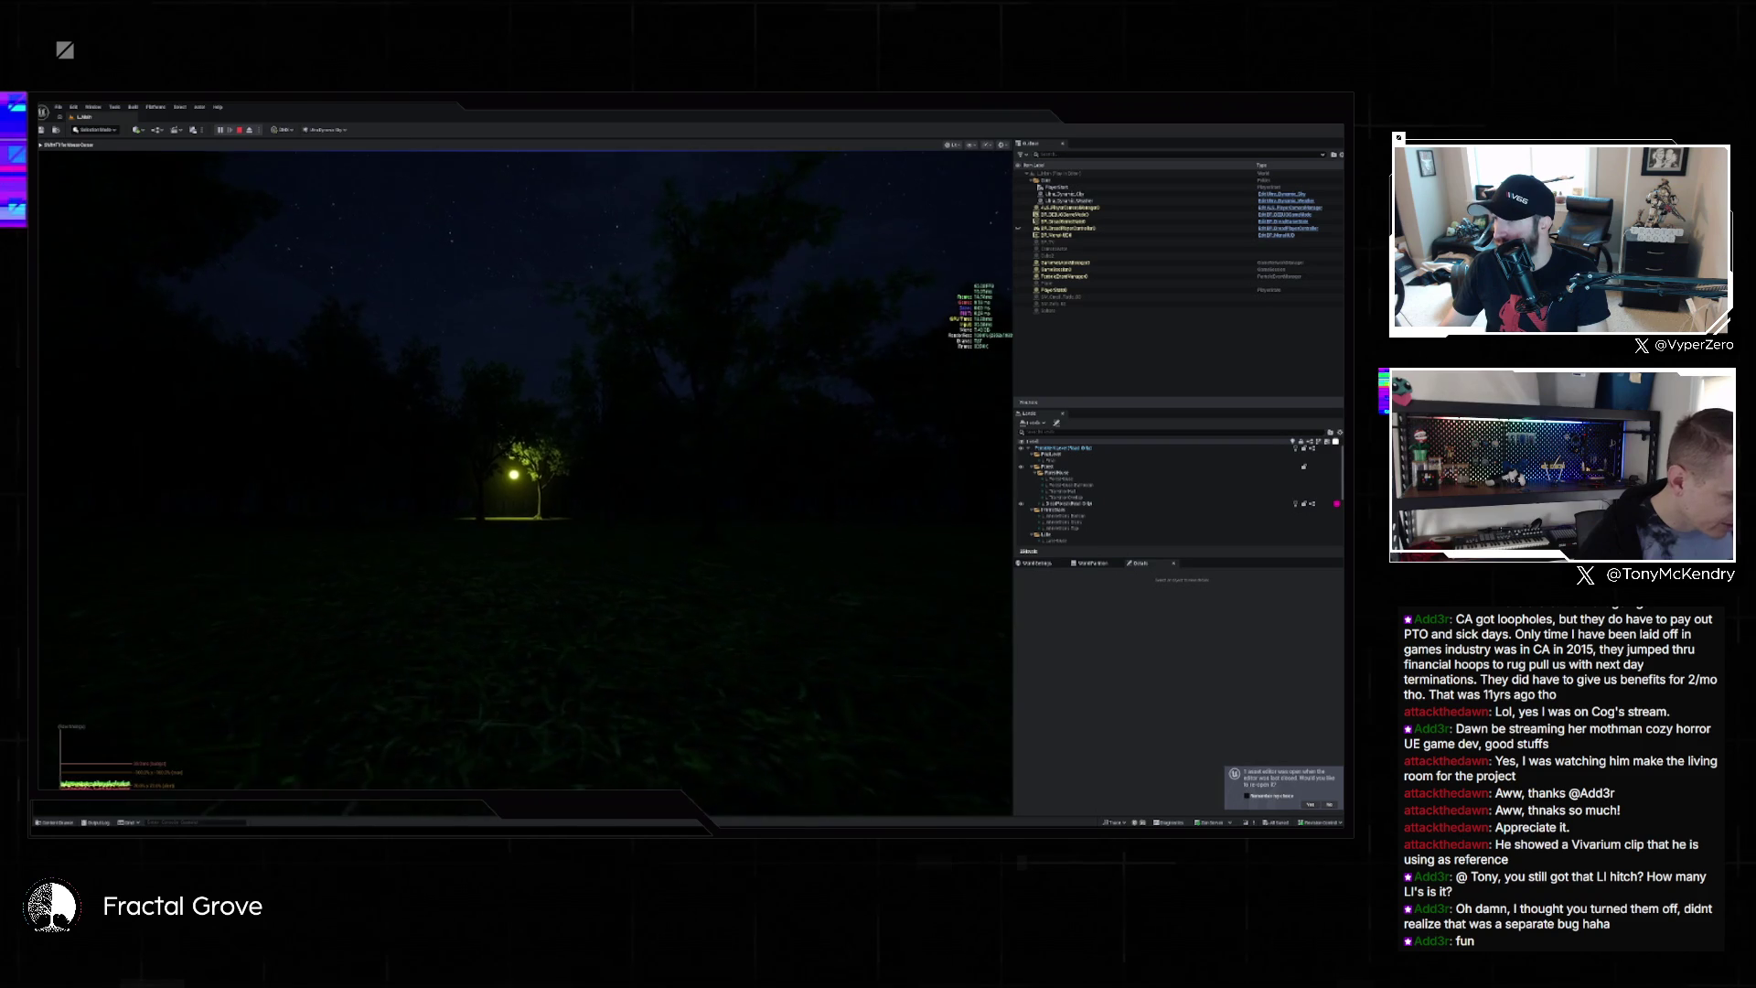
key(w)
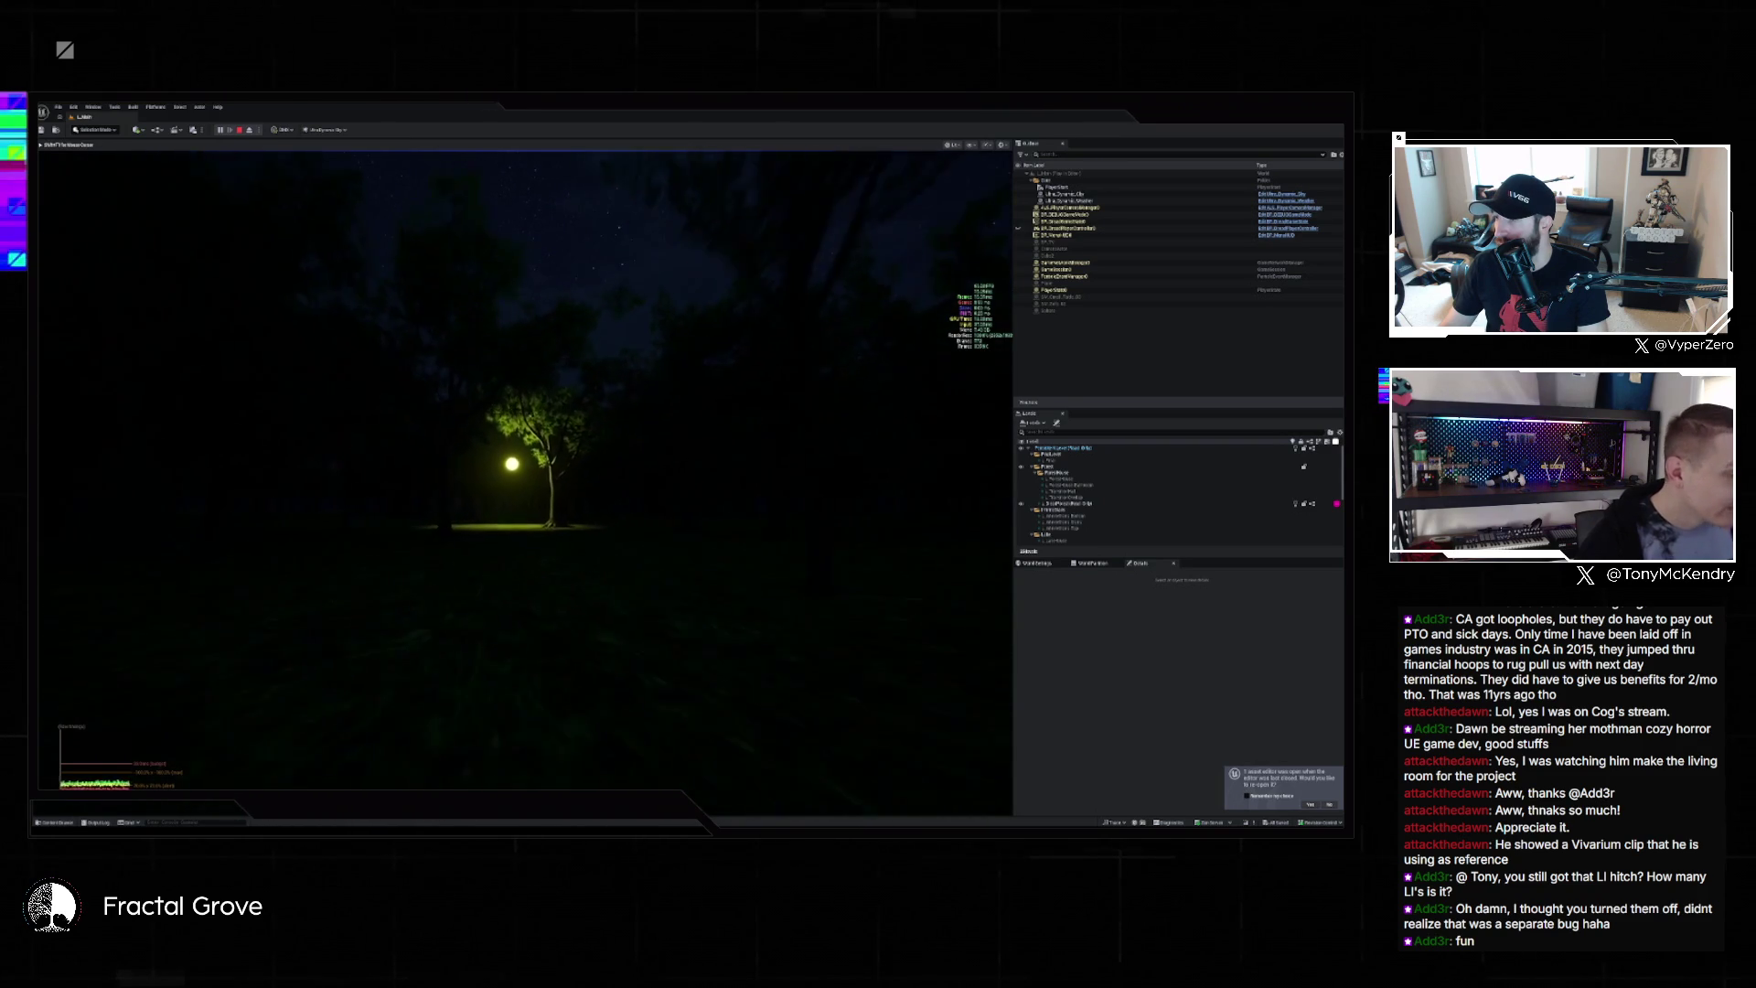
key(w)
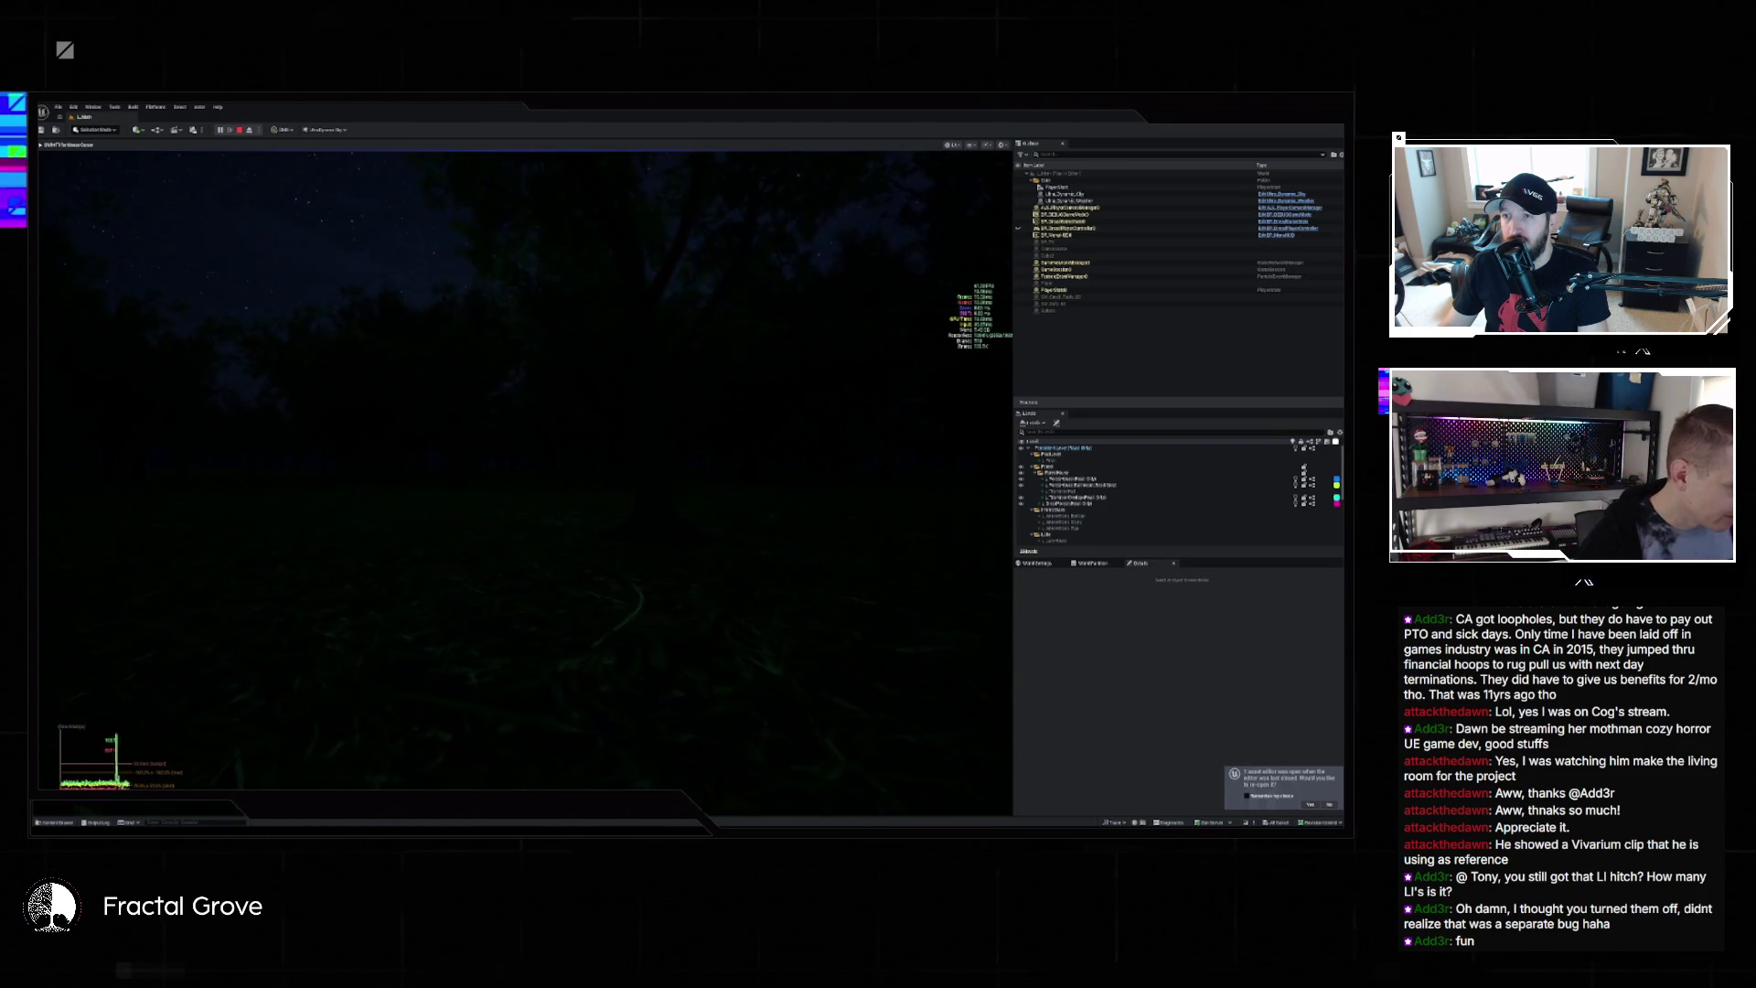
key(w)
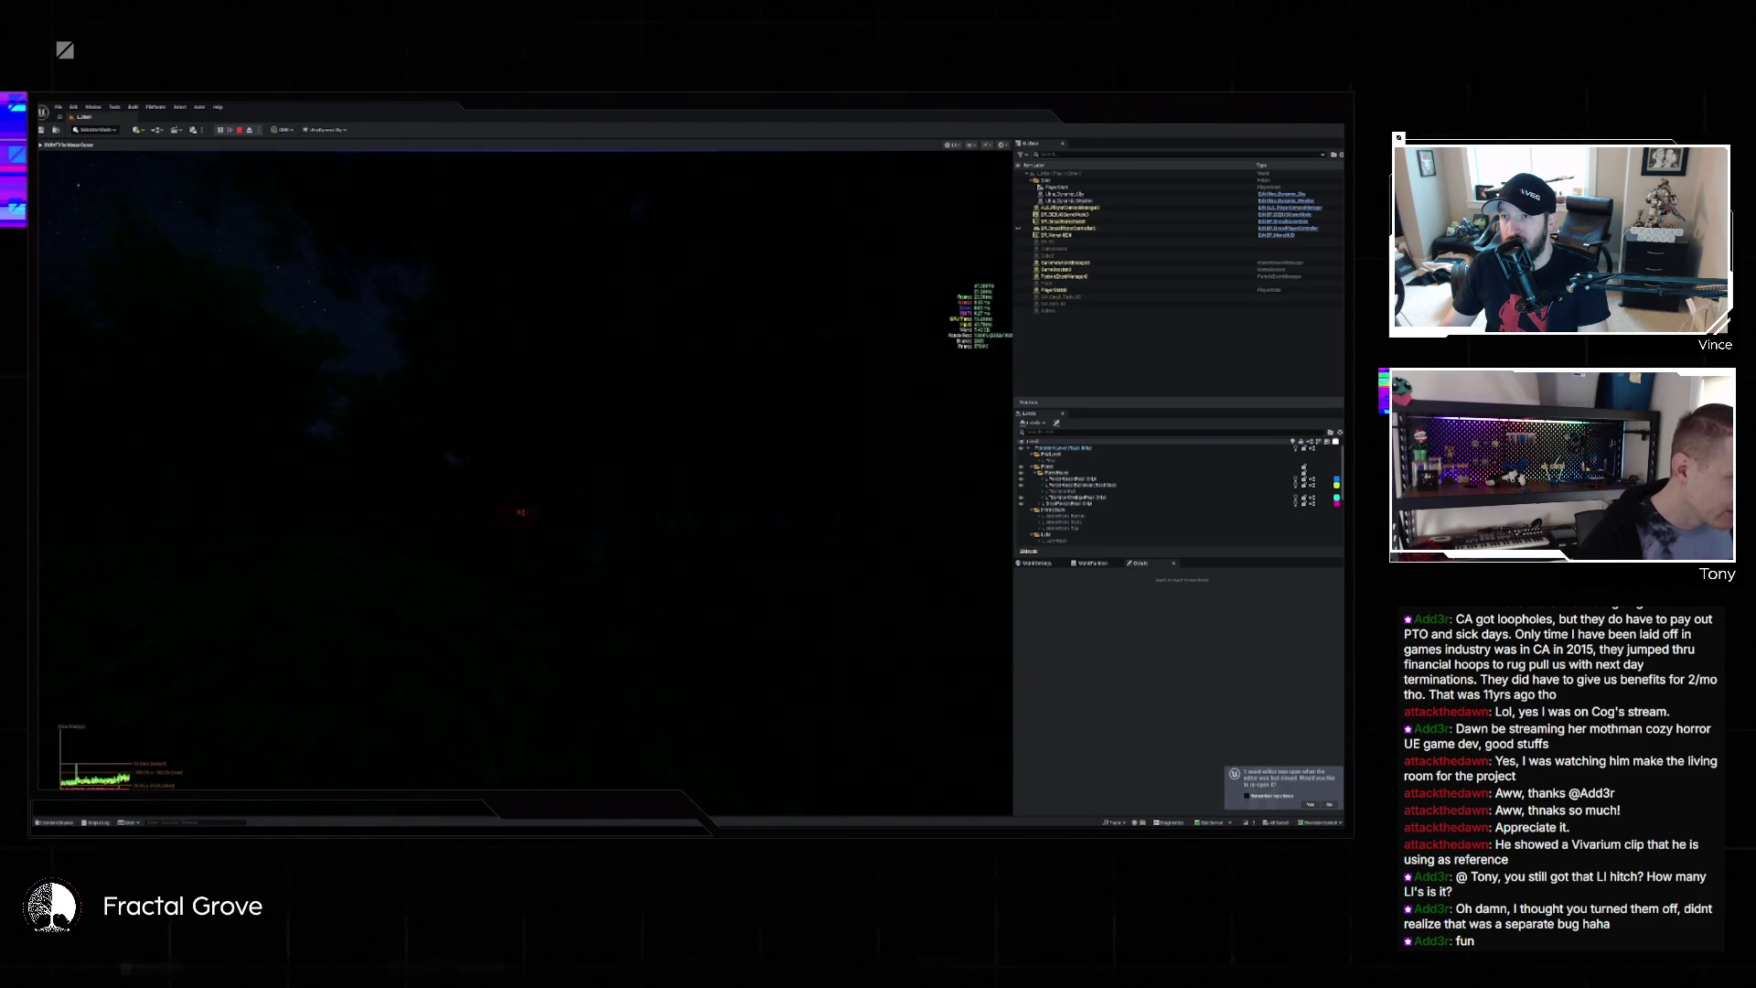
Walk around the house, through its porch and interior and back out, then stop playing
key(w)
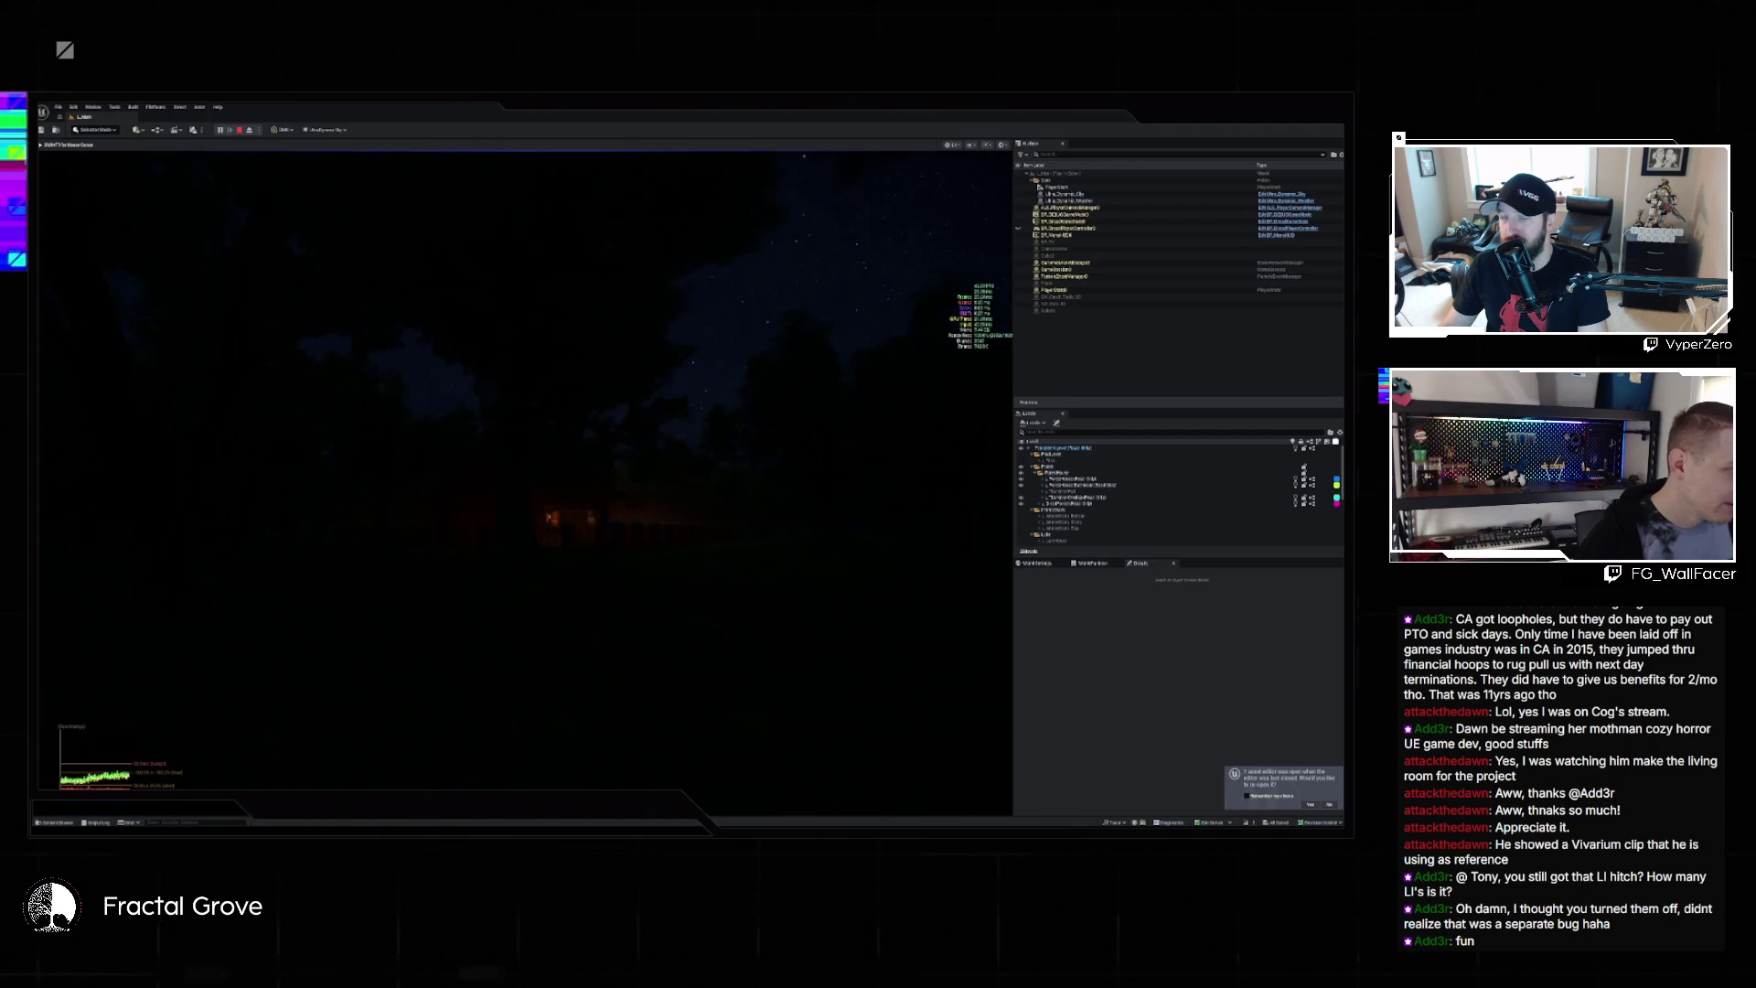
key(w)
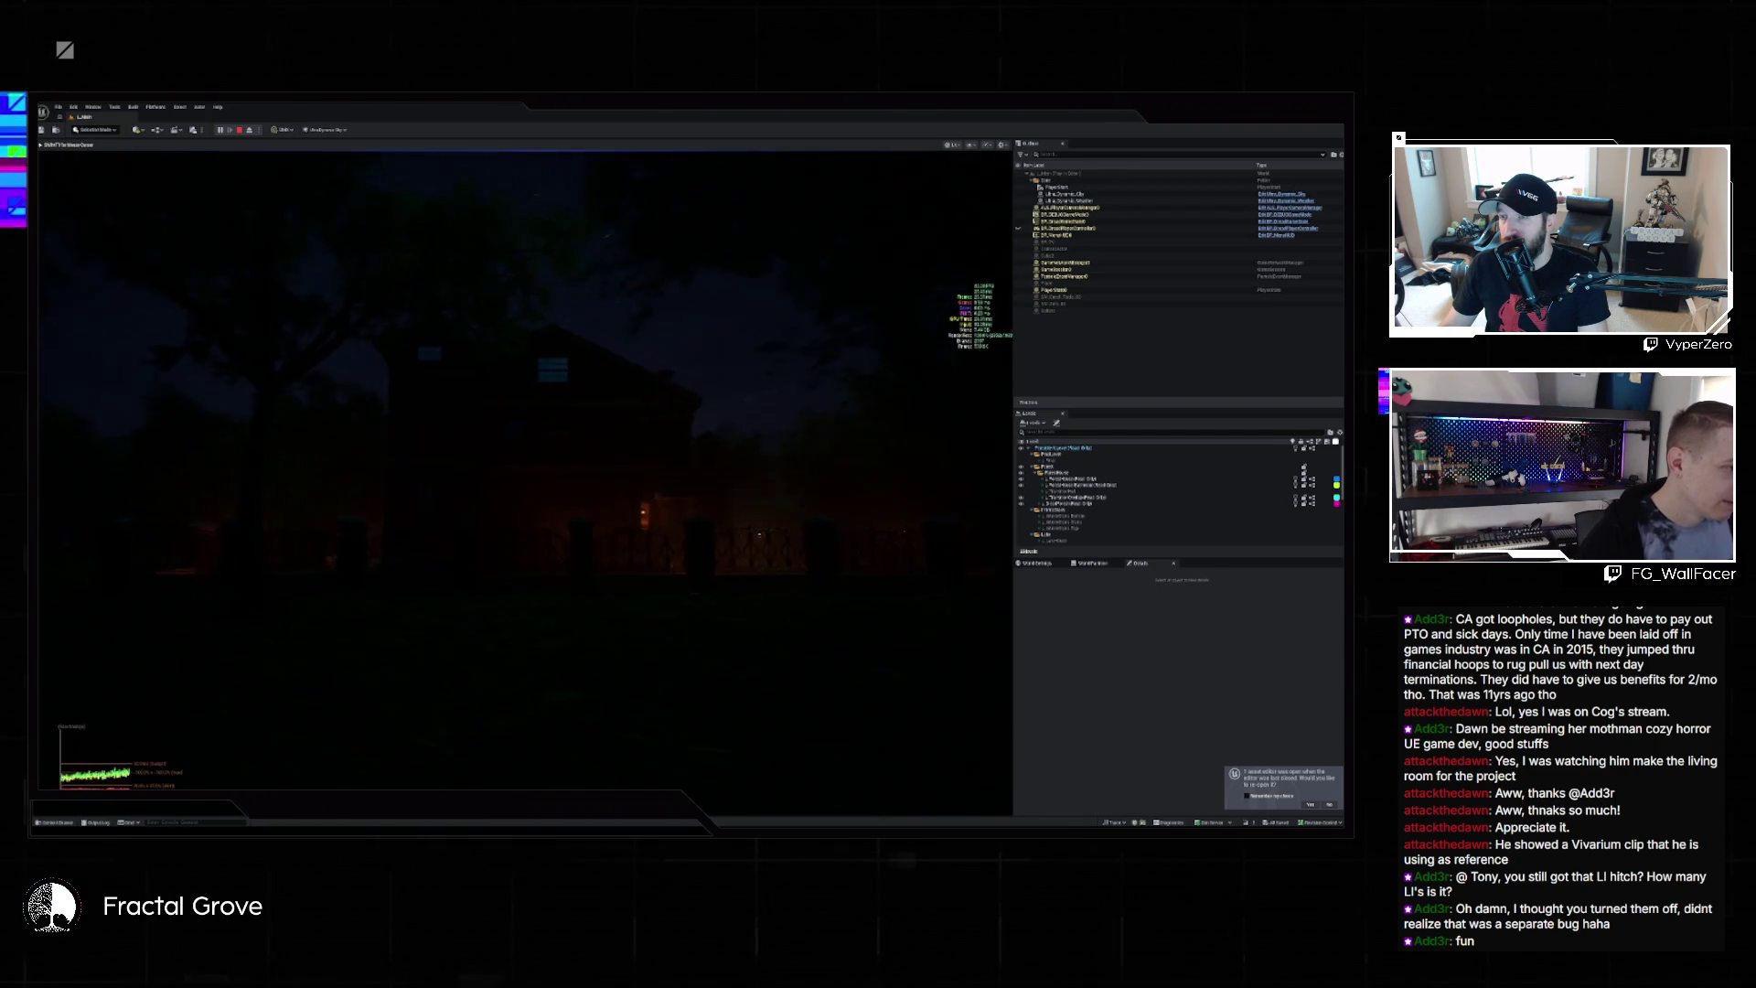
key(w)
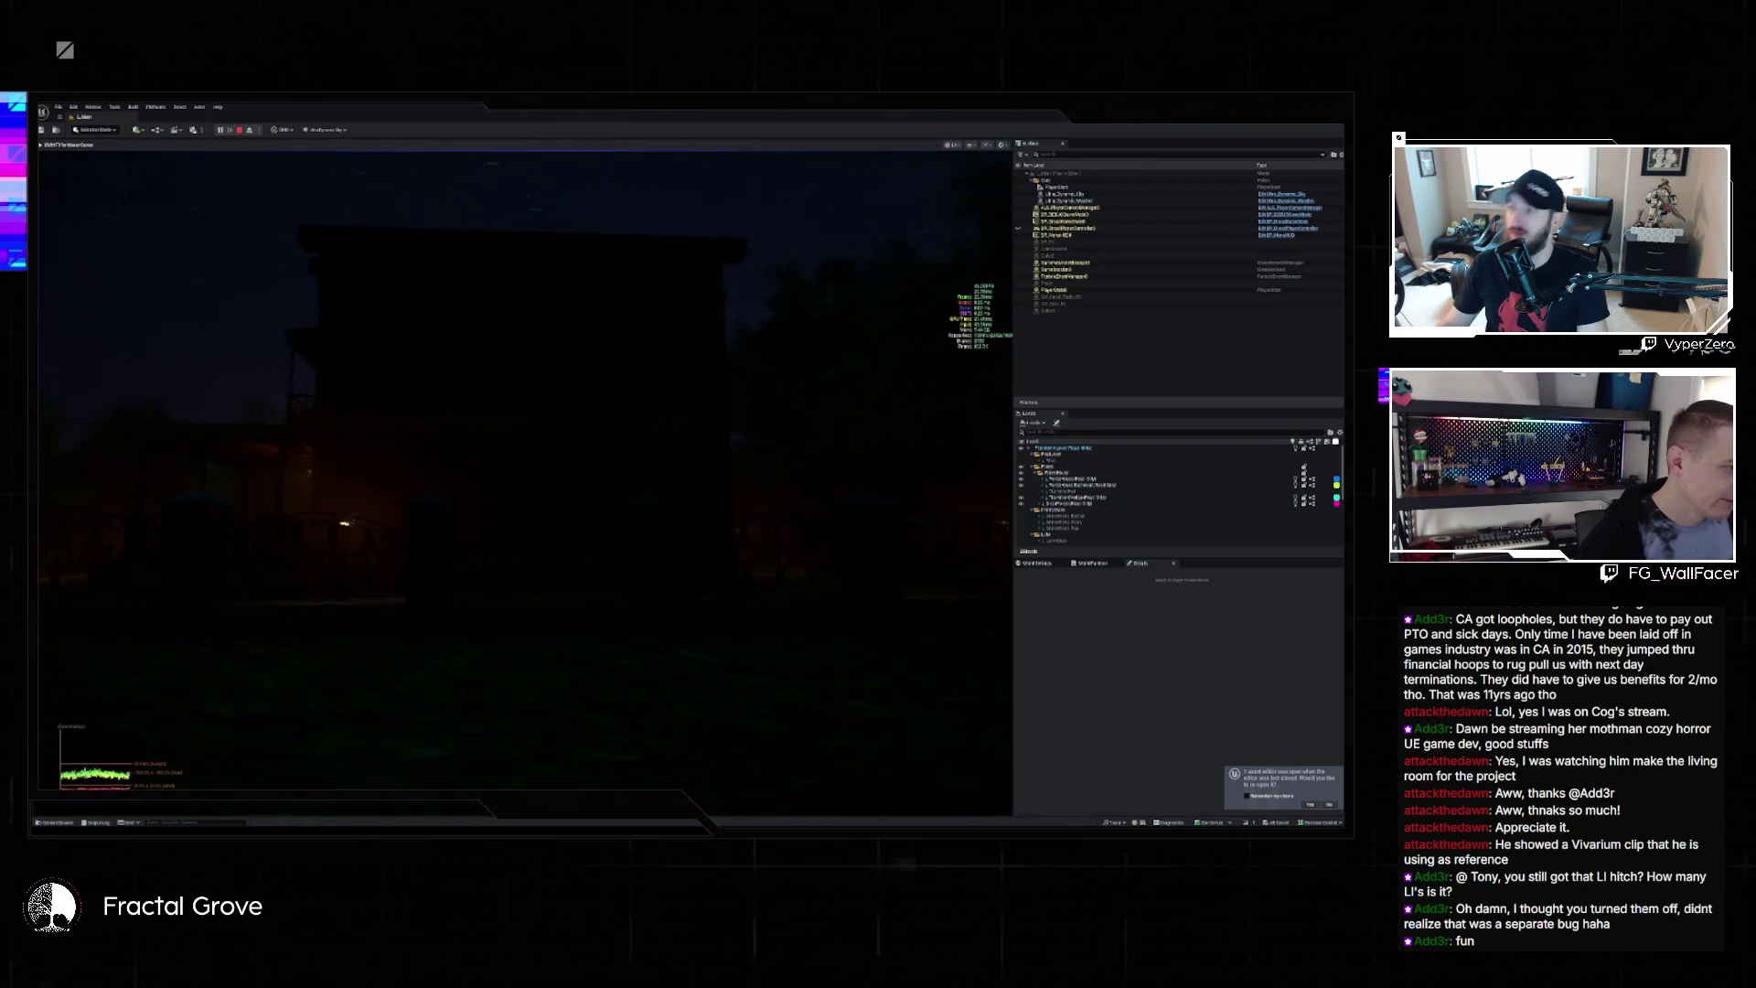
key(w)
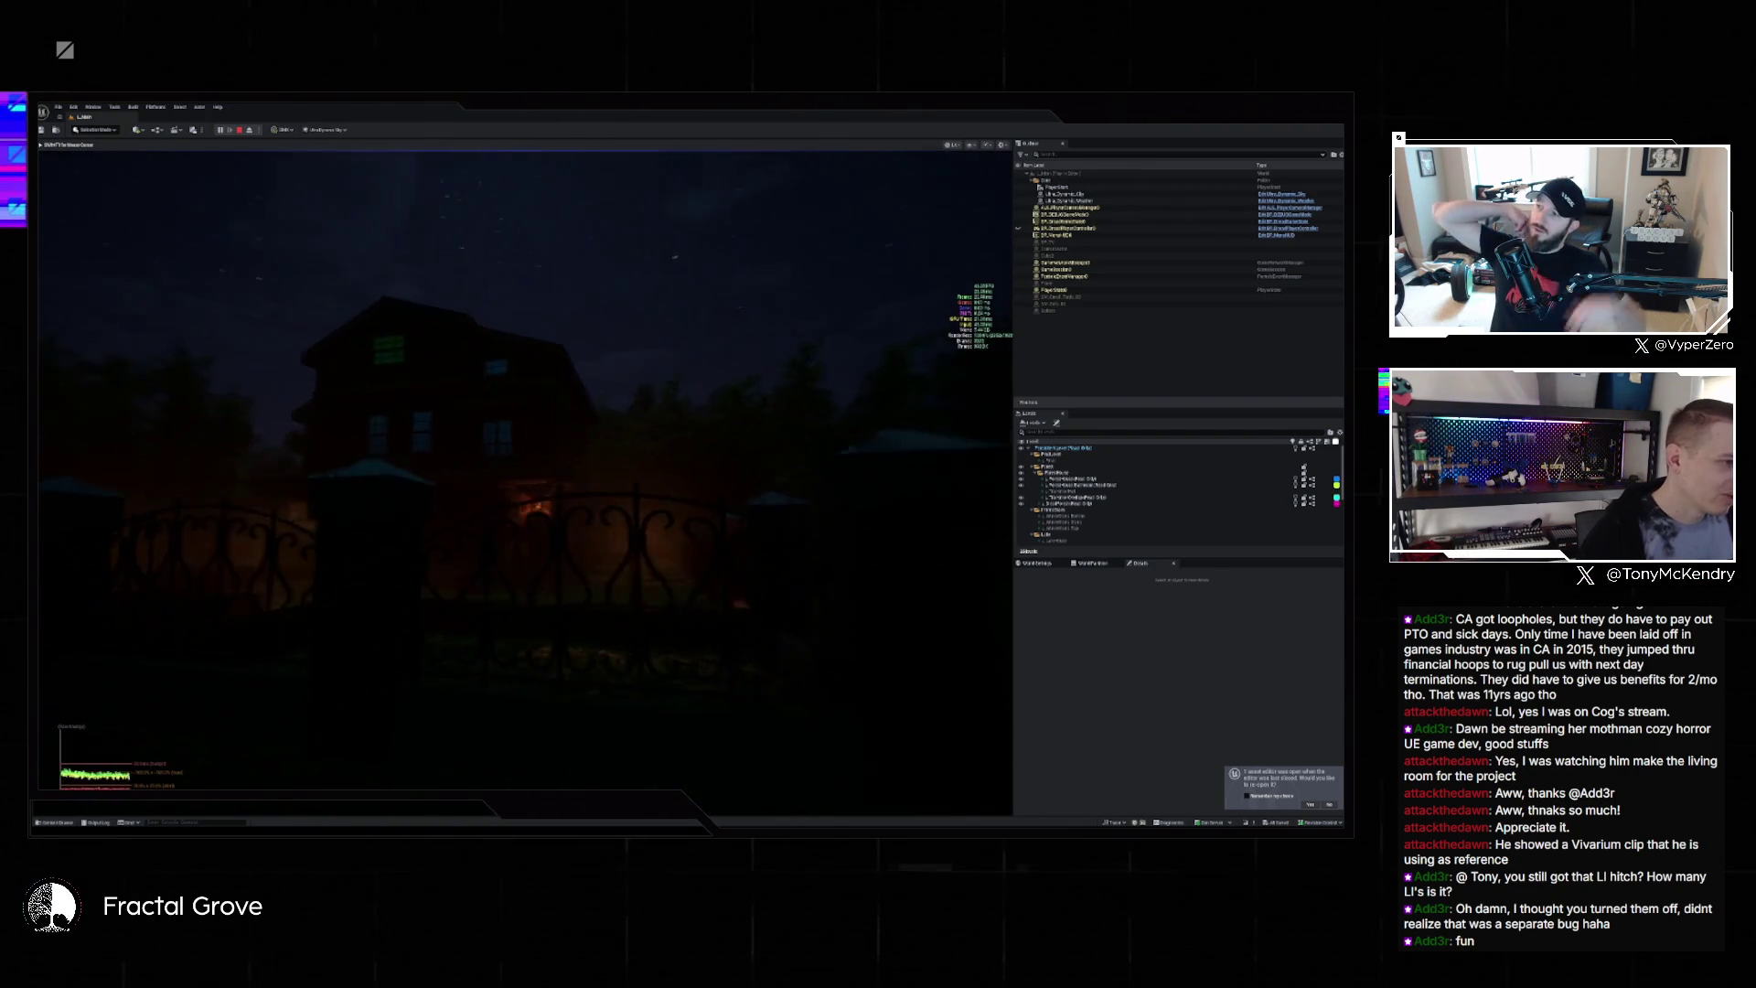
key(w)
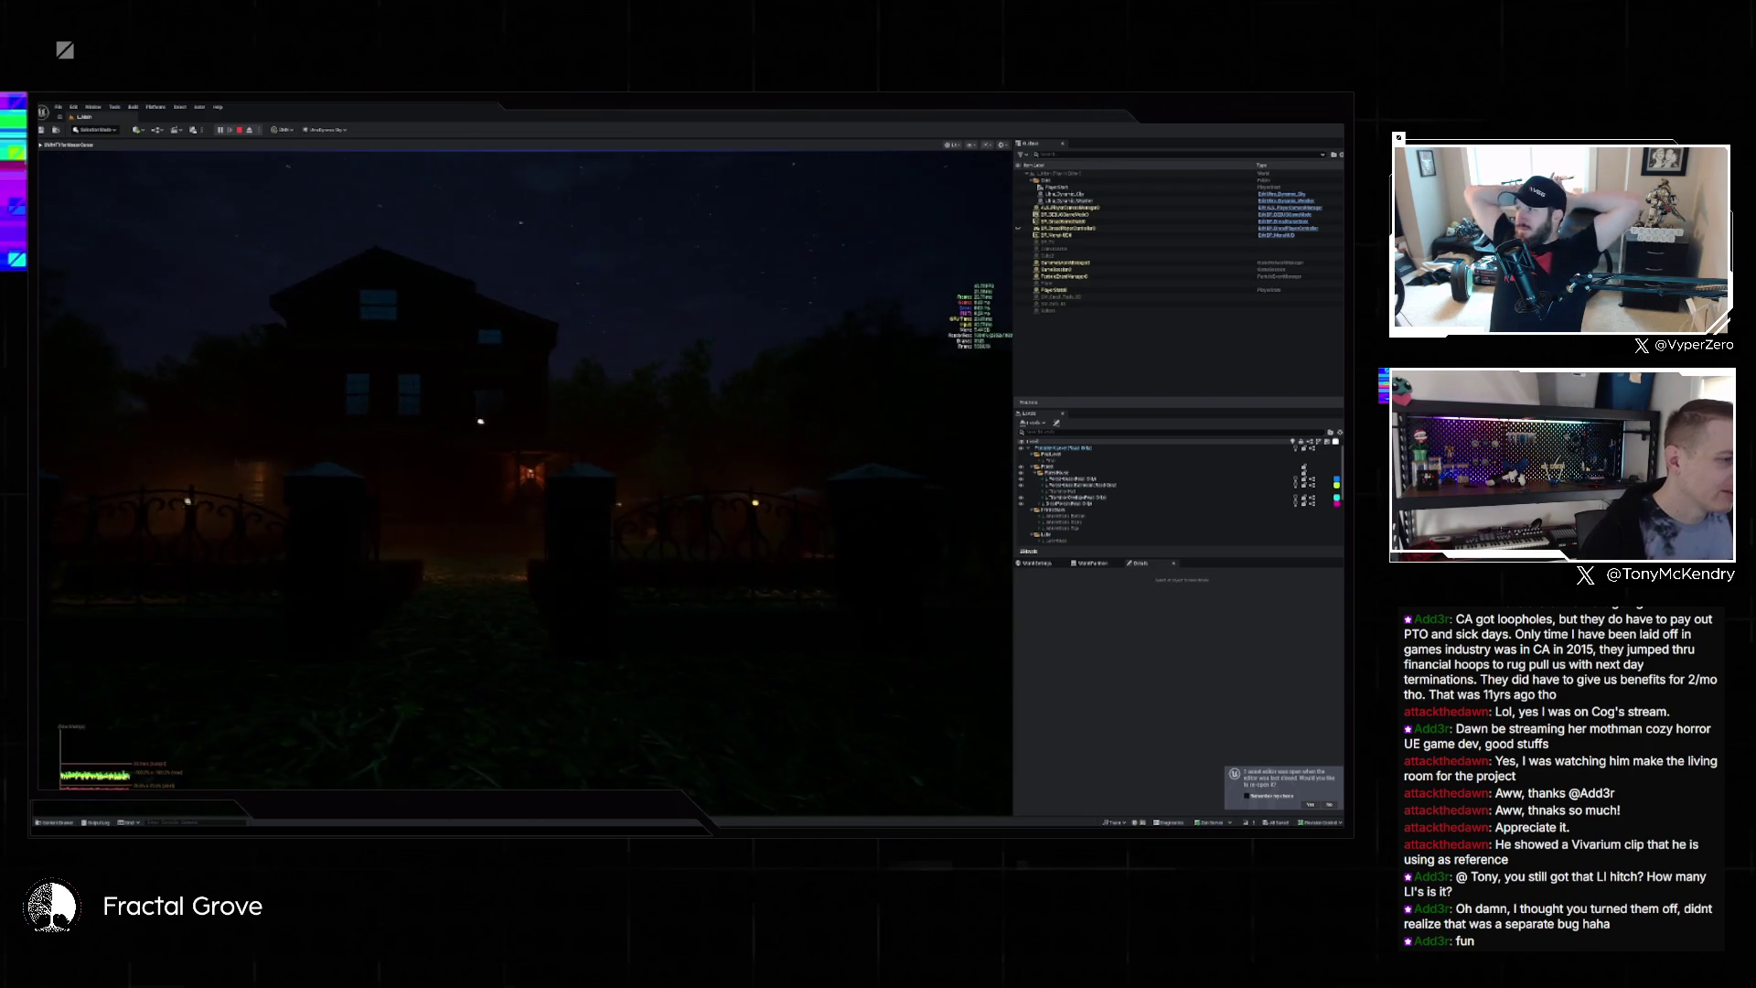
key(w)
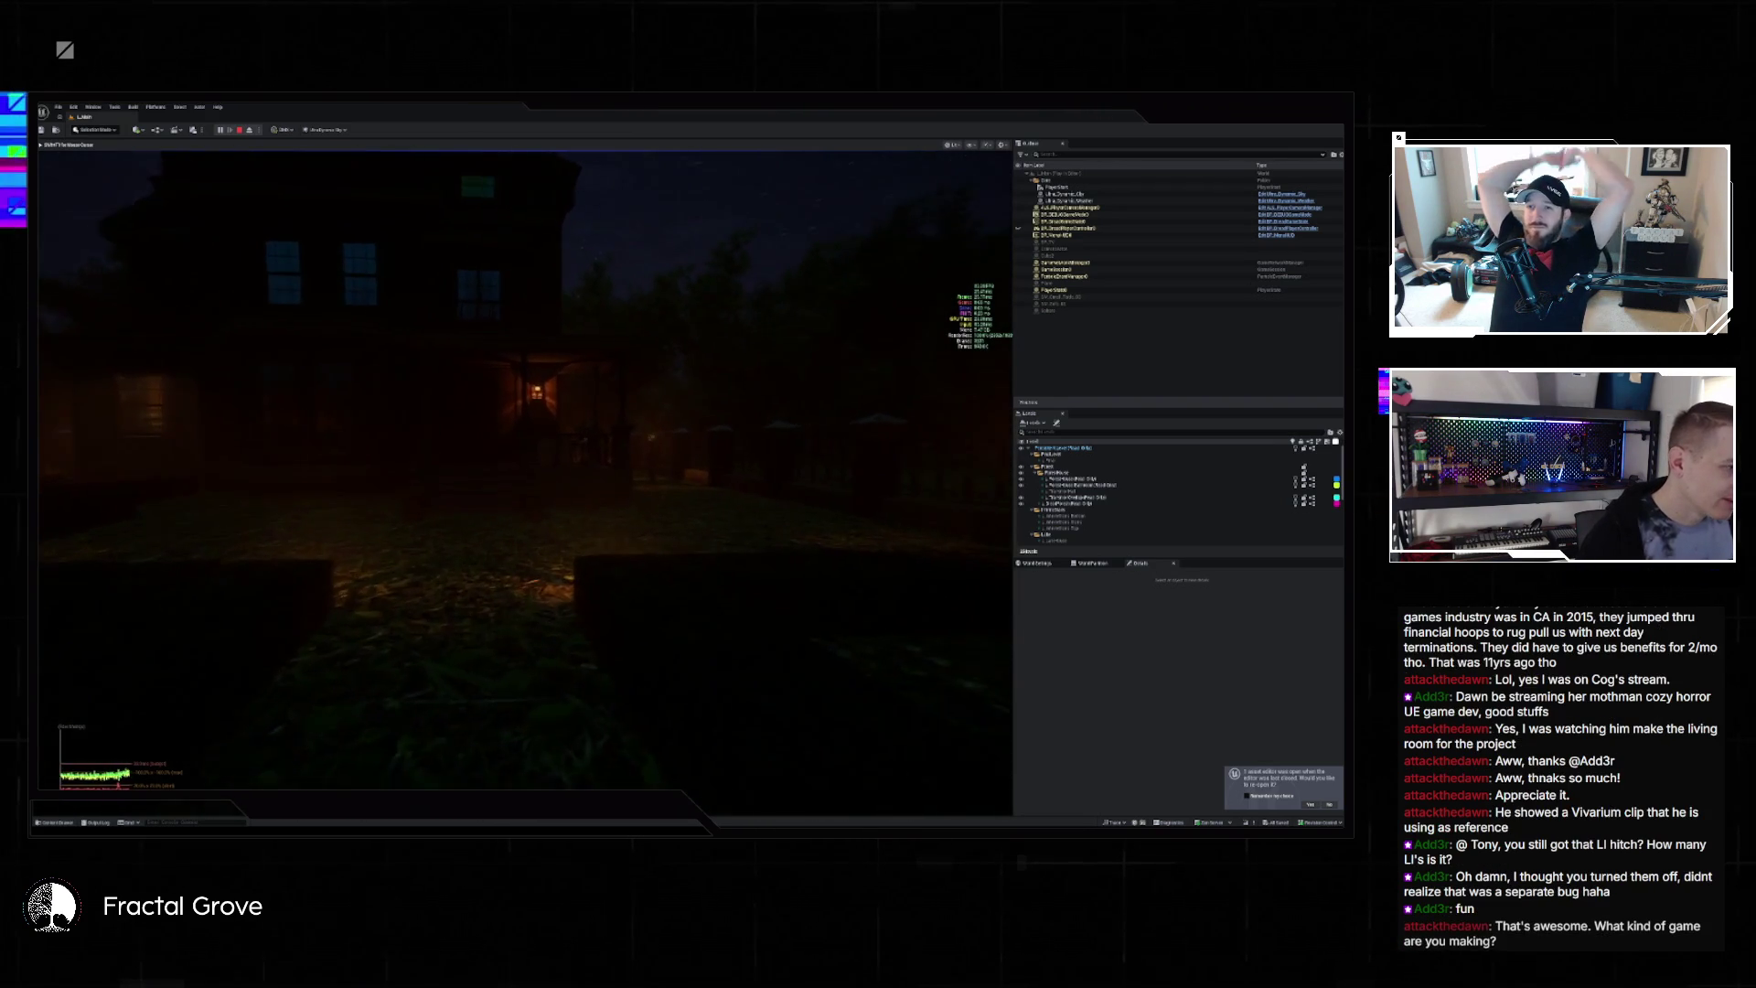
key(w)
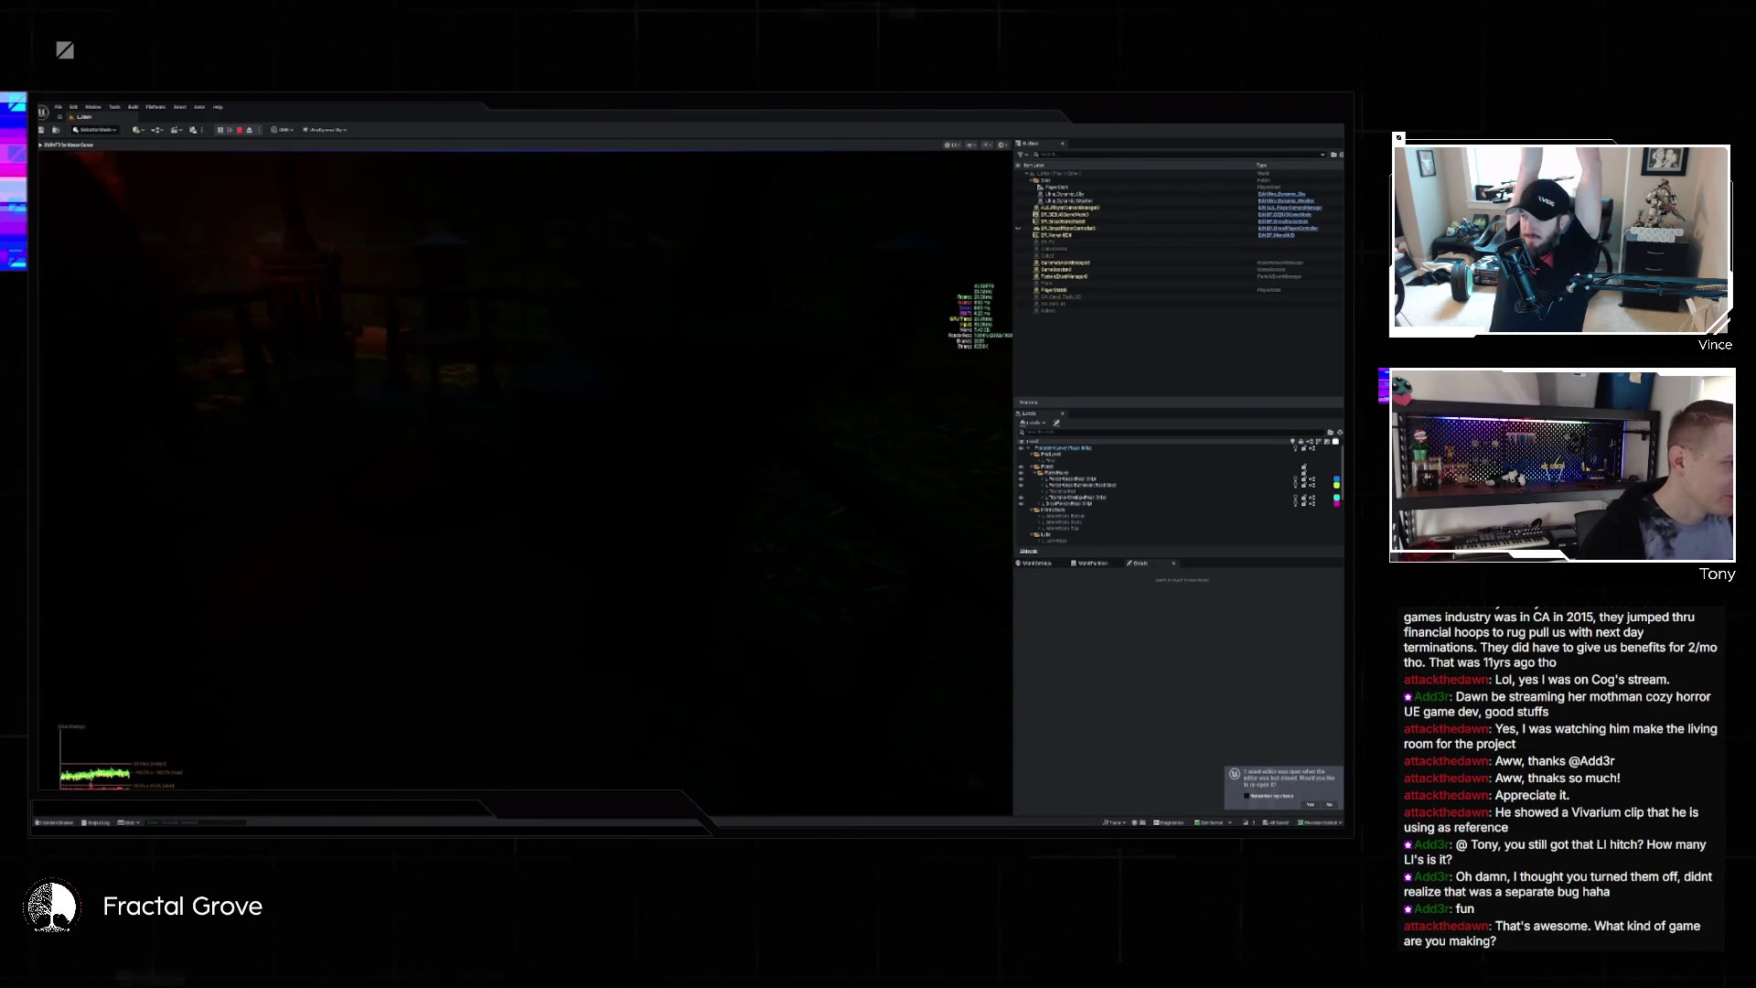
key(w)
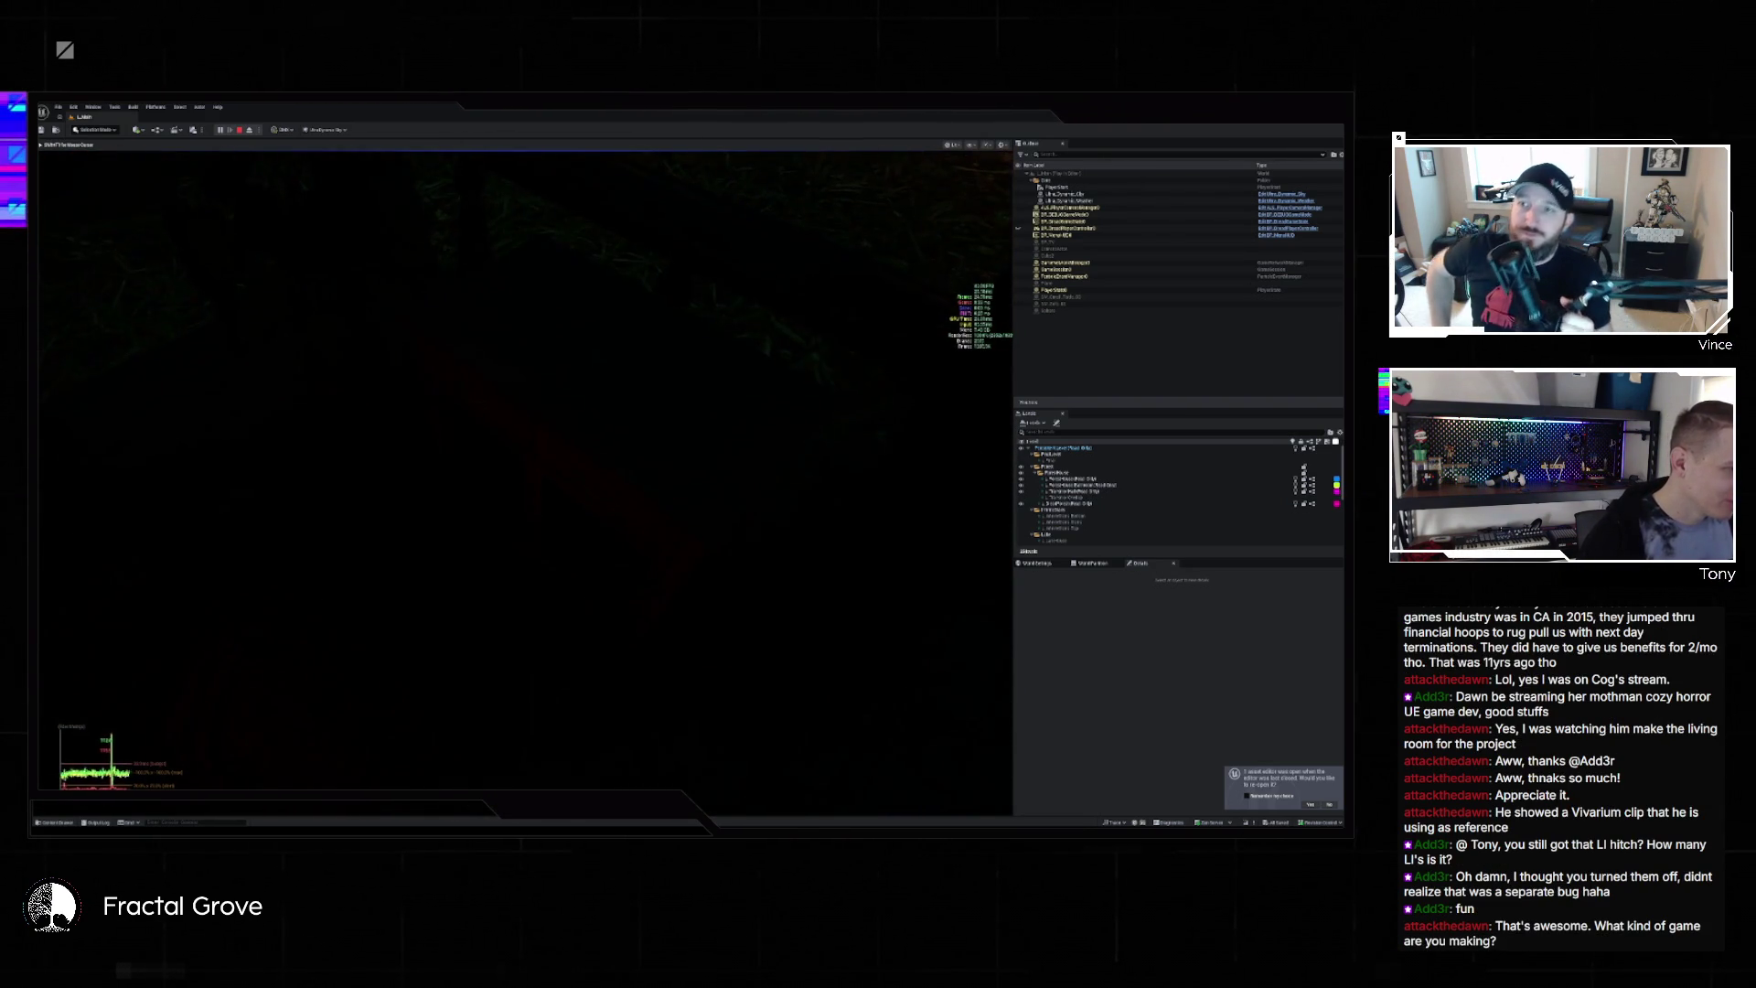
key(w)
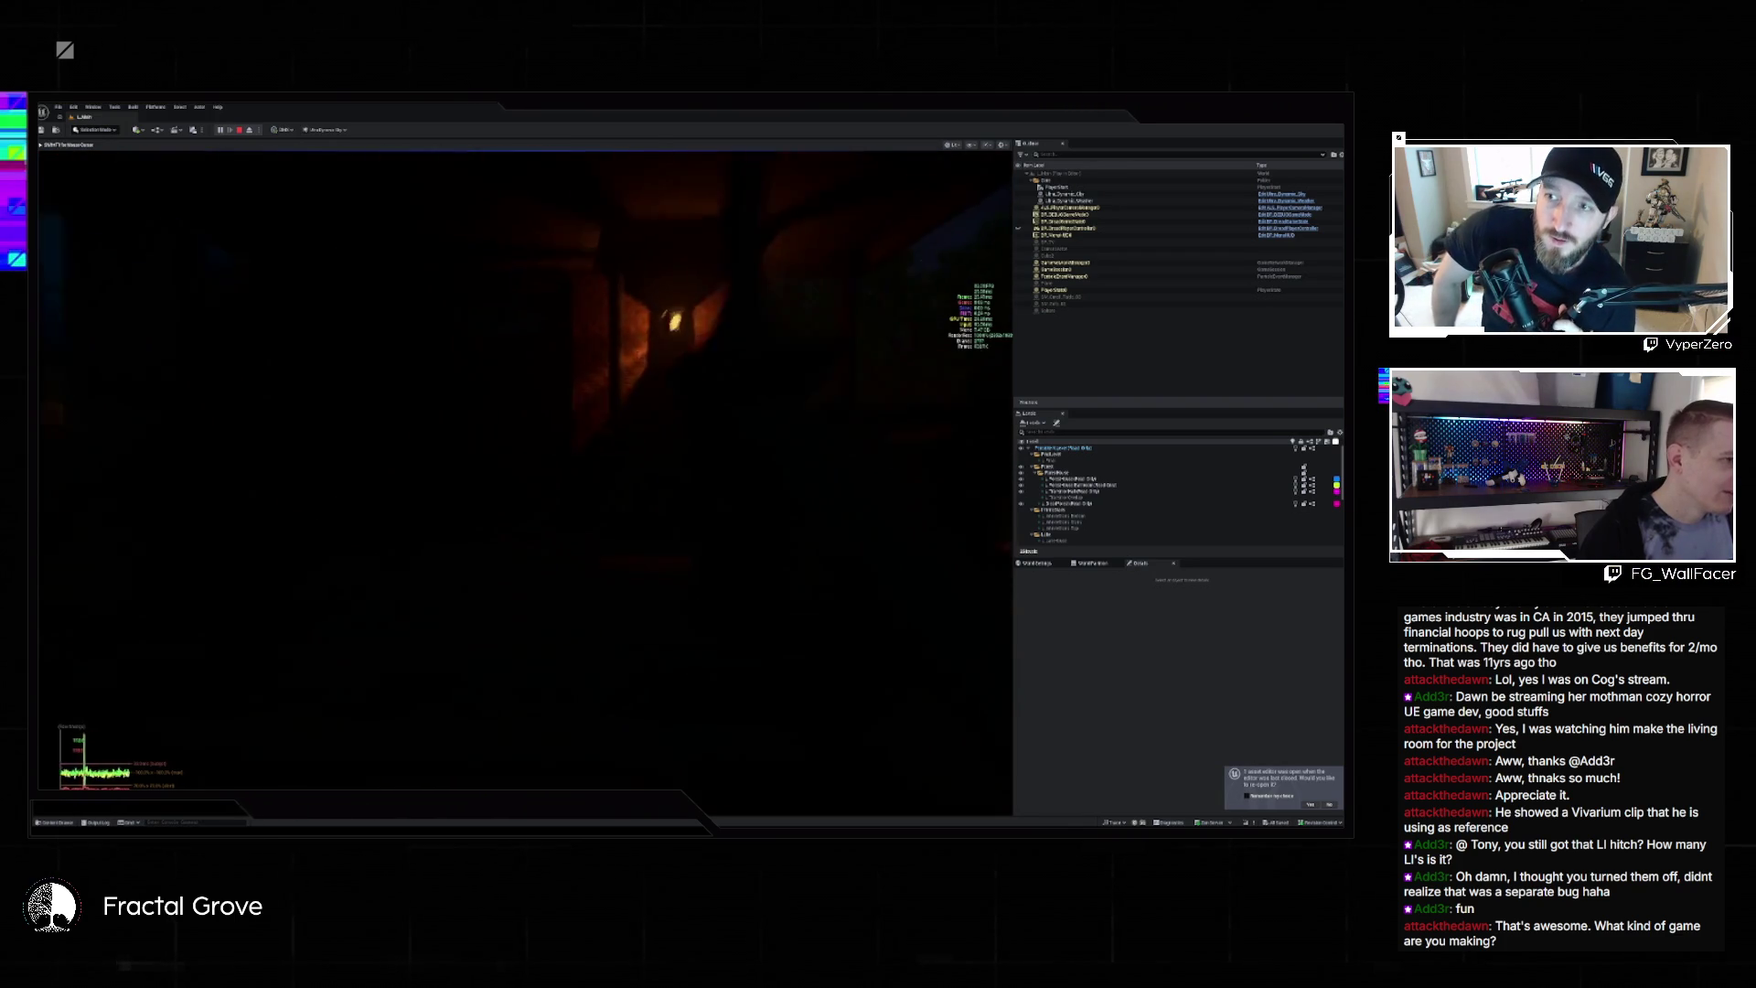
key(w)
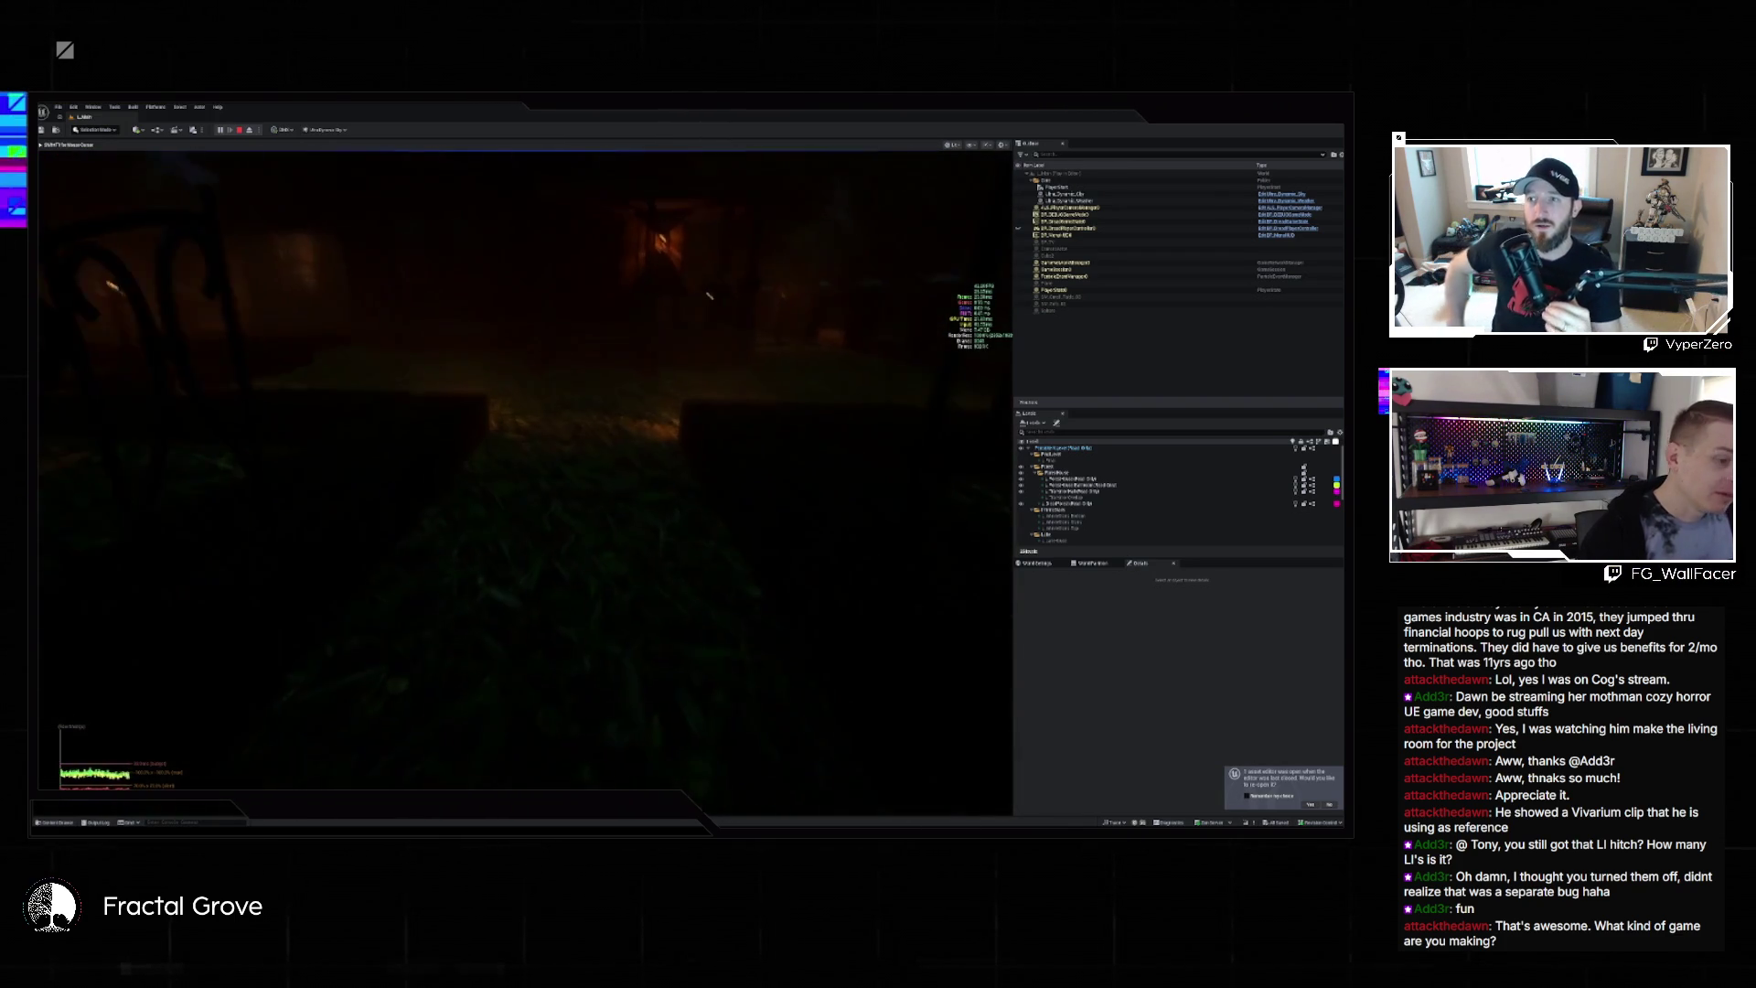
key(w)
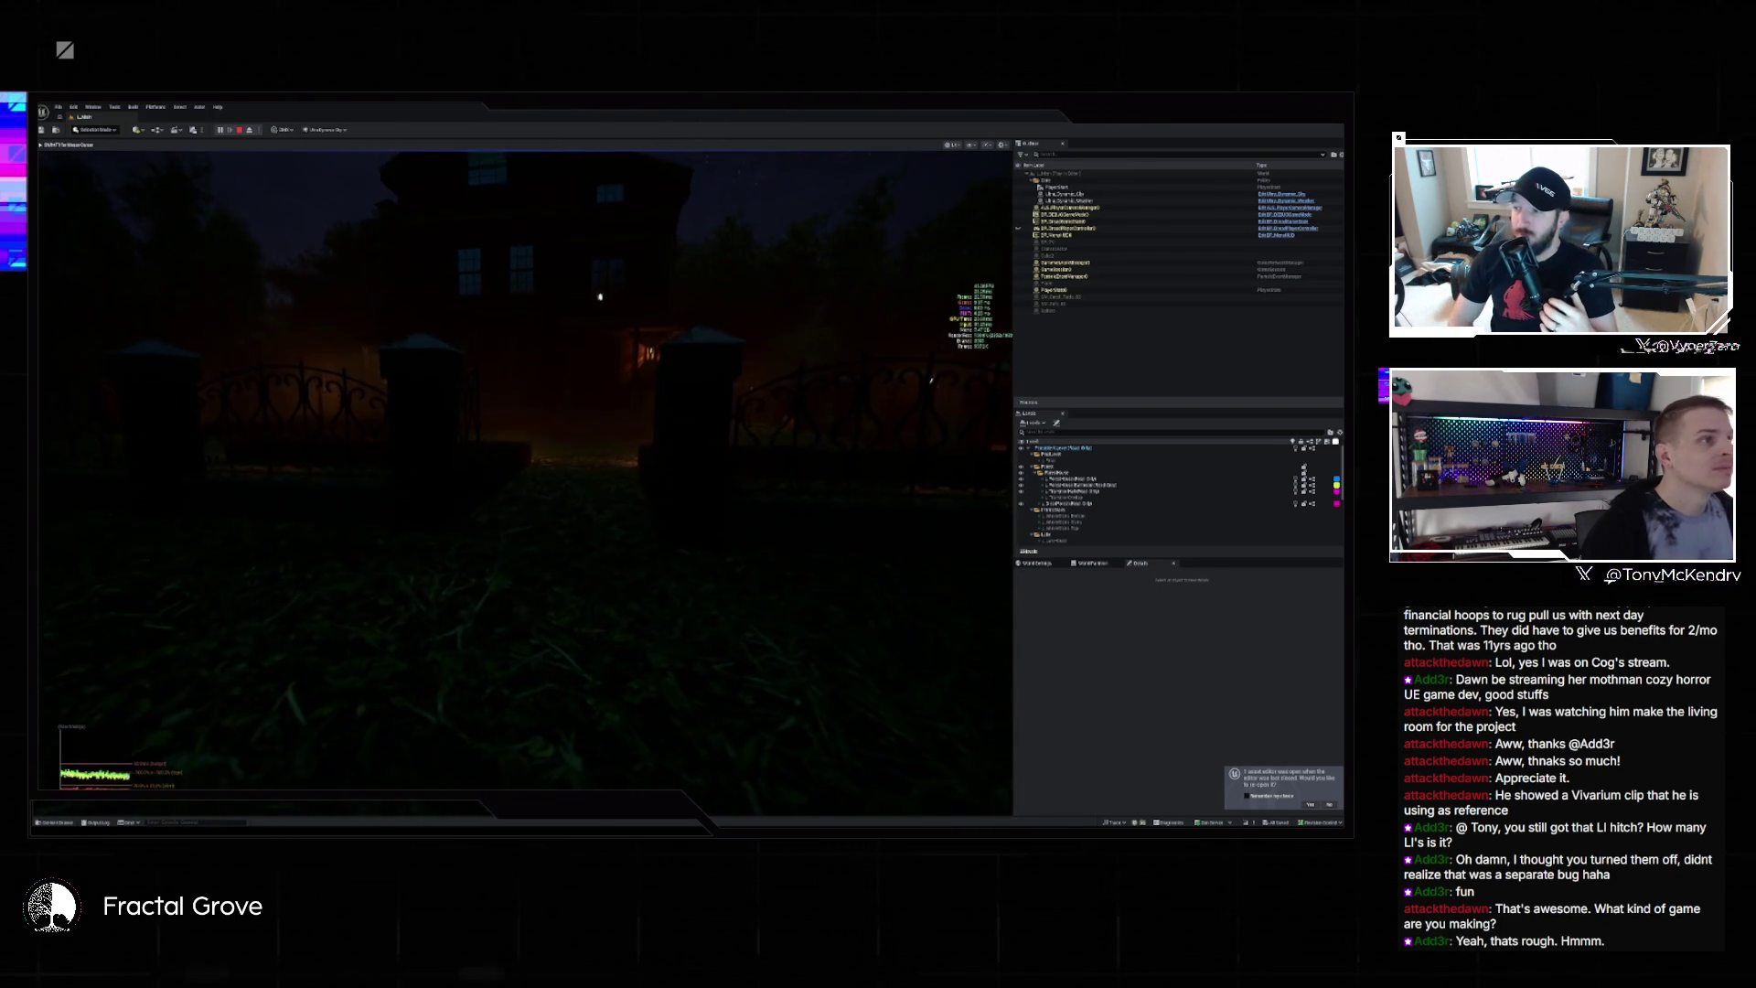
key(Escape)
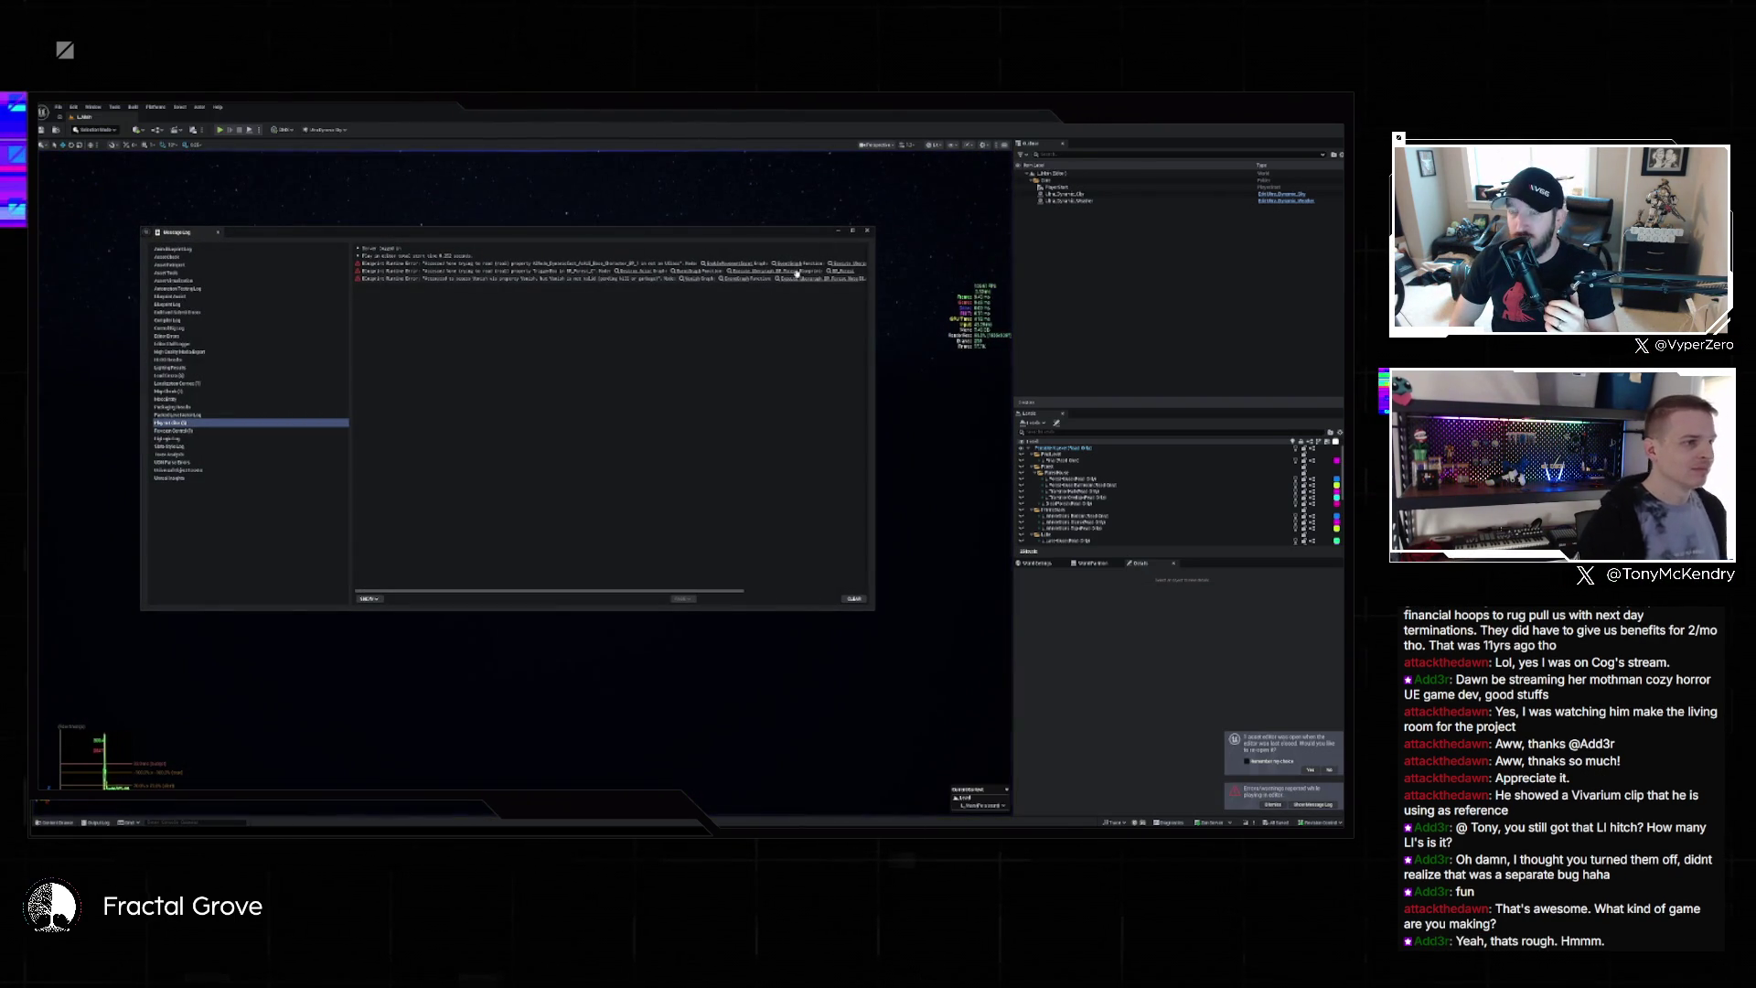
Close the Message Log and open a different level asset from the Content Drawer
click(868, 232)
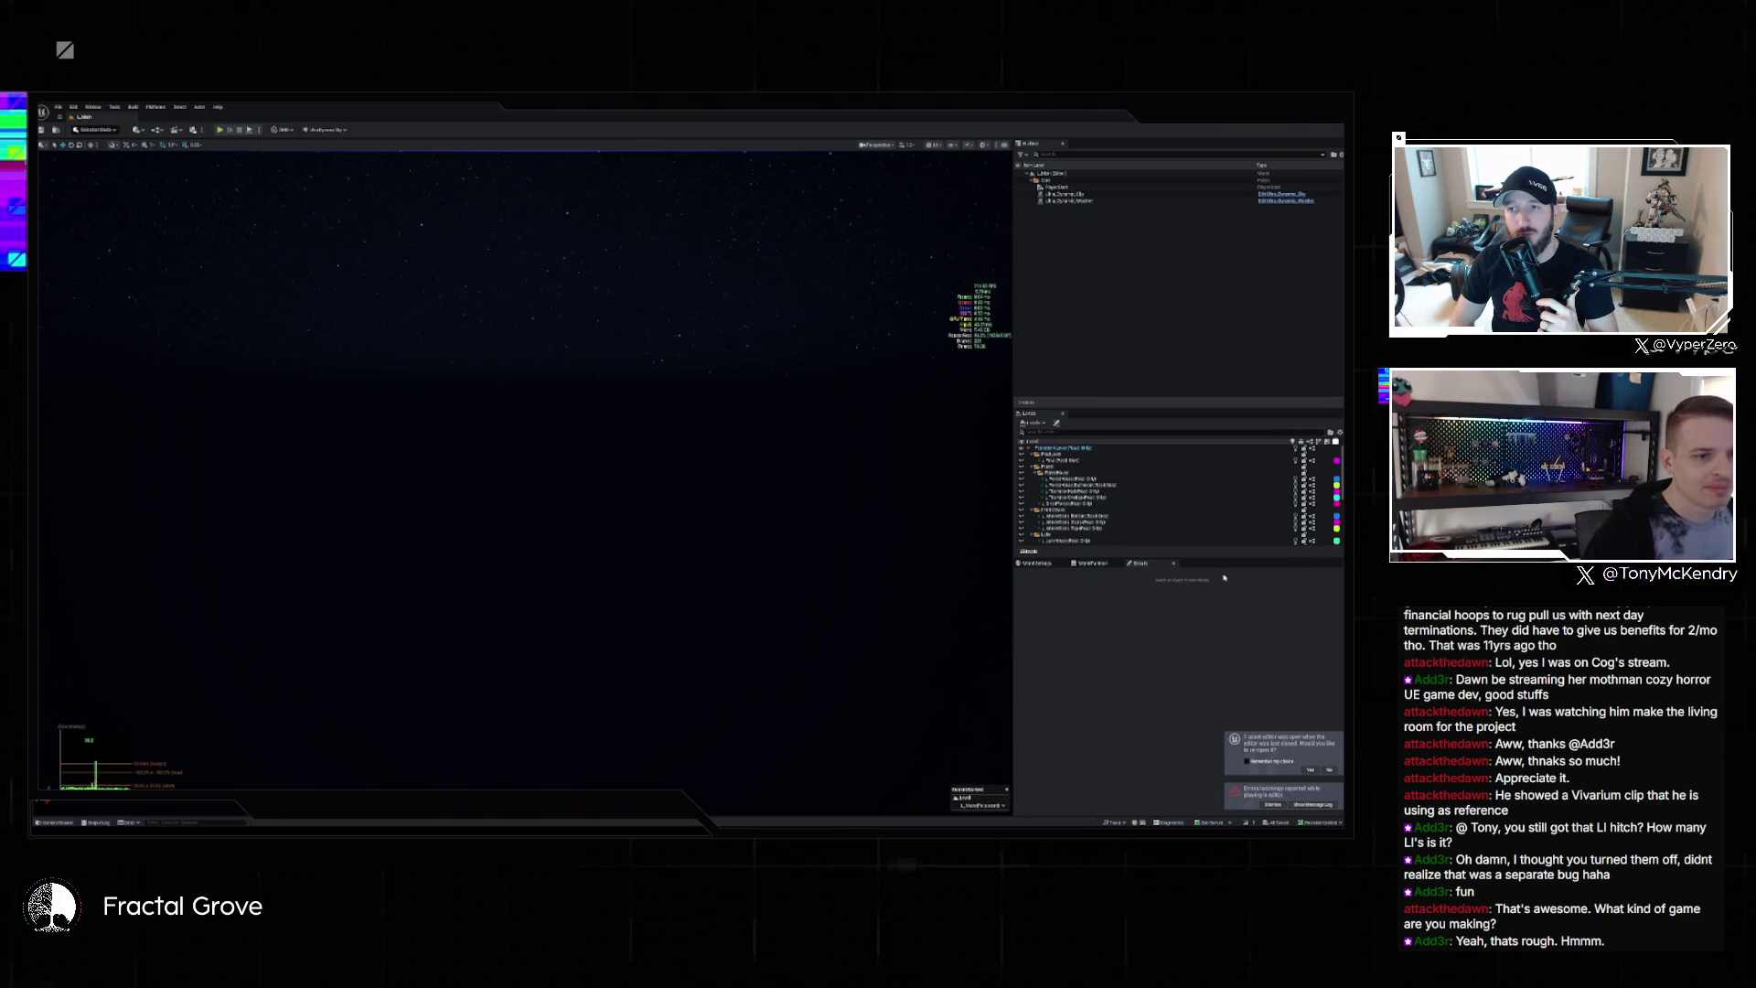
scroll(1170, 517, down, 5)
scroll(1179, 506, up, 5)
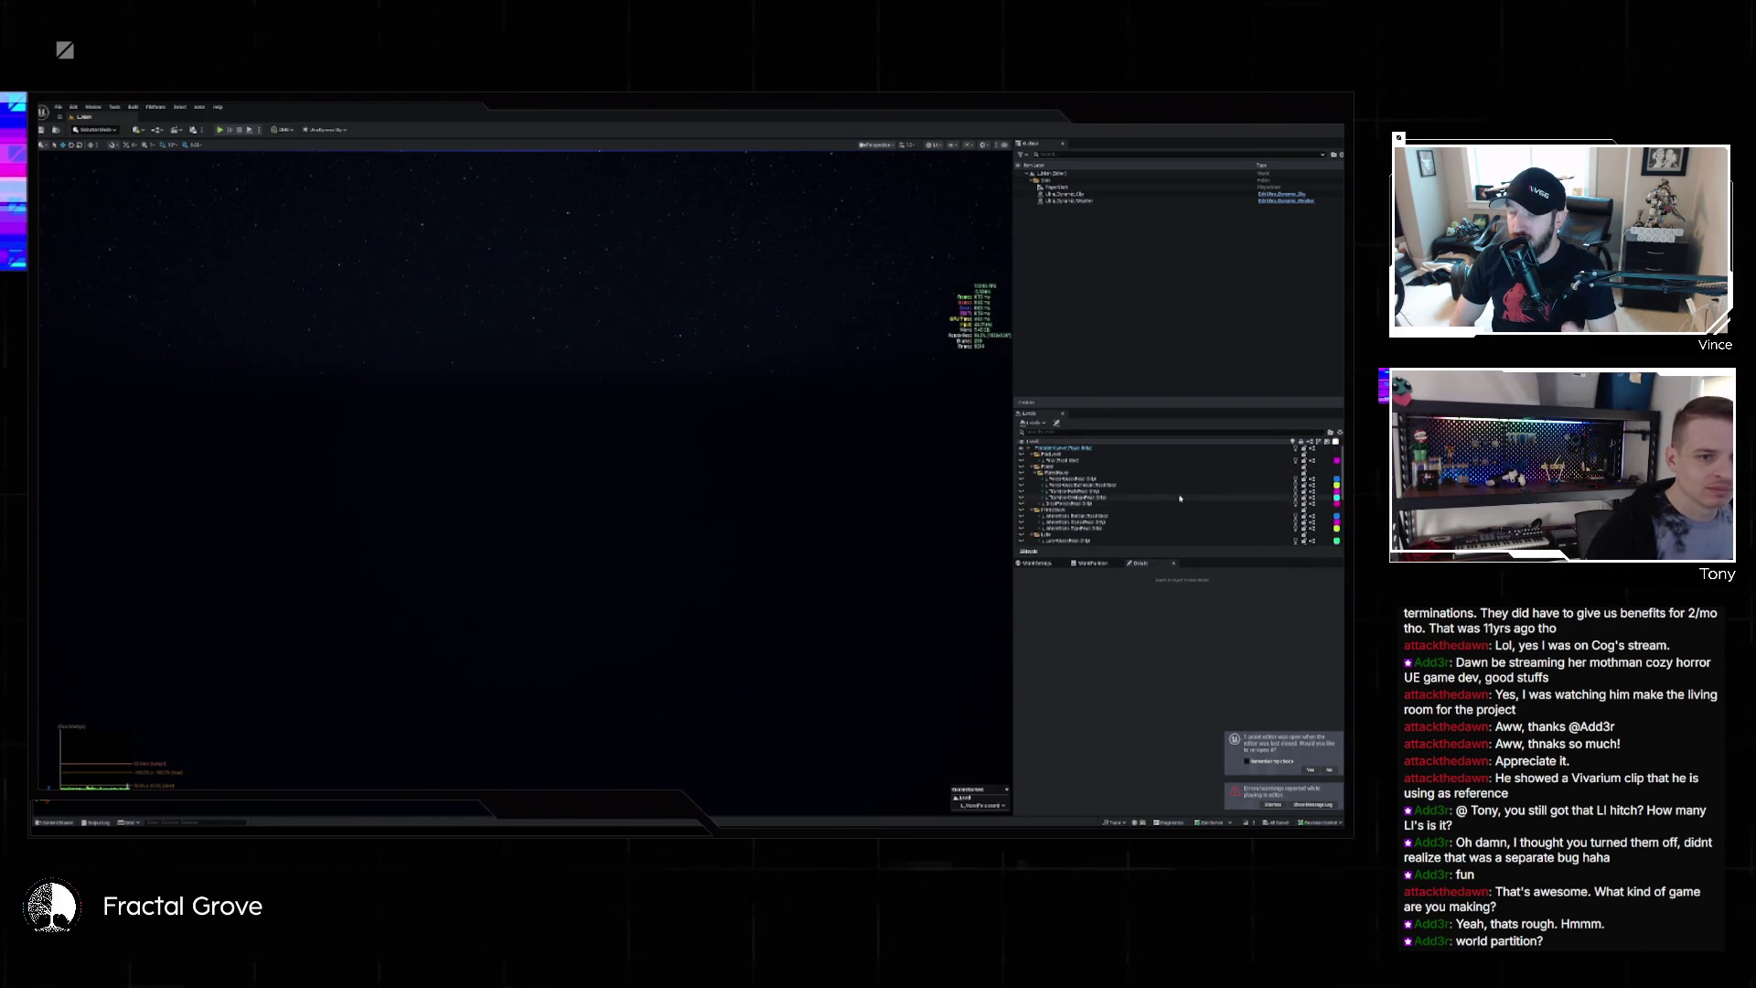
click(59, 823)
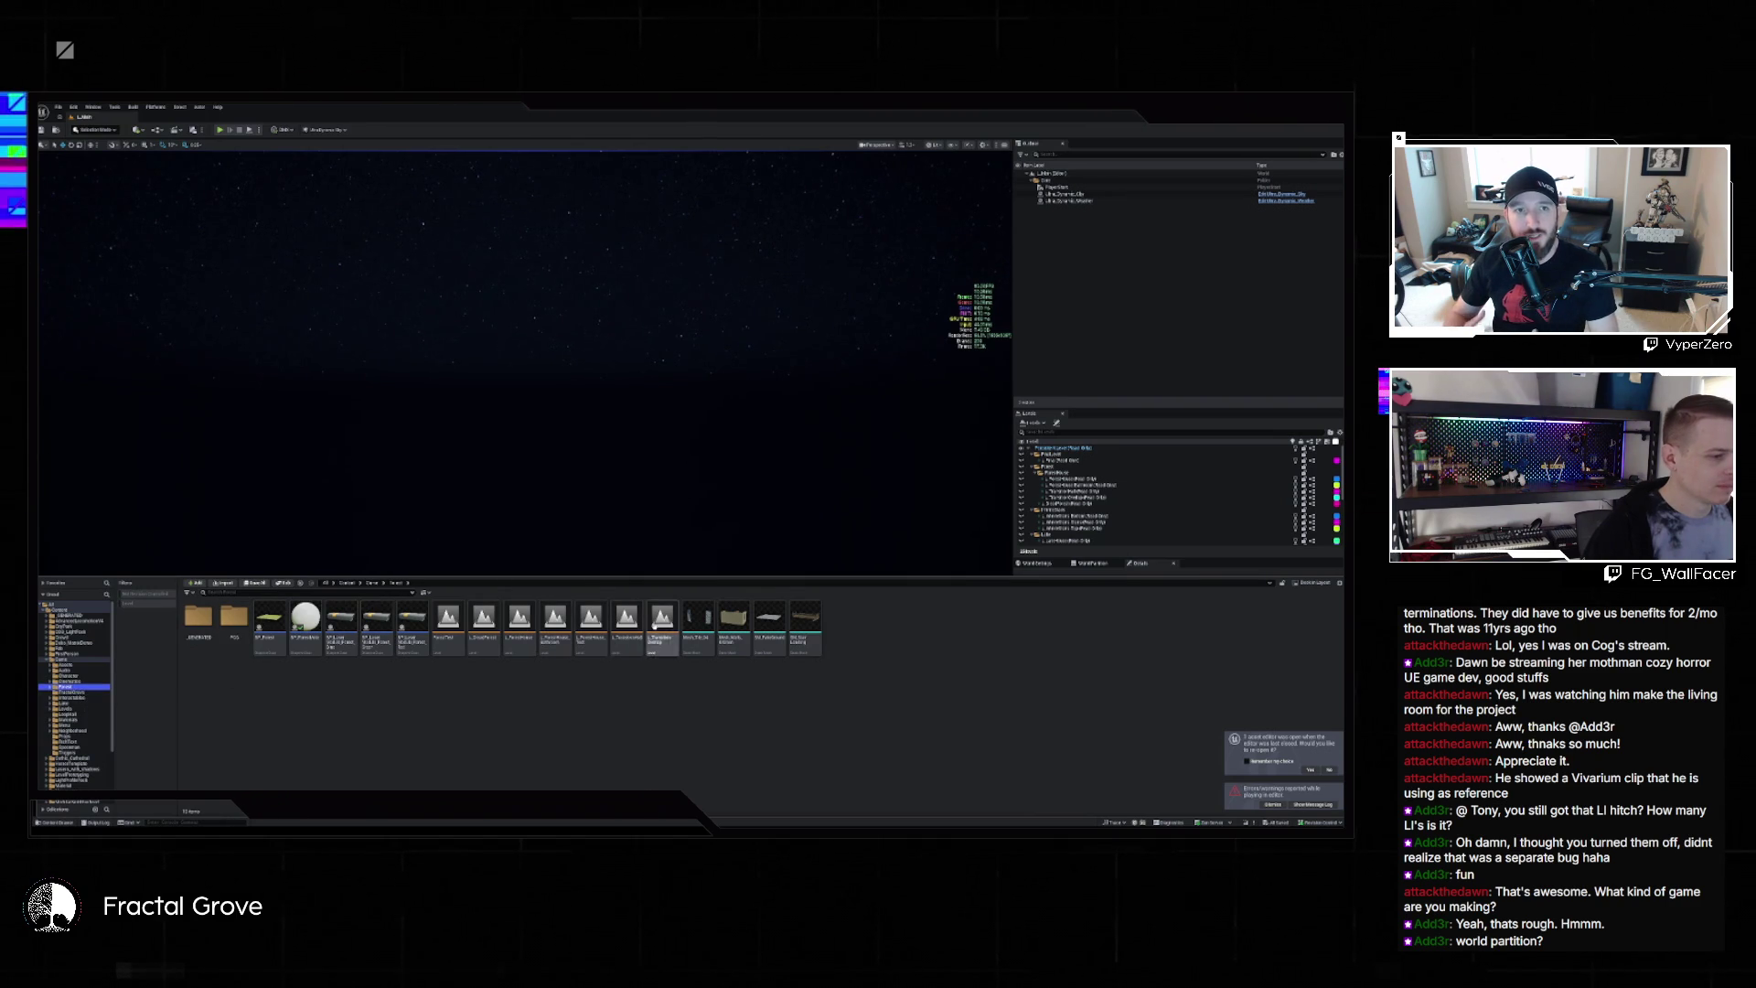
double_click(520, 620)
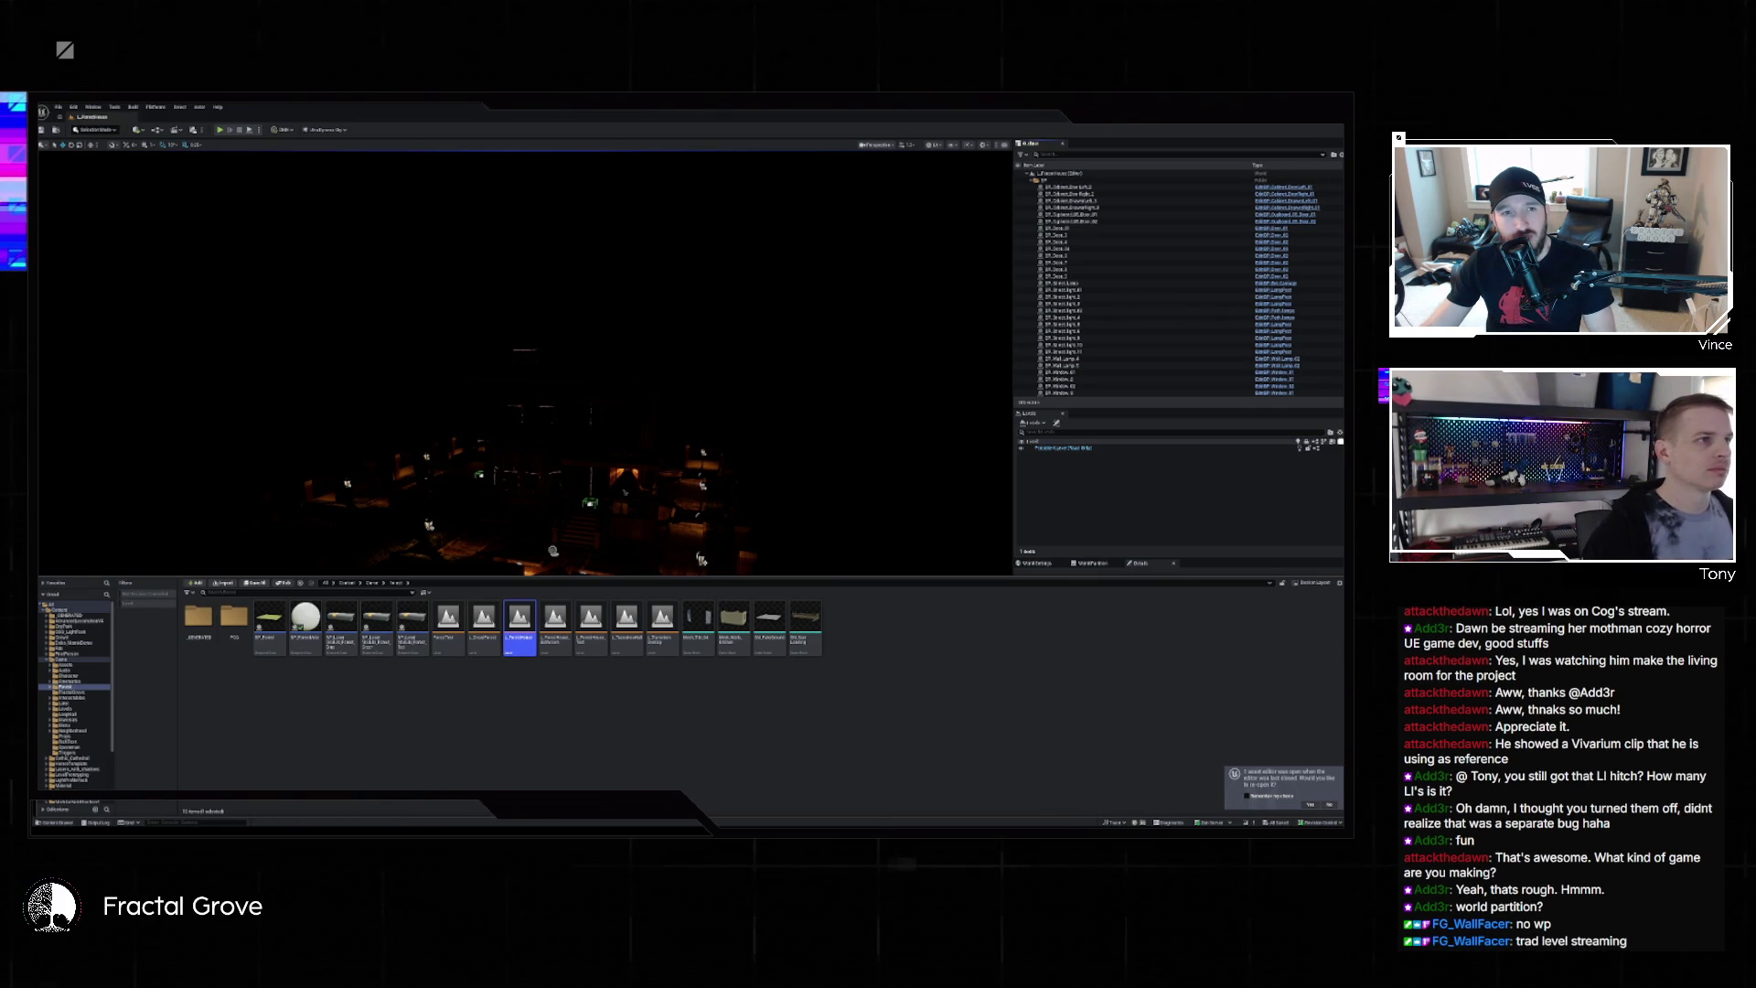
Set Application Scale to 1.75 in Editor Preferences, then reopen L_Main from Recent Levels
click(77, 108)
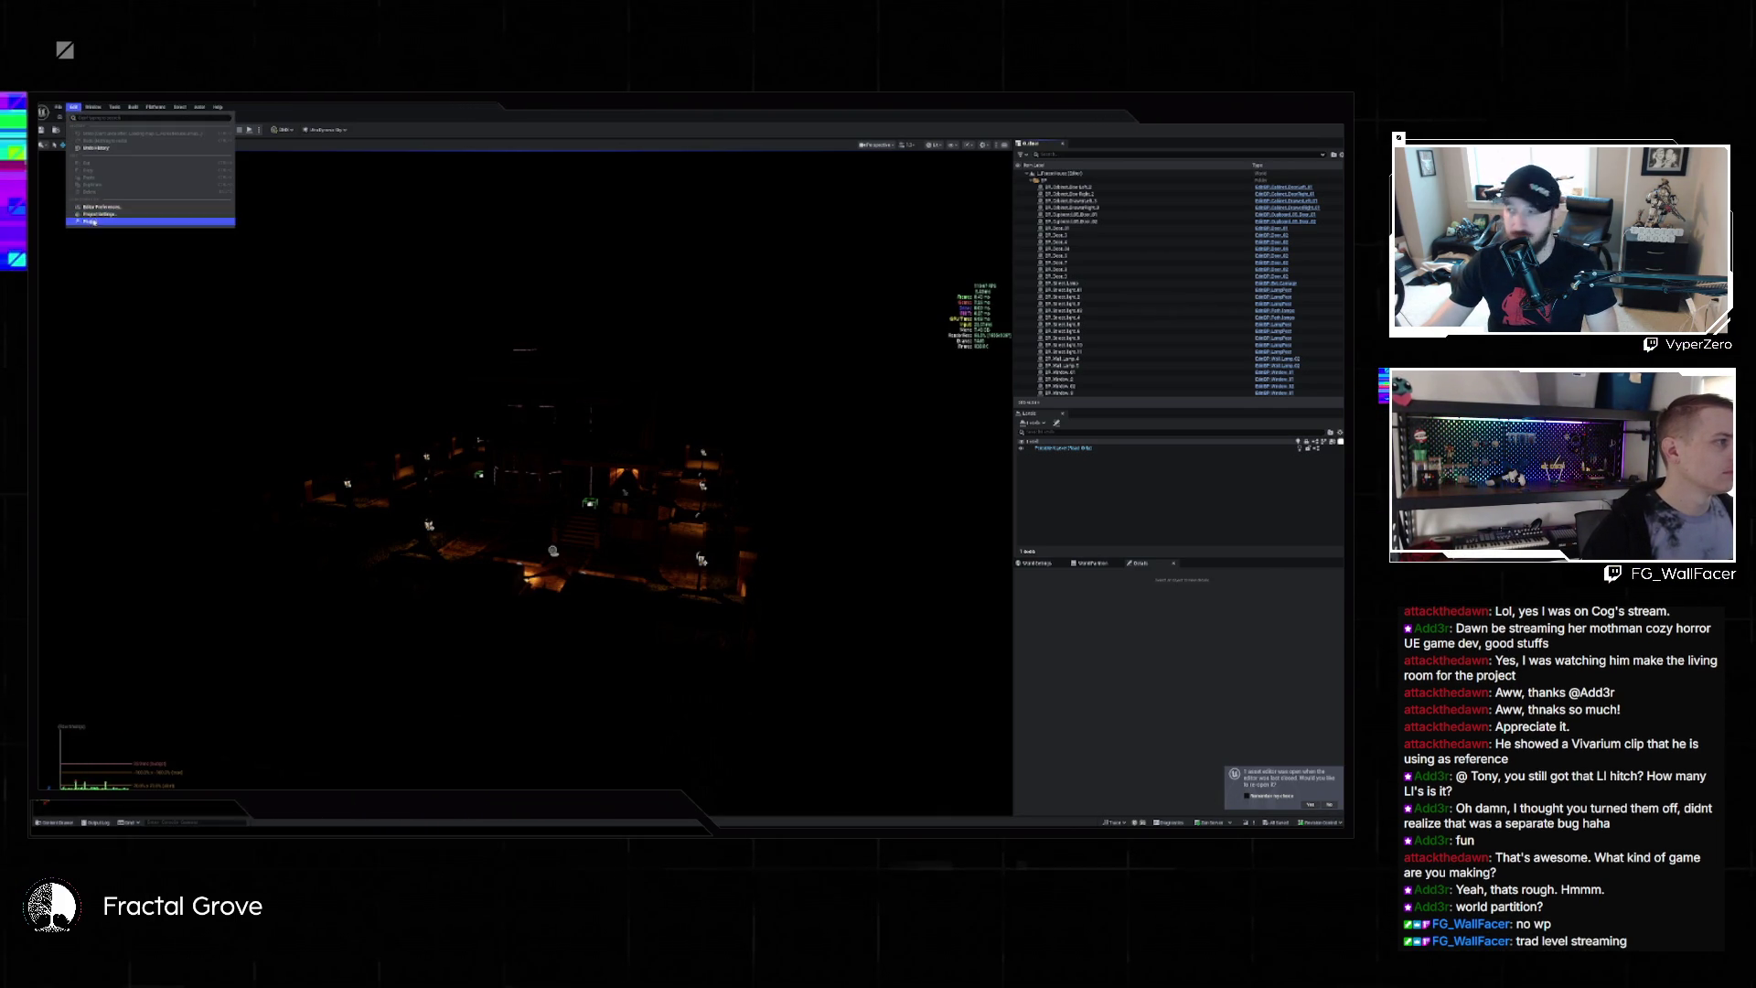
click(94, 223)
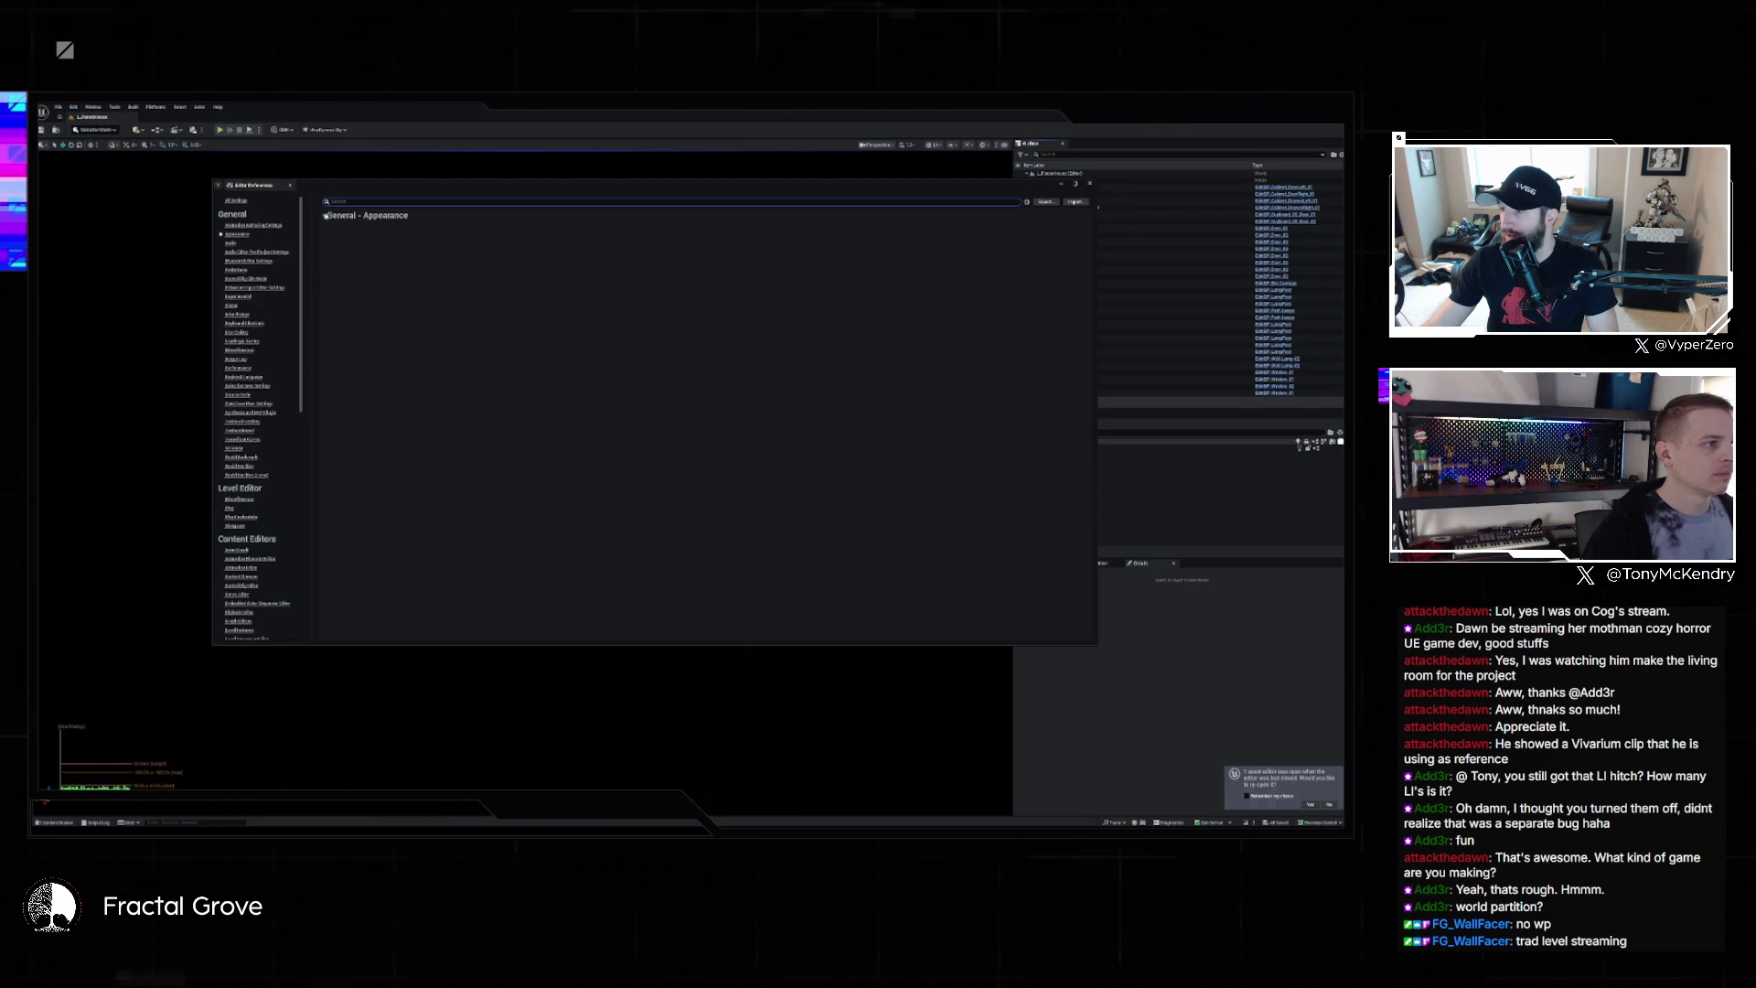
click(325, 245)
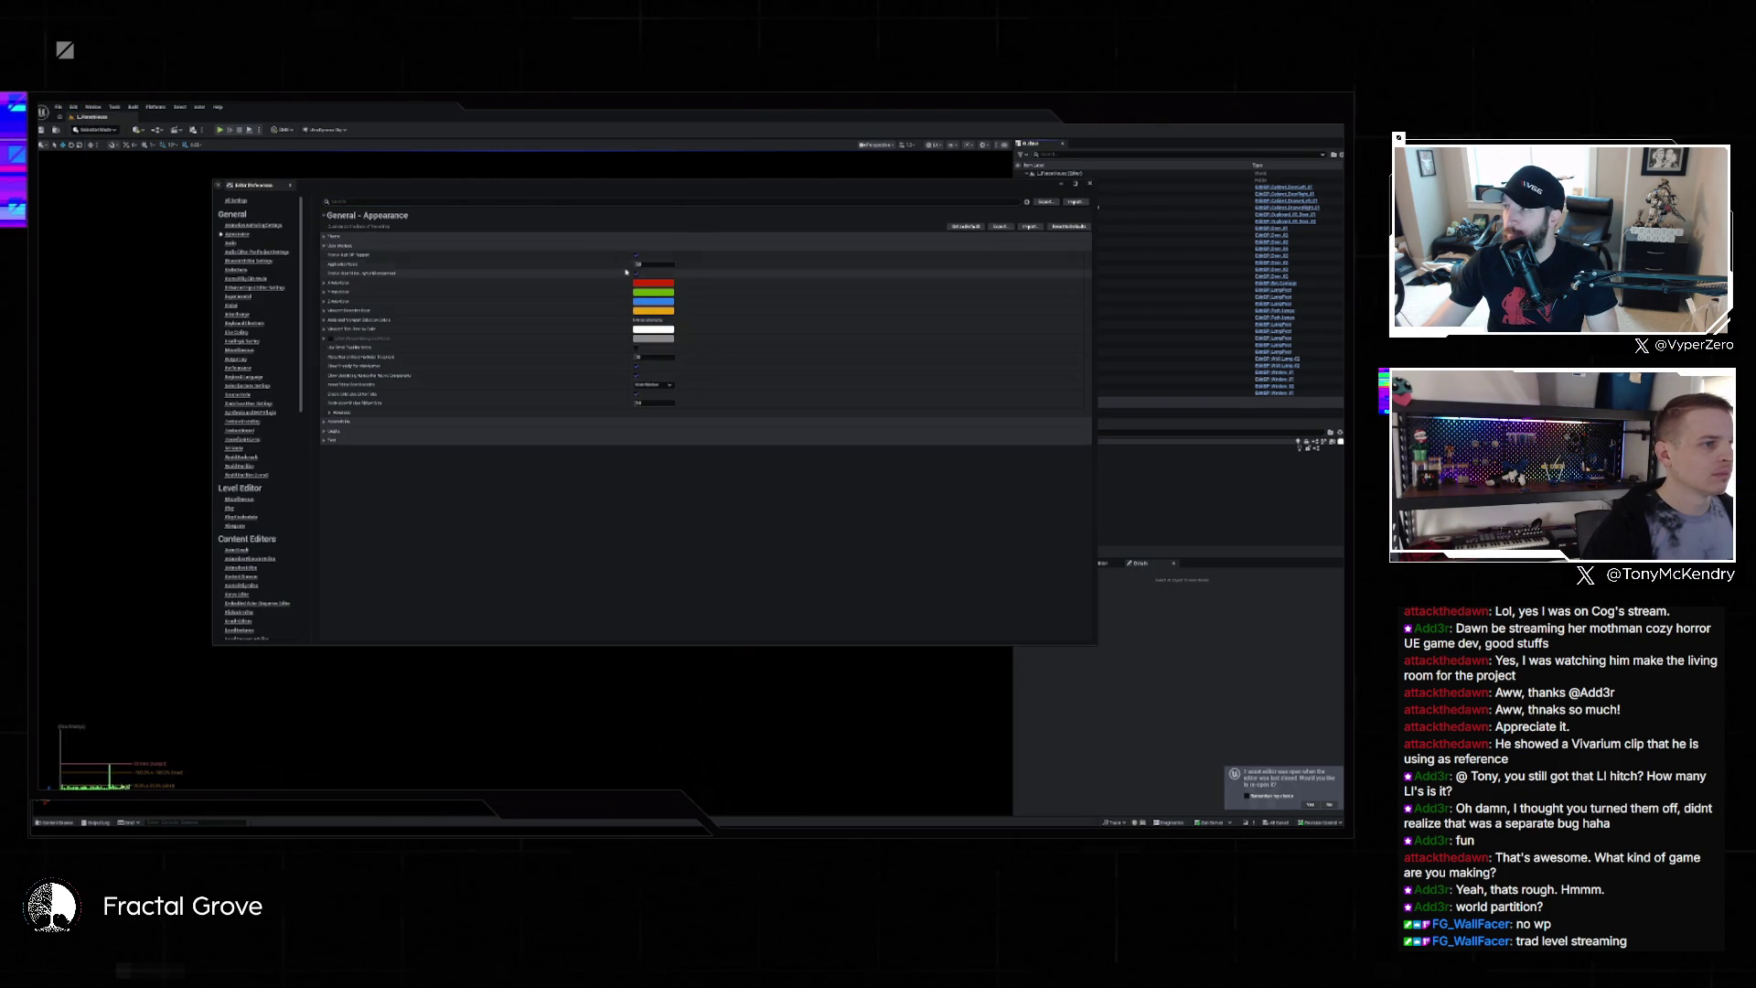
key(Return)
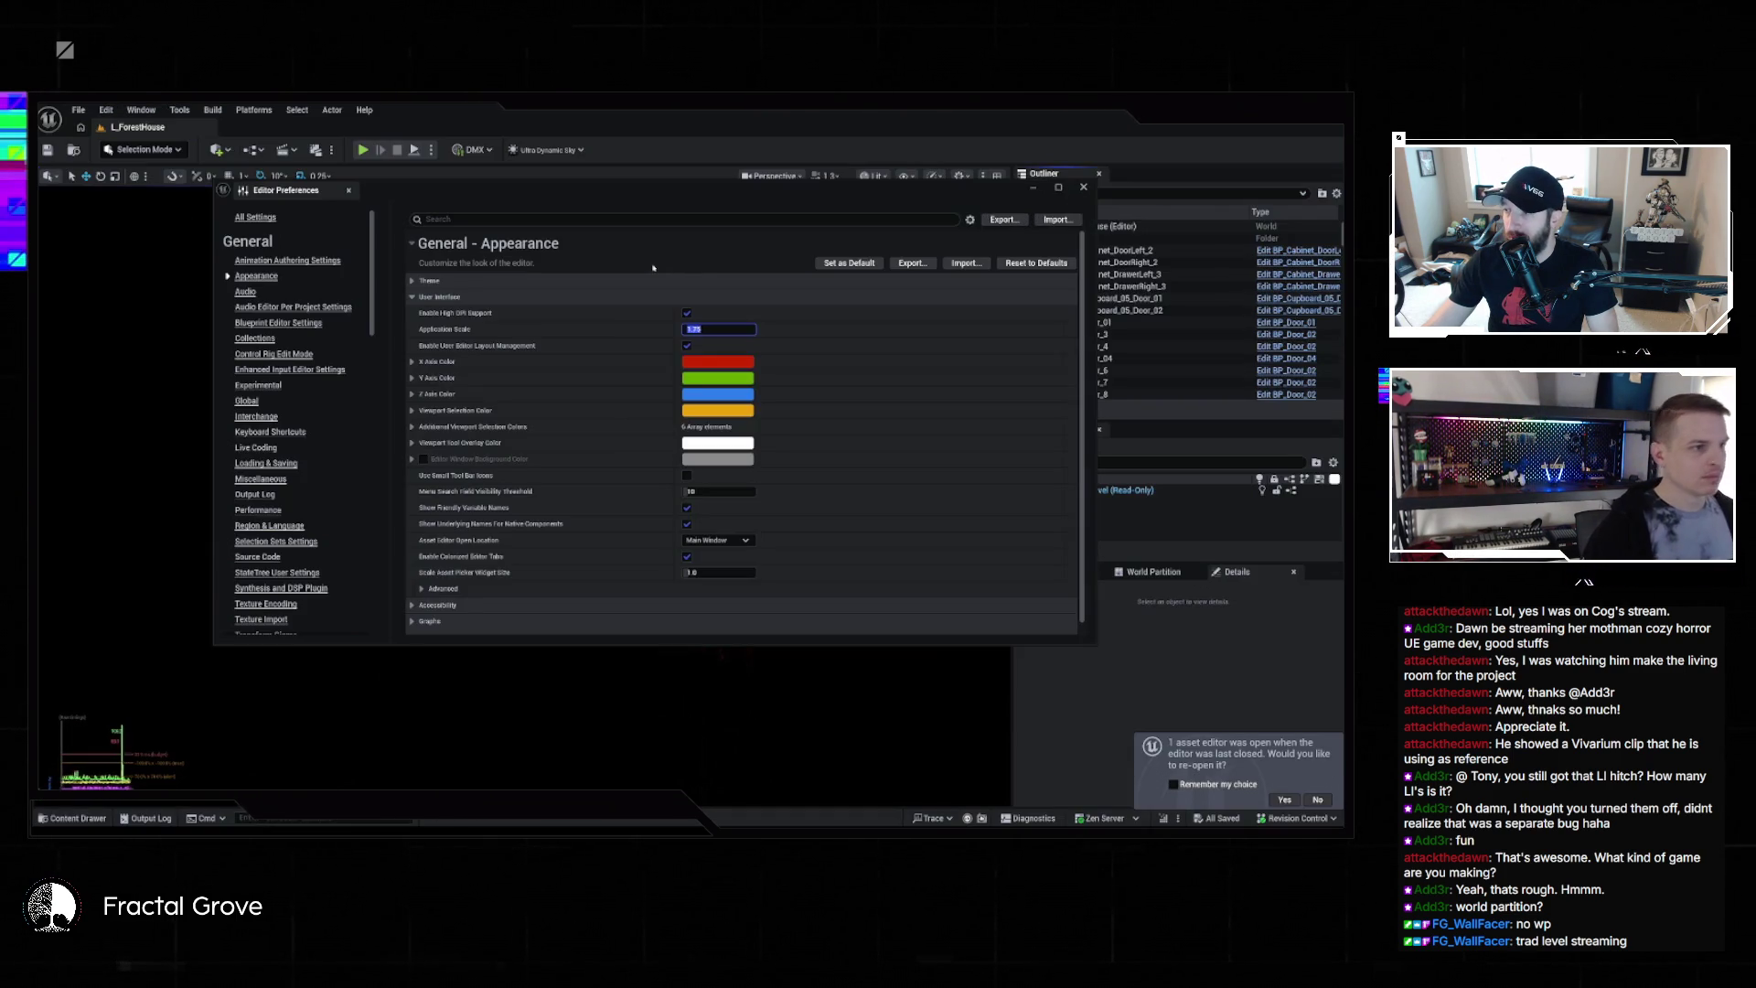
click(1084, 187)
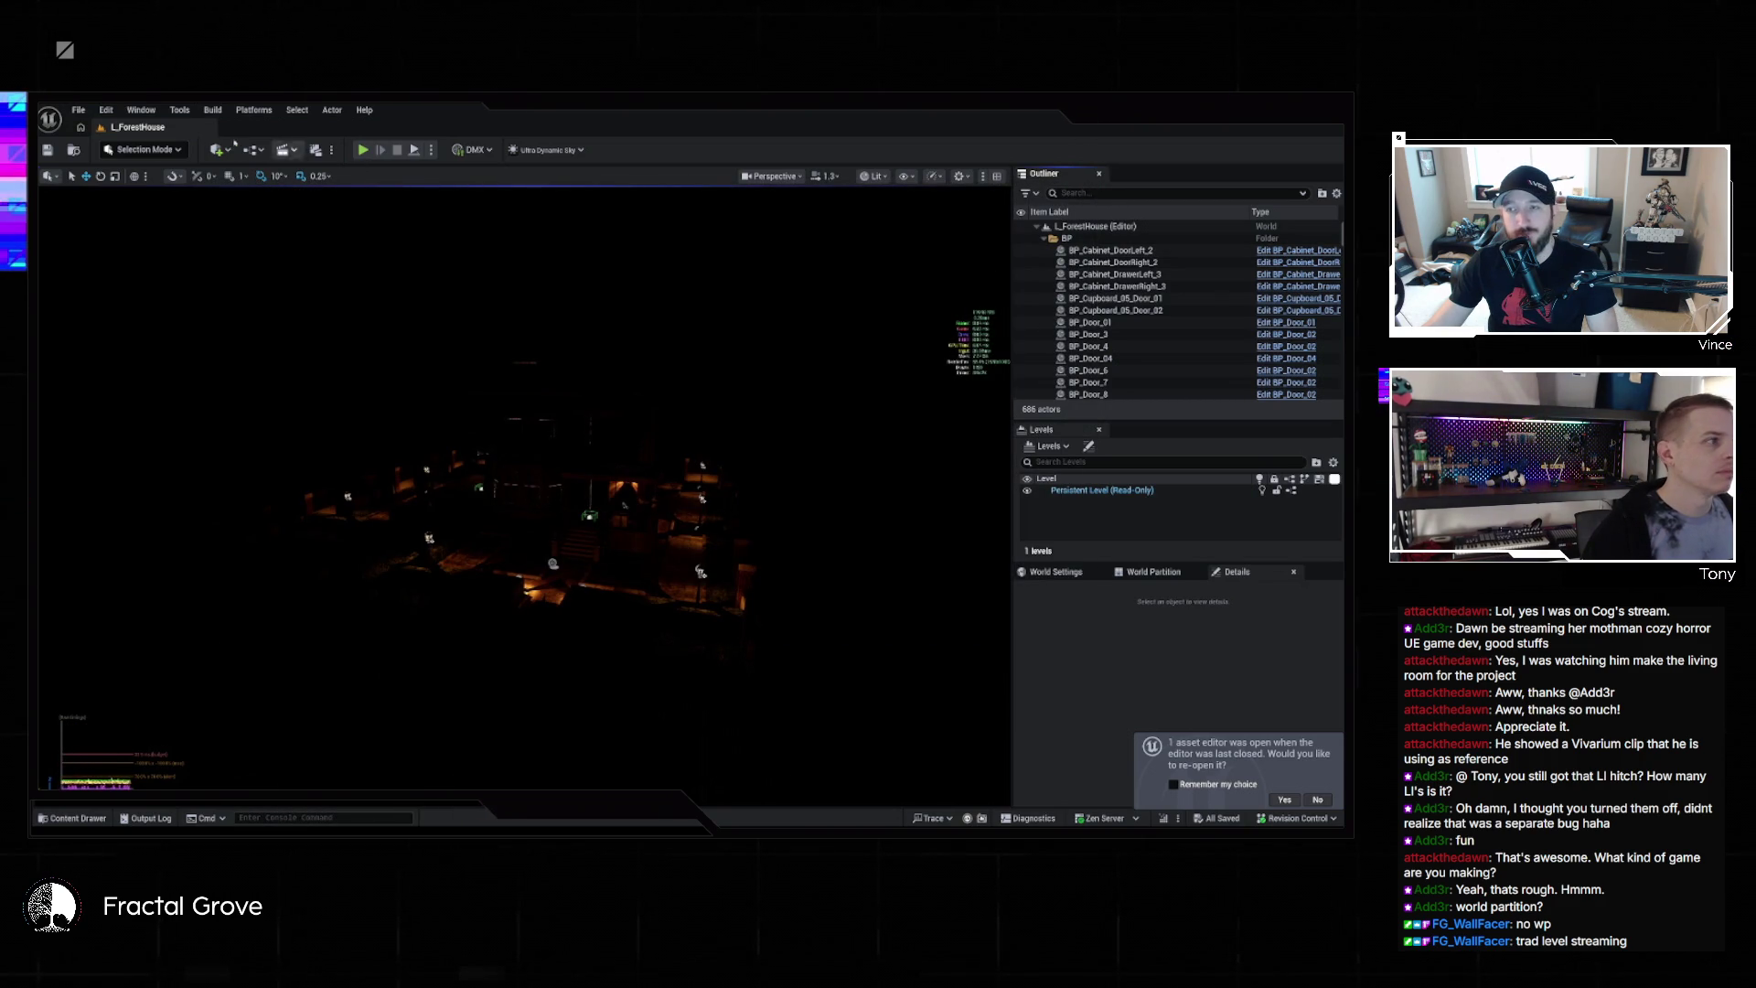
click(78, 110)
click(295, 237)
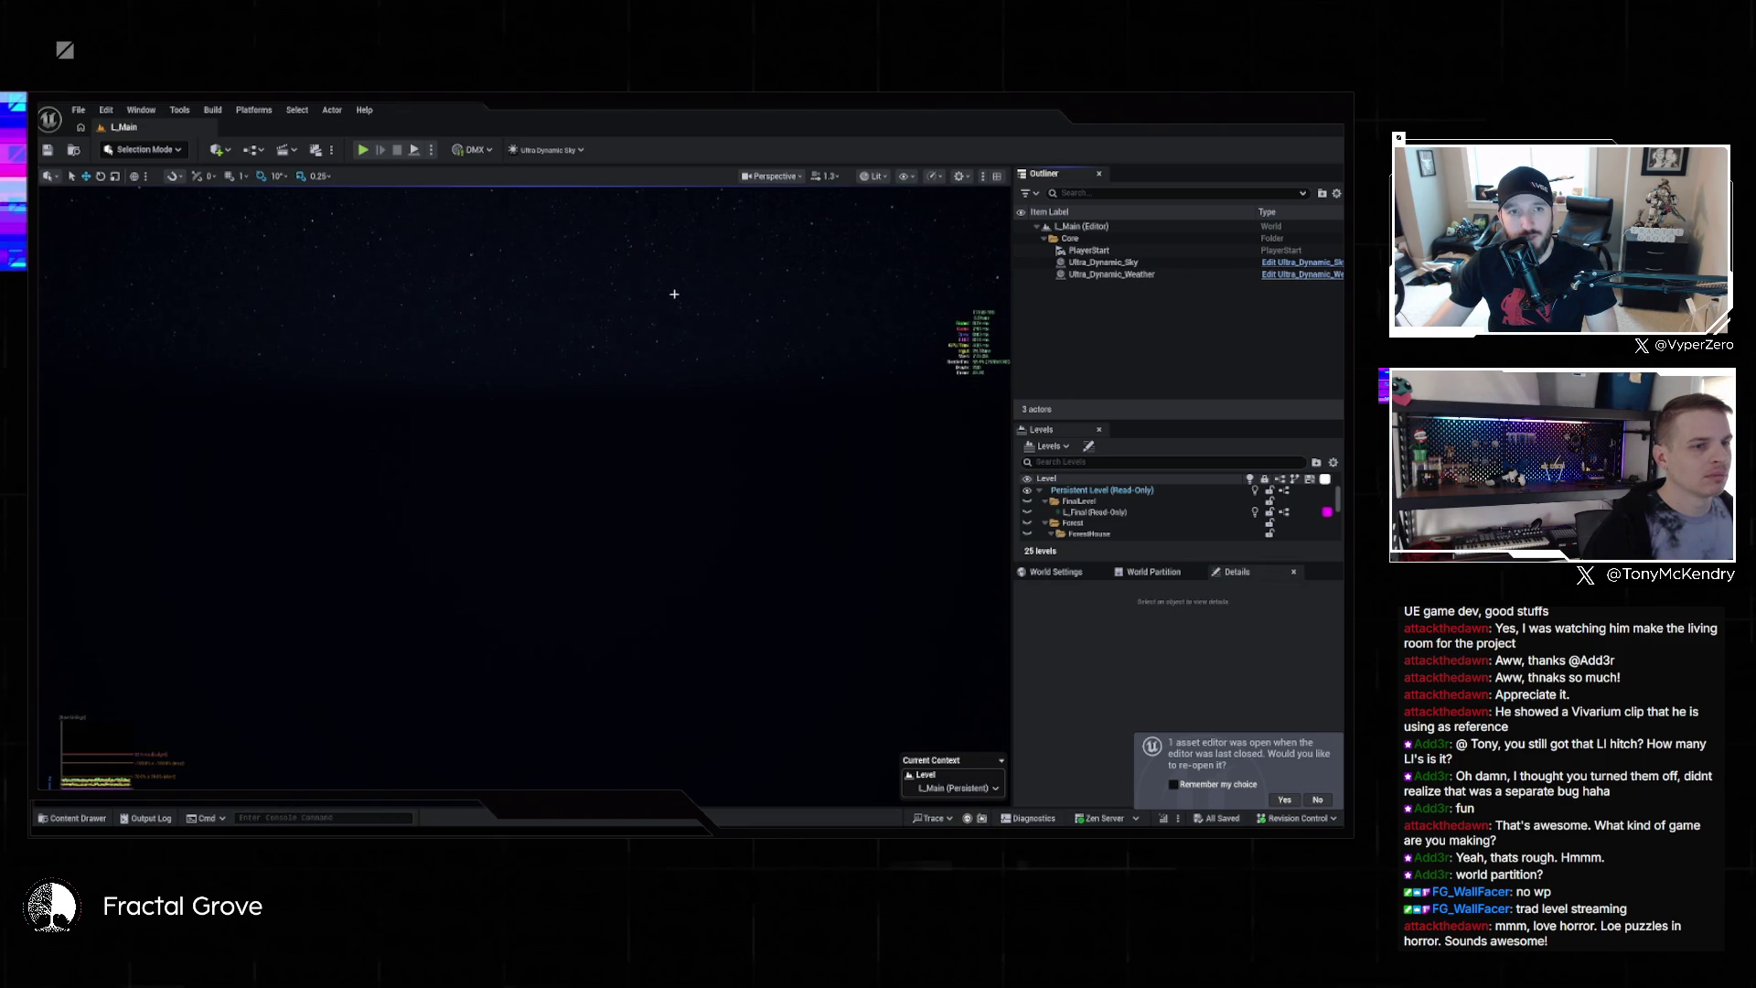
Close the World Partition tab and drag the Levels splitter up for a longer level list
click(1195, 572)
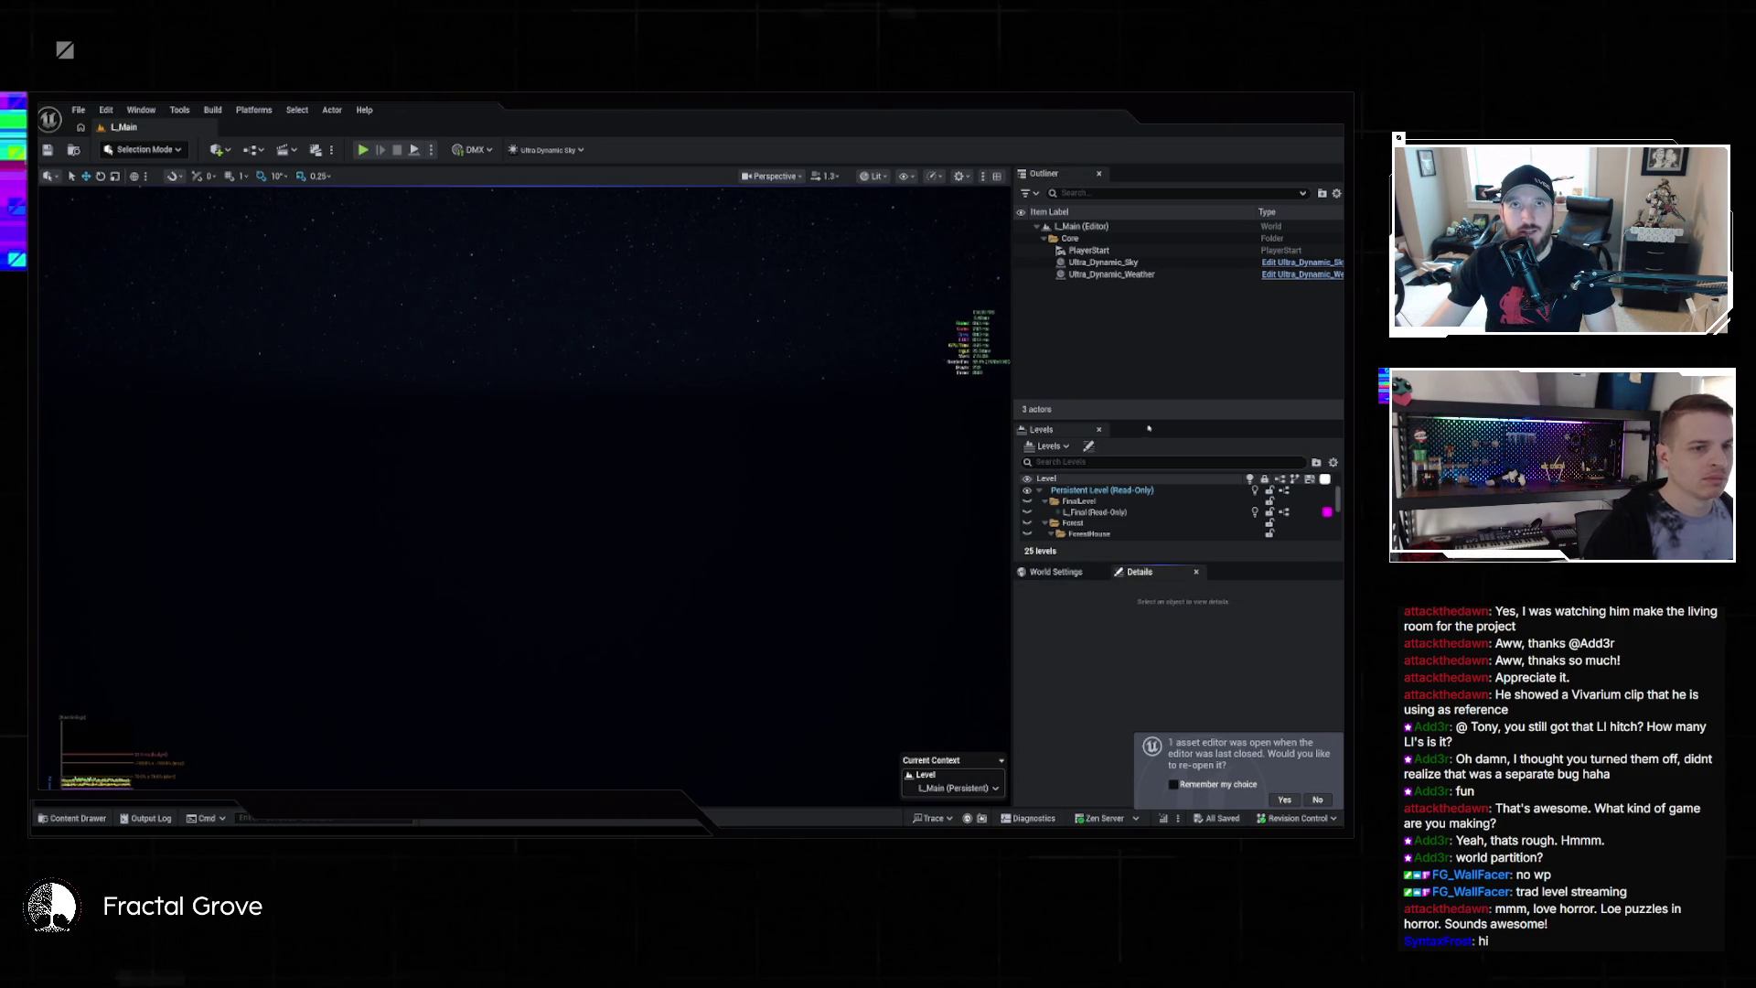
drag(1152, 419, 1146, 326)
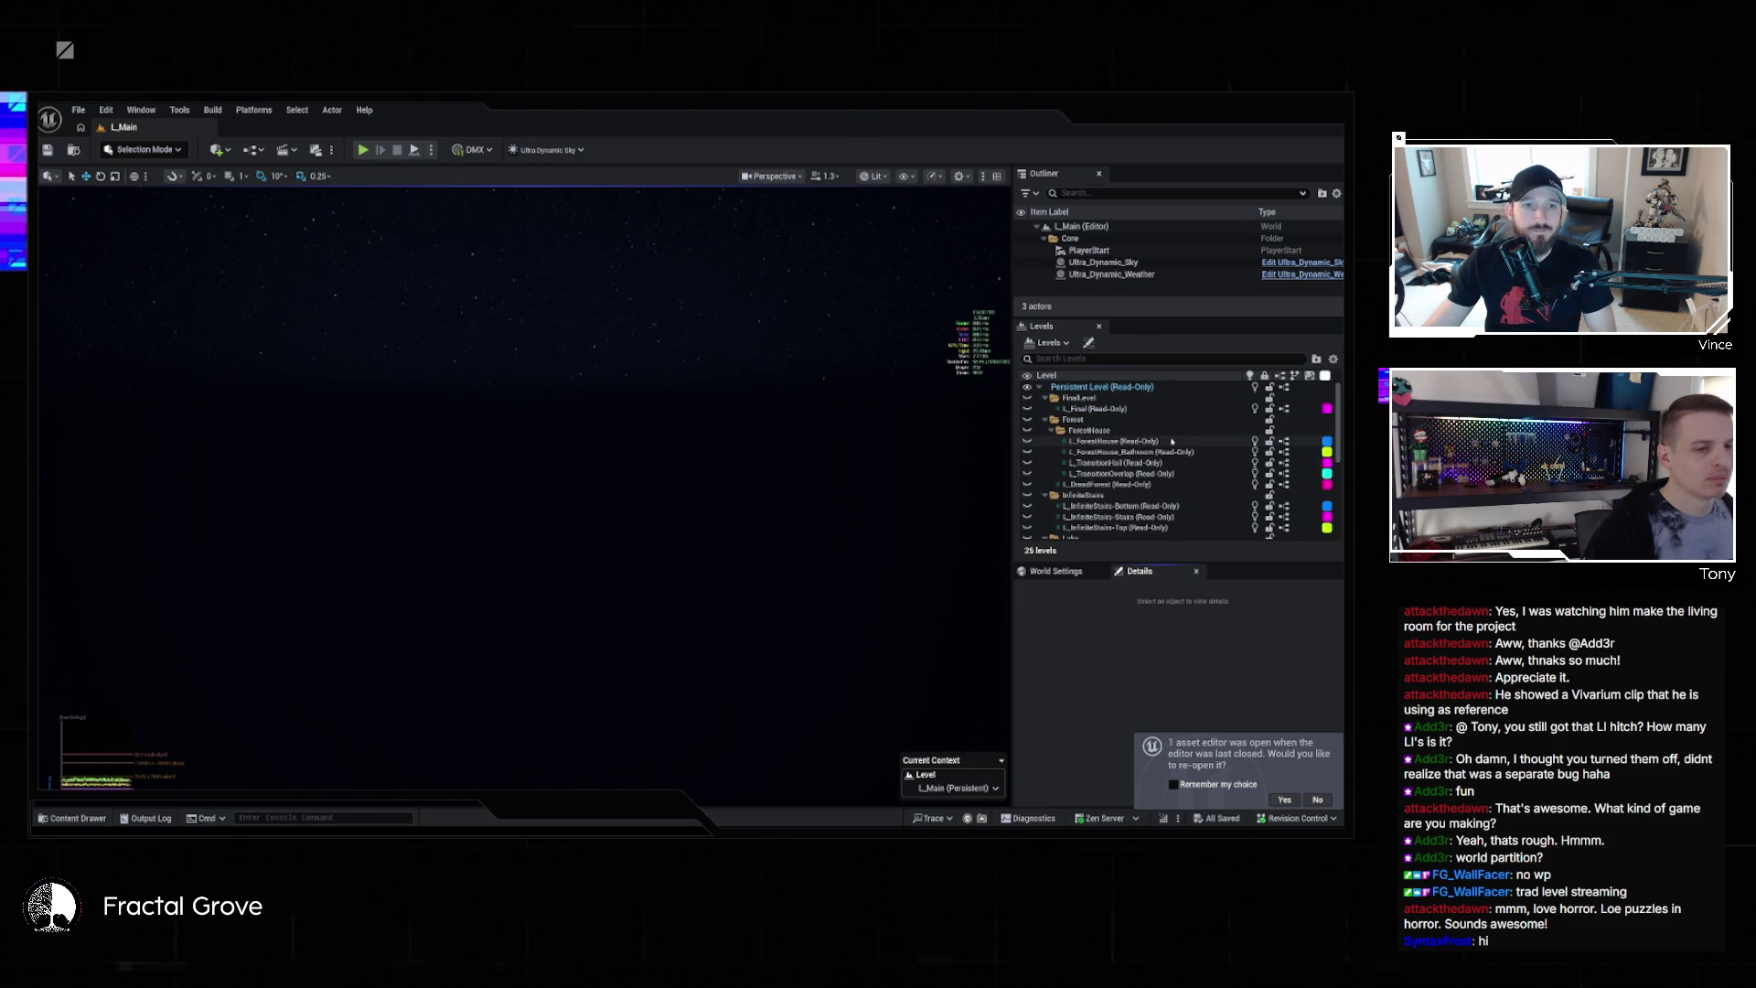
scroll(1152, 476, down, 5)
scroll(1109, 513, down, 3)
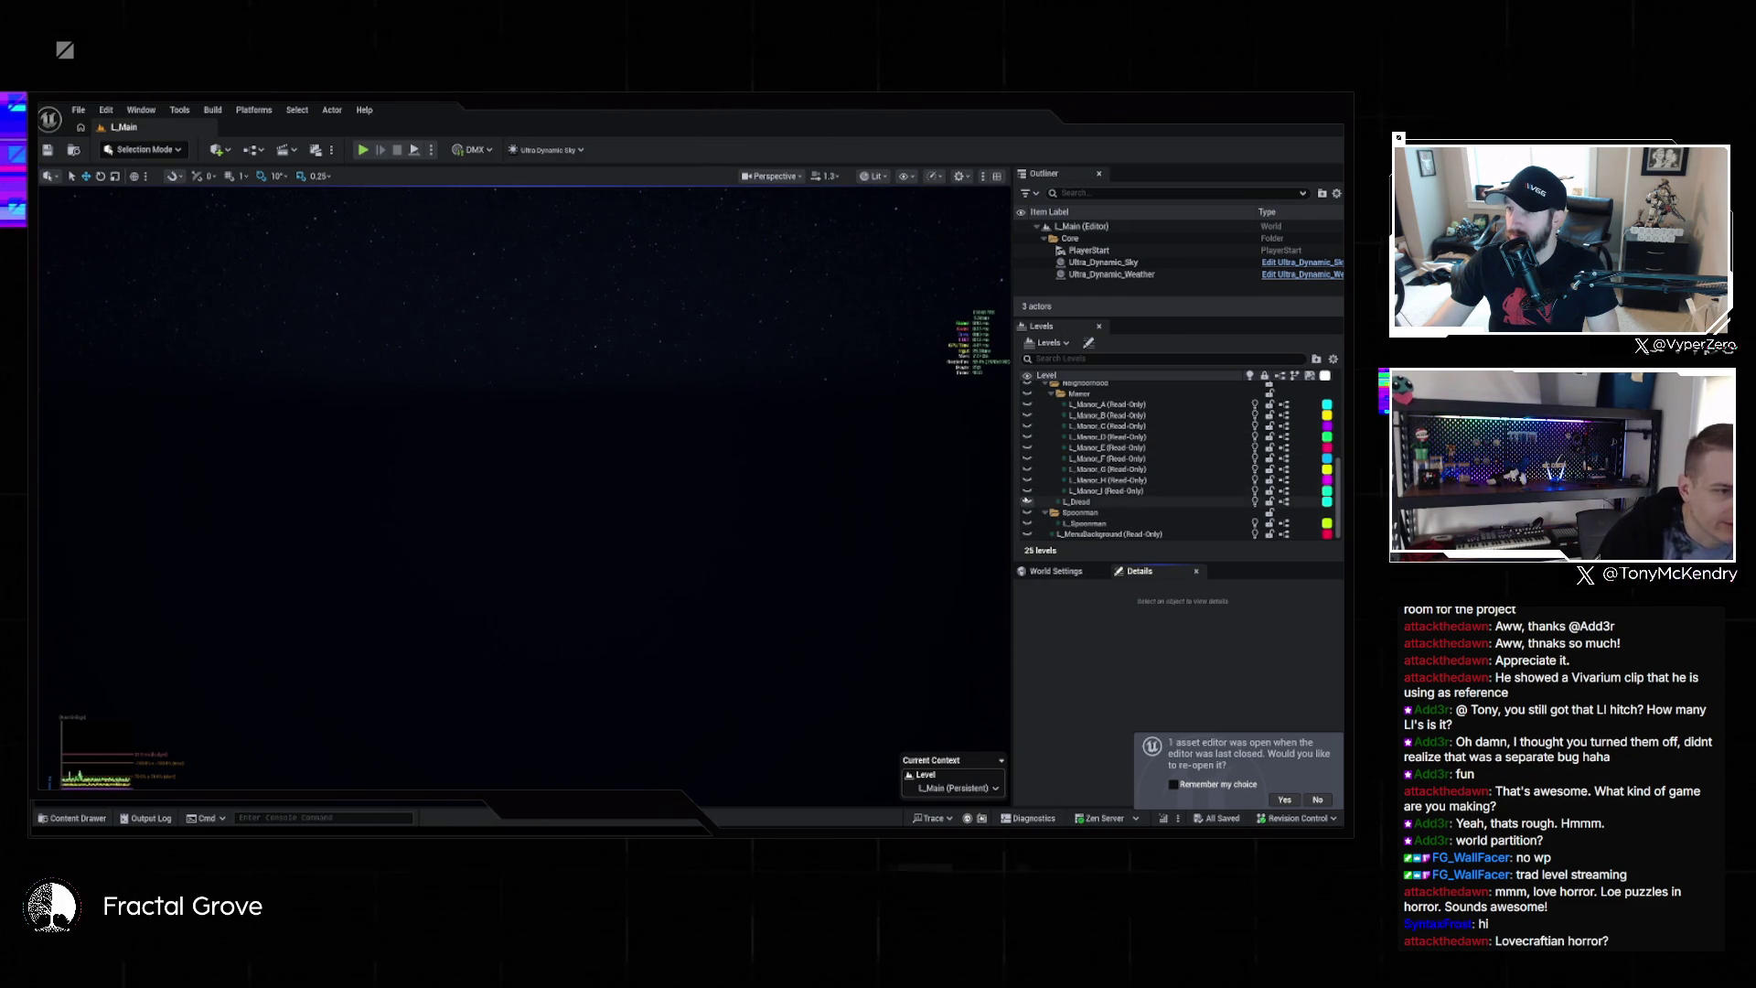
Show L_Dread and the L_InfiniteStairs Bottom, Stairs and Top sublevels in the viewport
click(1028, 503)
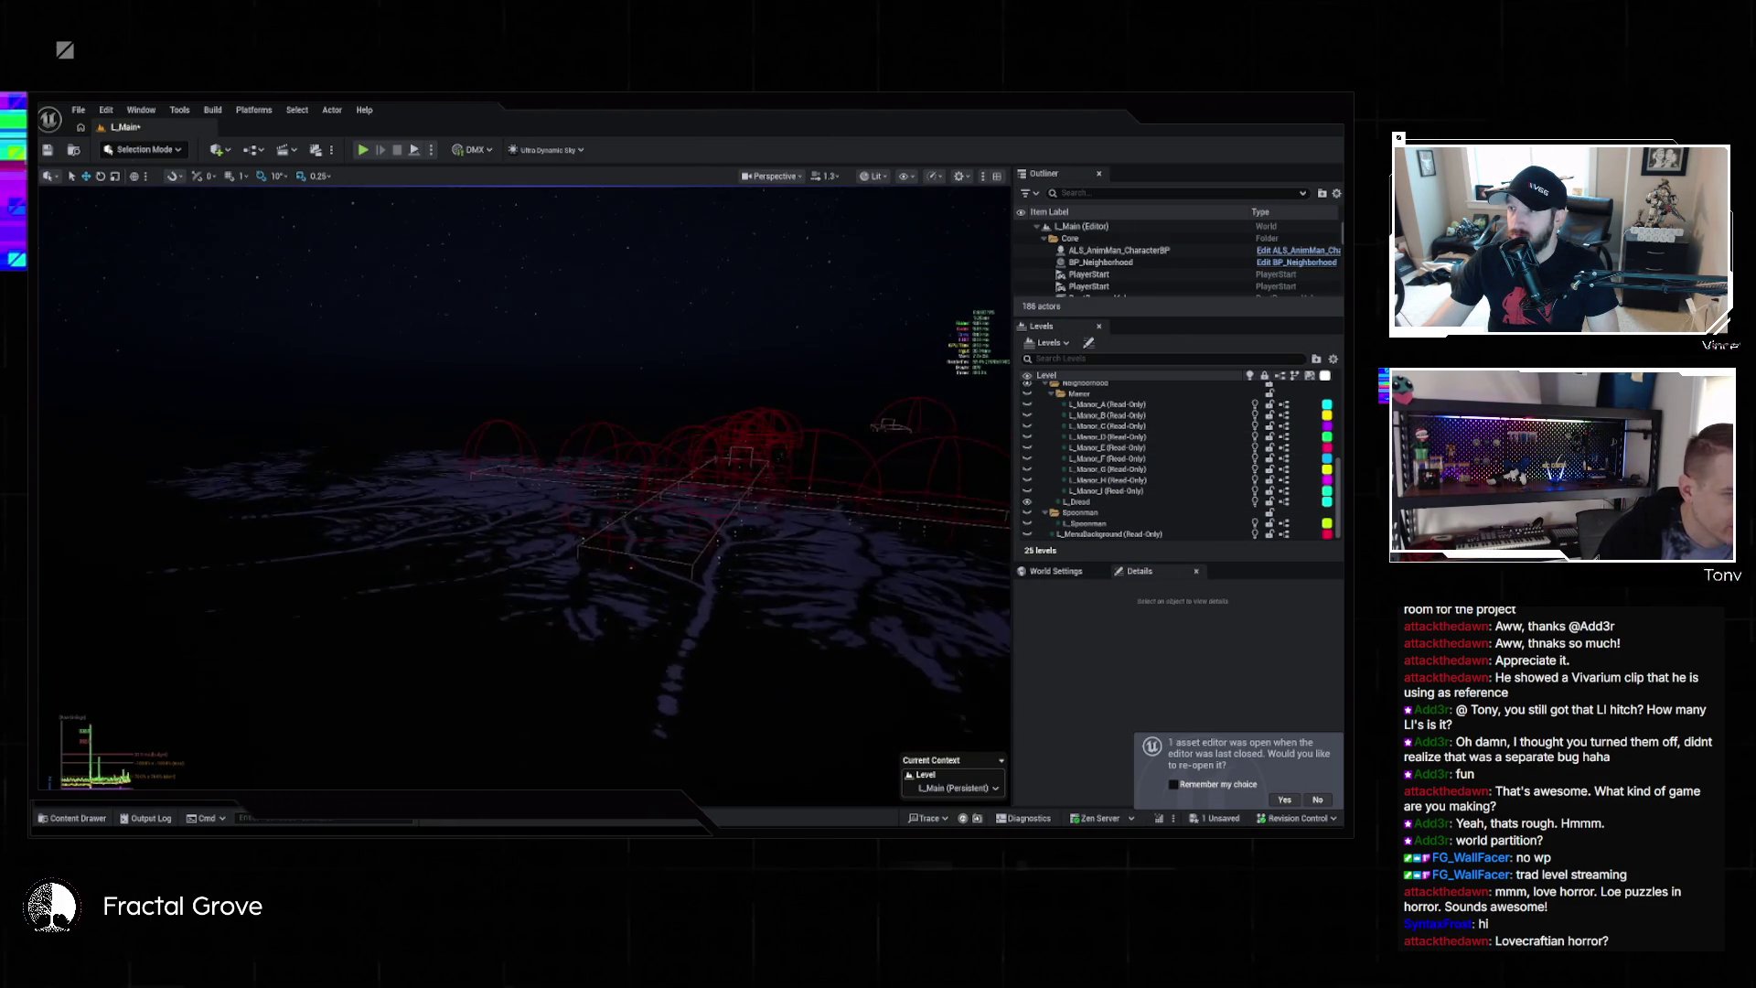
drag(767, 501, 804, 498)
scroll(1048, 510, up, 3)
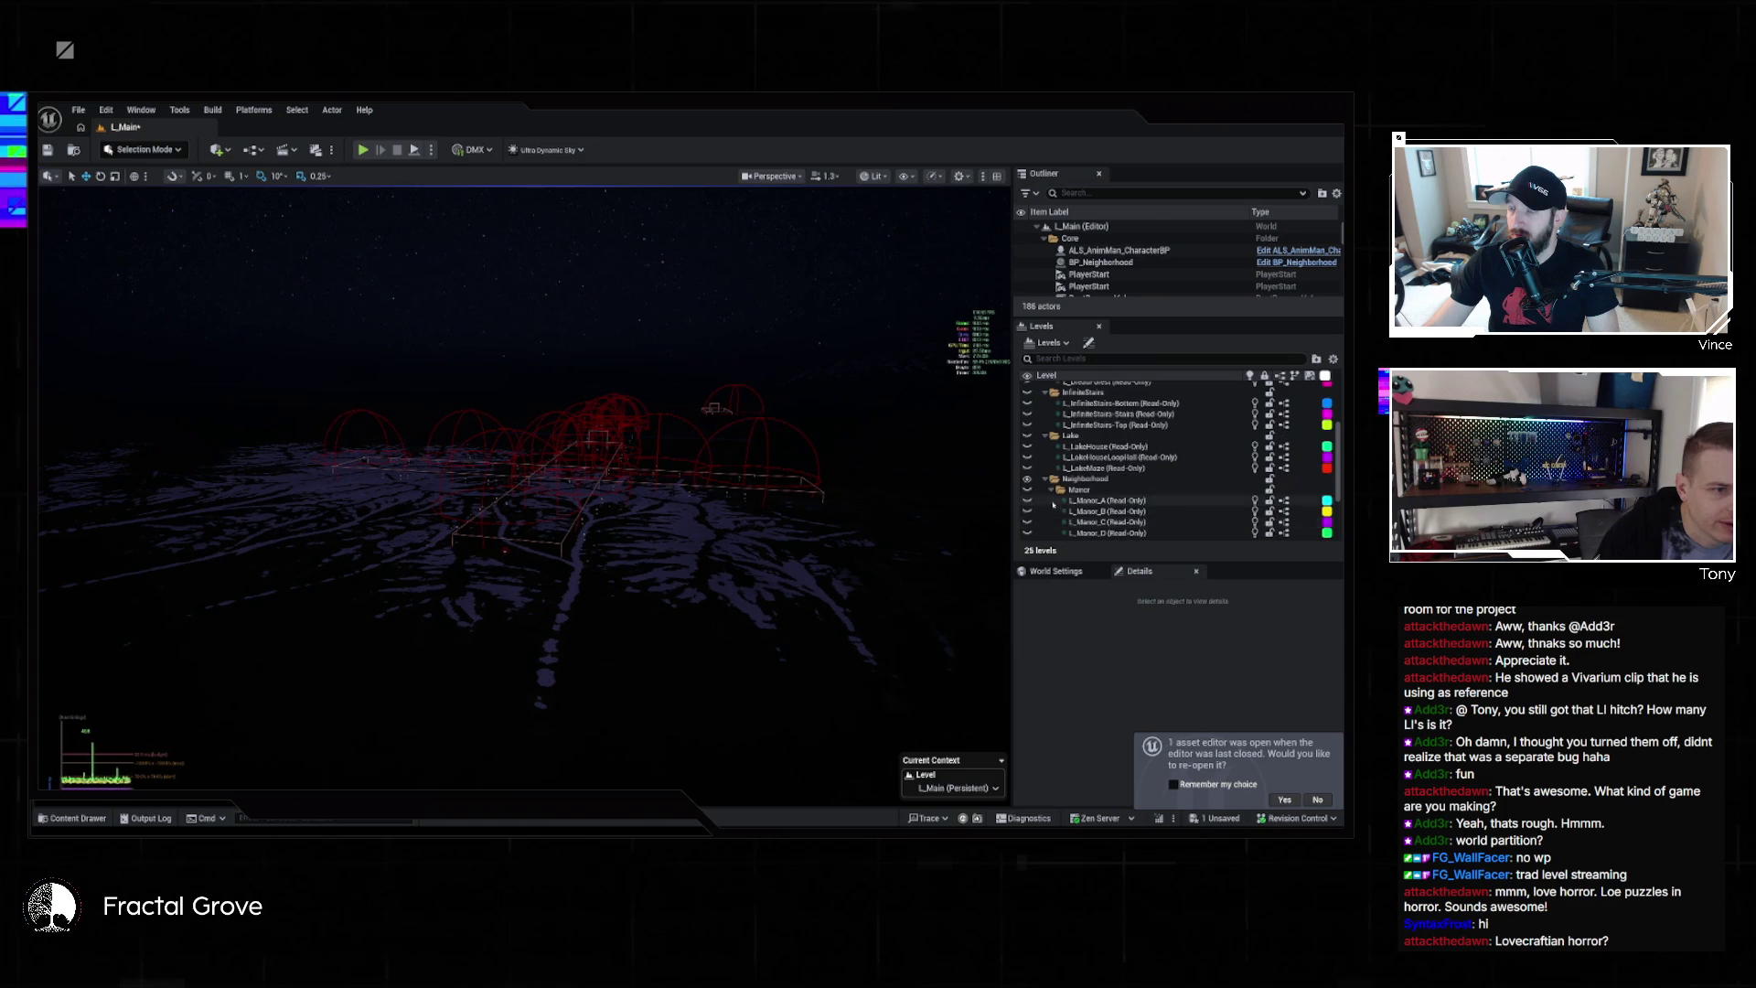
scroll(1066, 512, up, 3)
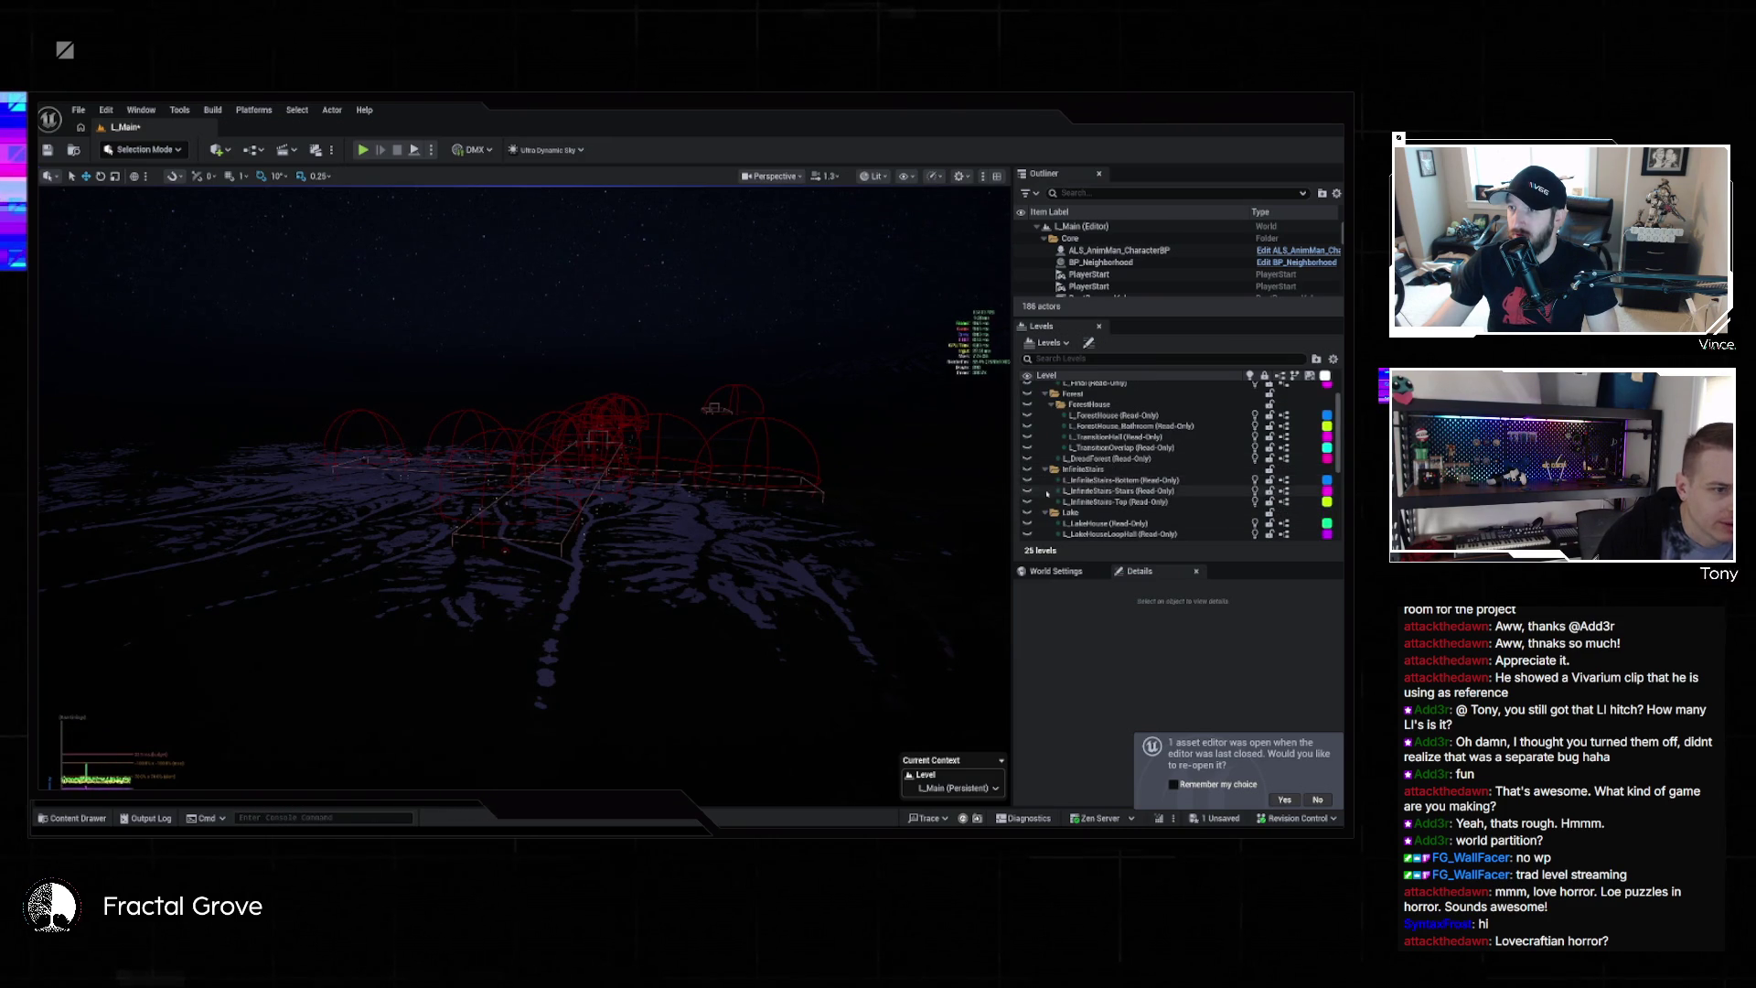
click(1028, 482)
click(1027, 491)
click(1027, 502)
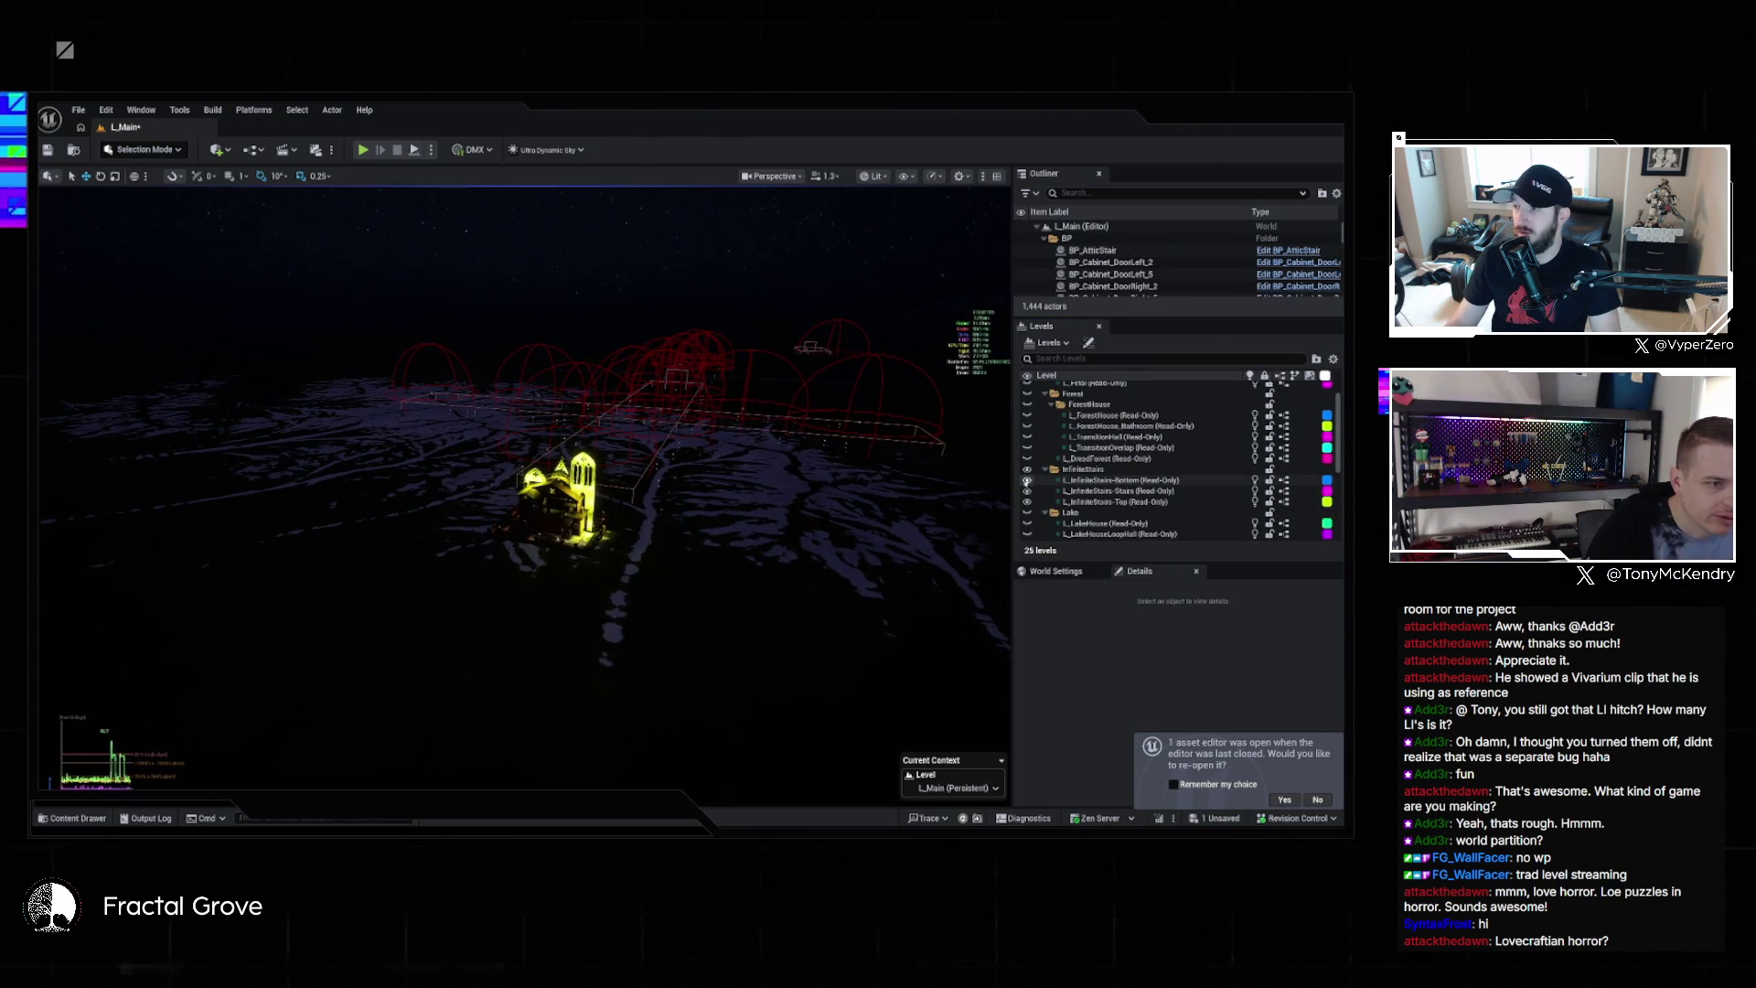
Hide the InfiniteStairs sublevels and L_Dread again
click(1028, 469)
scroll(1029, 485, down, 5)
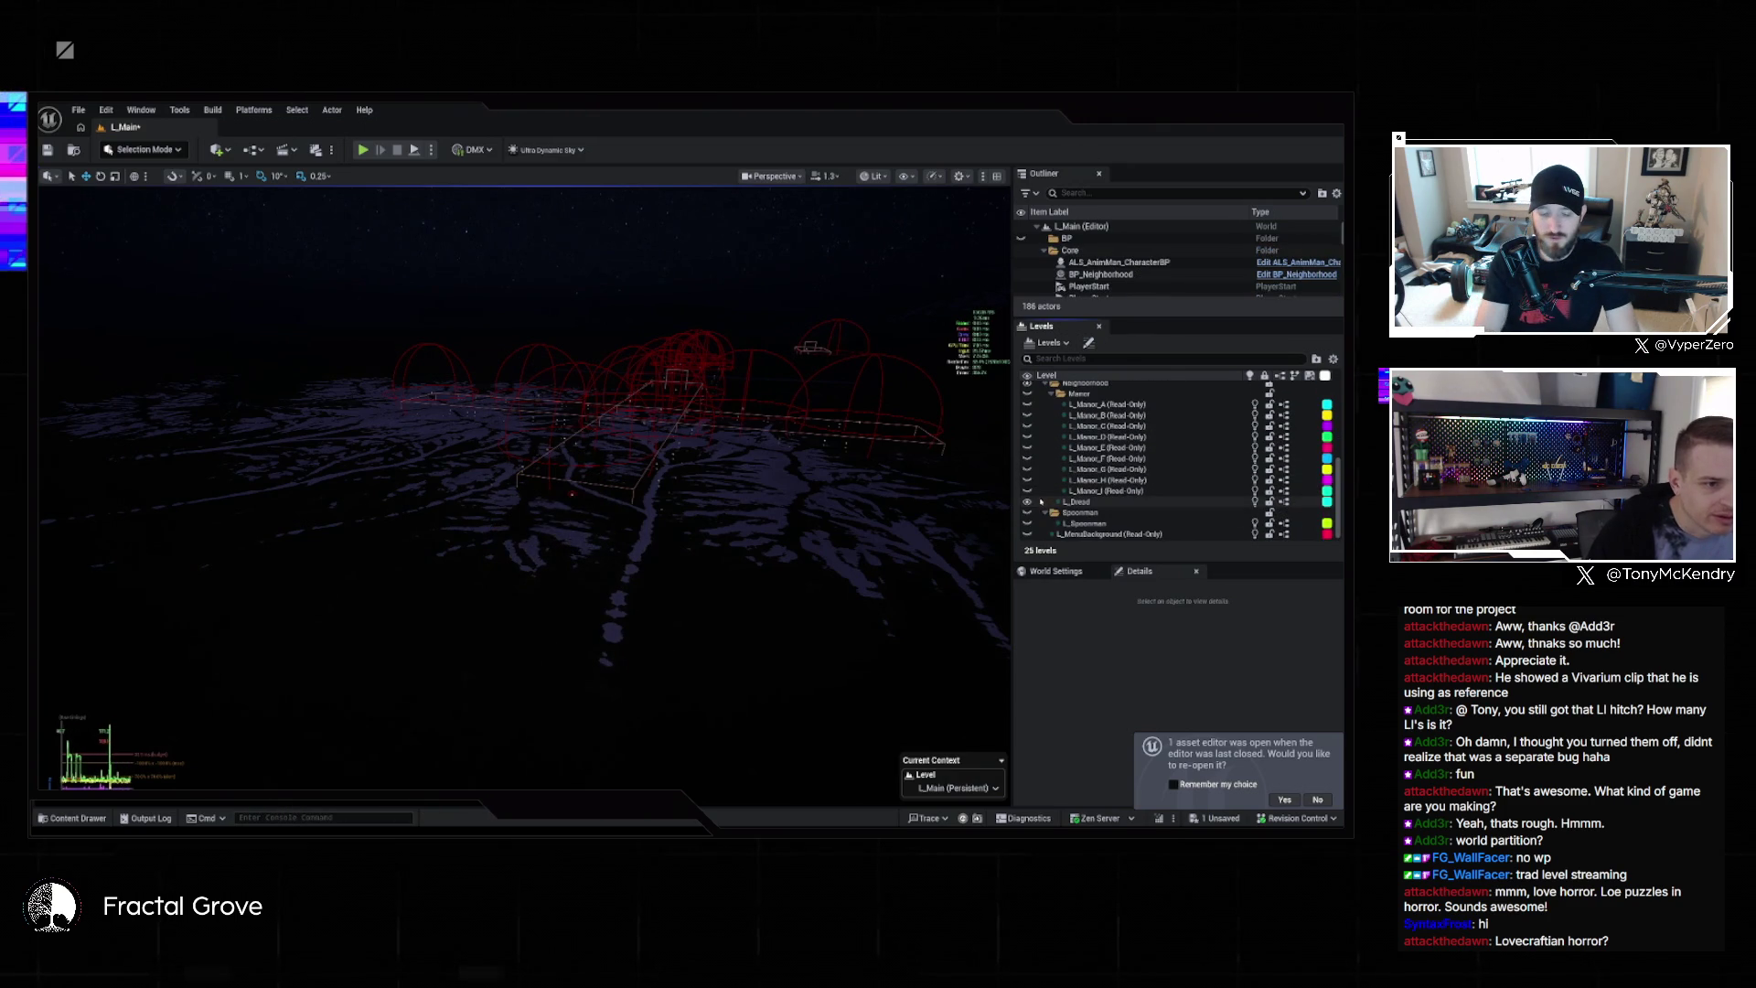
click(1027, 502)
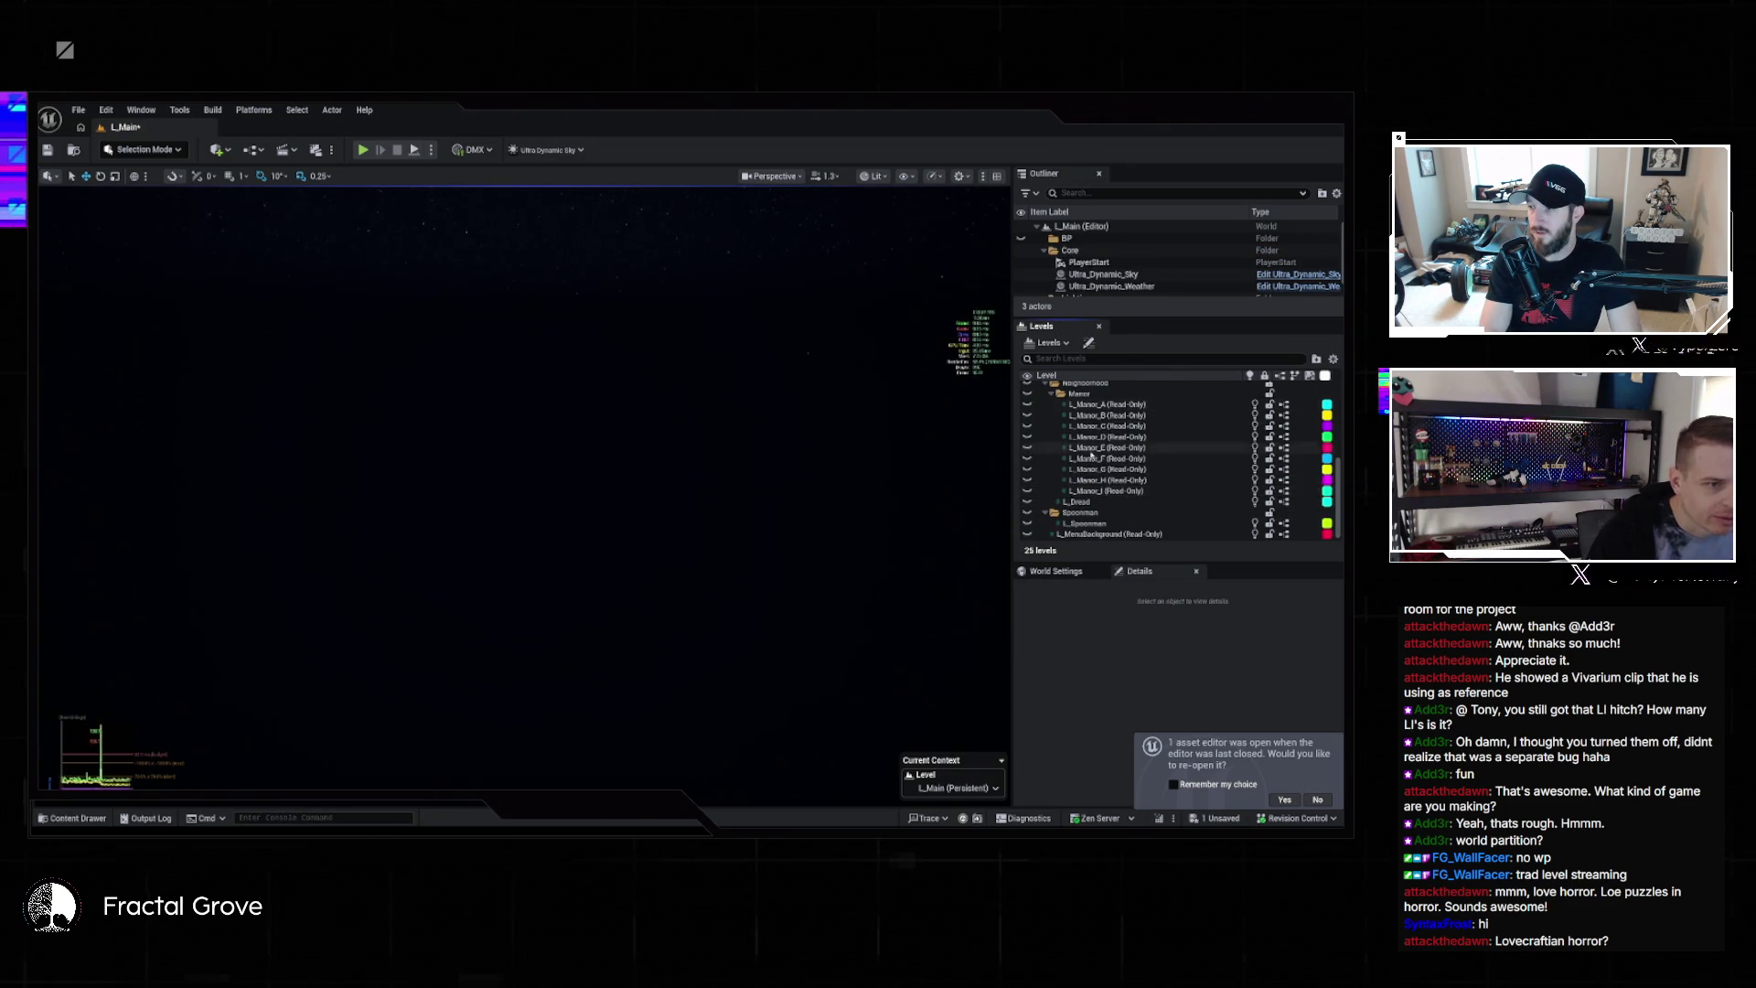
scroll(1089, 440, up, 3)
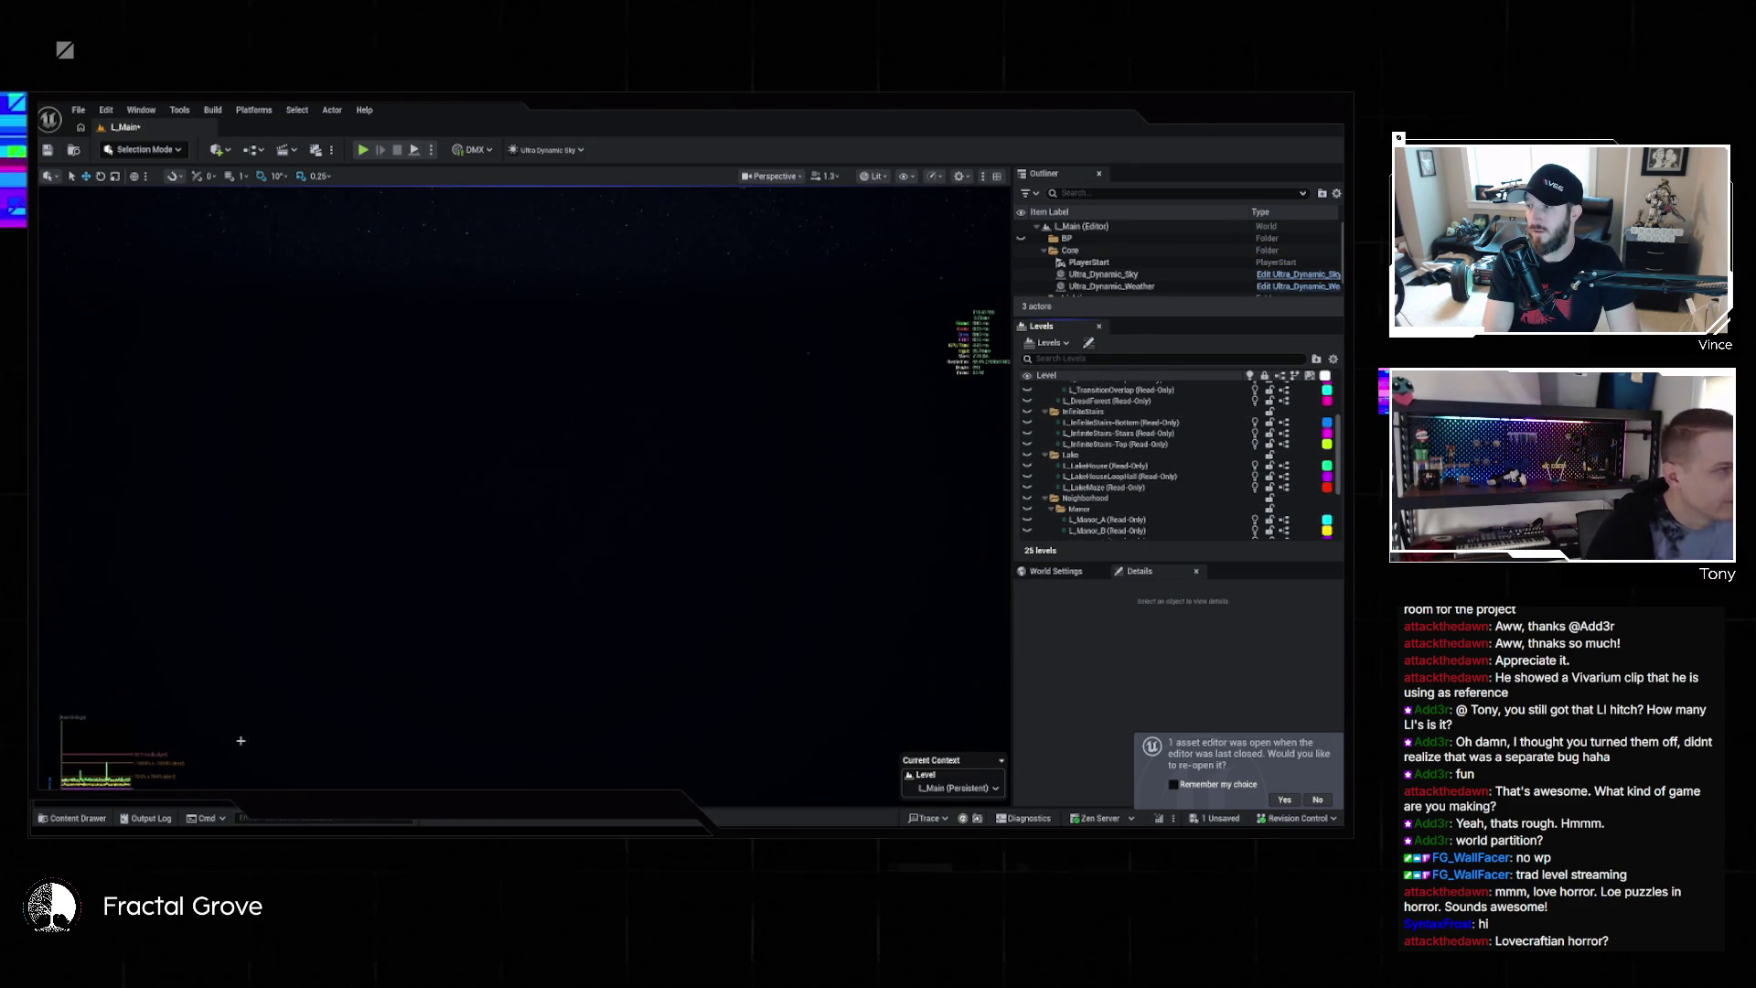
scroll(1162, 448, up, 3)
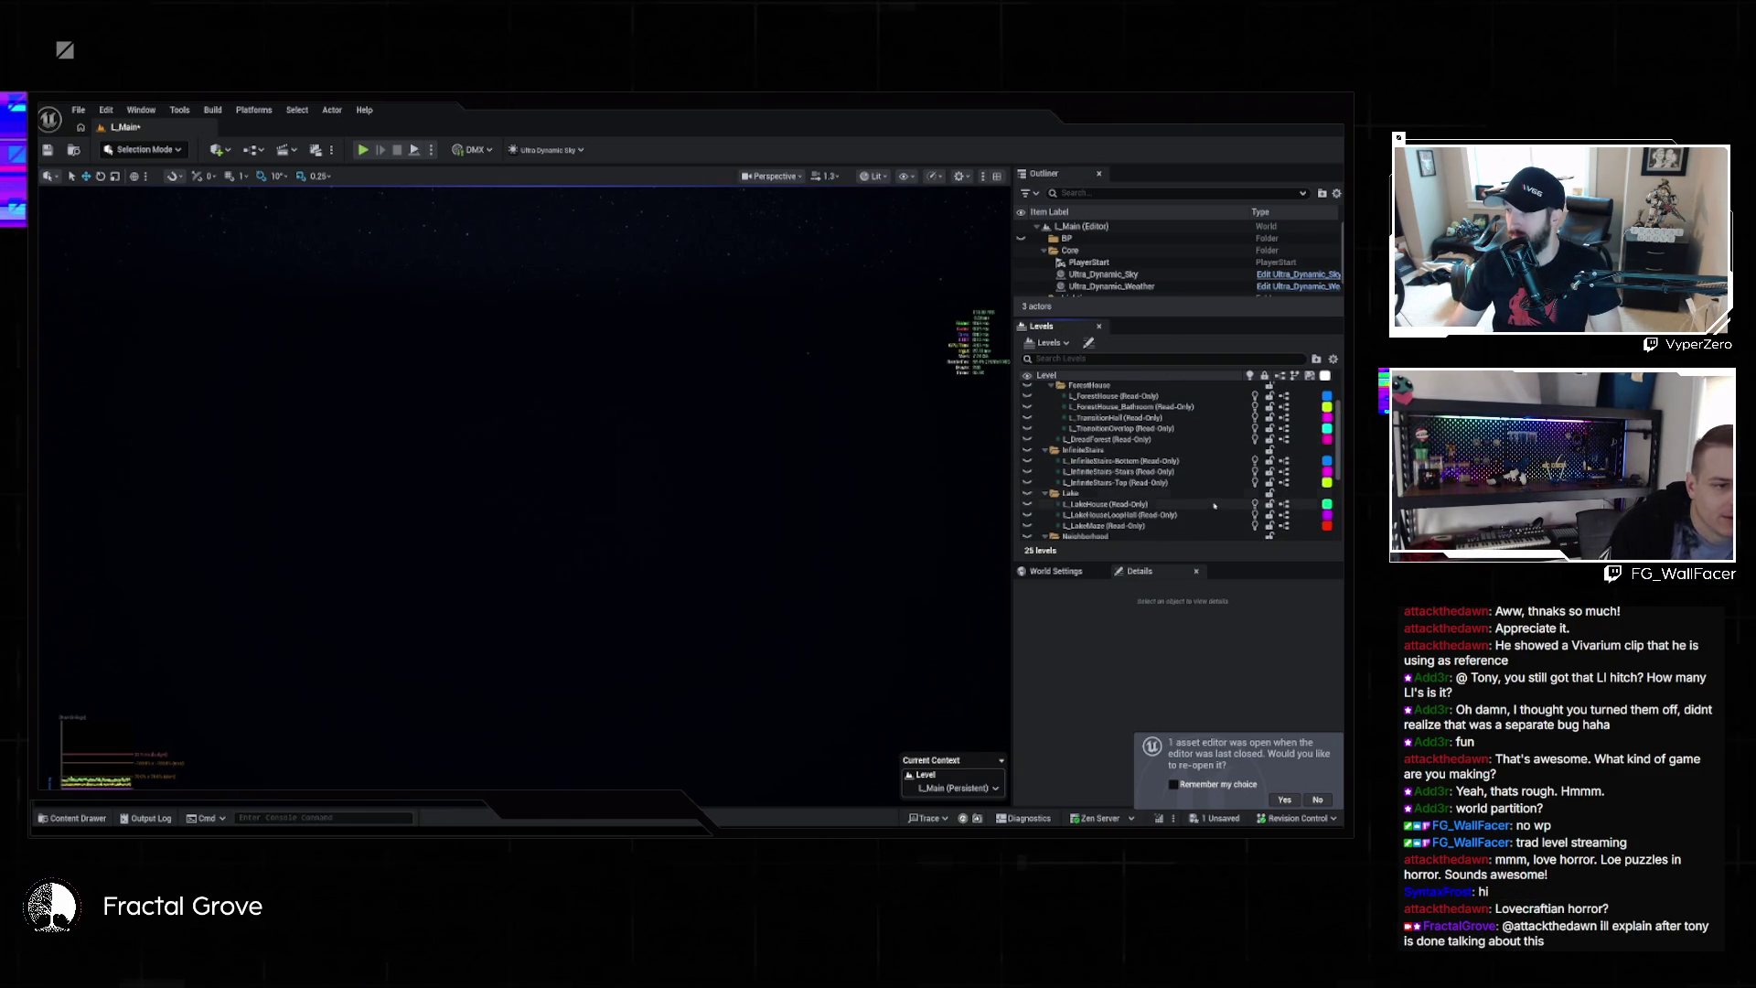
scroll(1208, 462, up, 2)
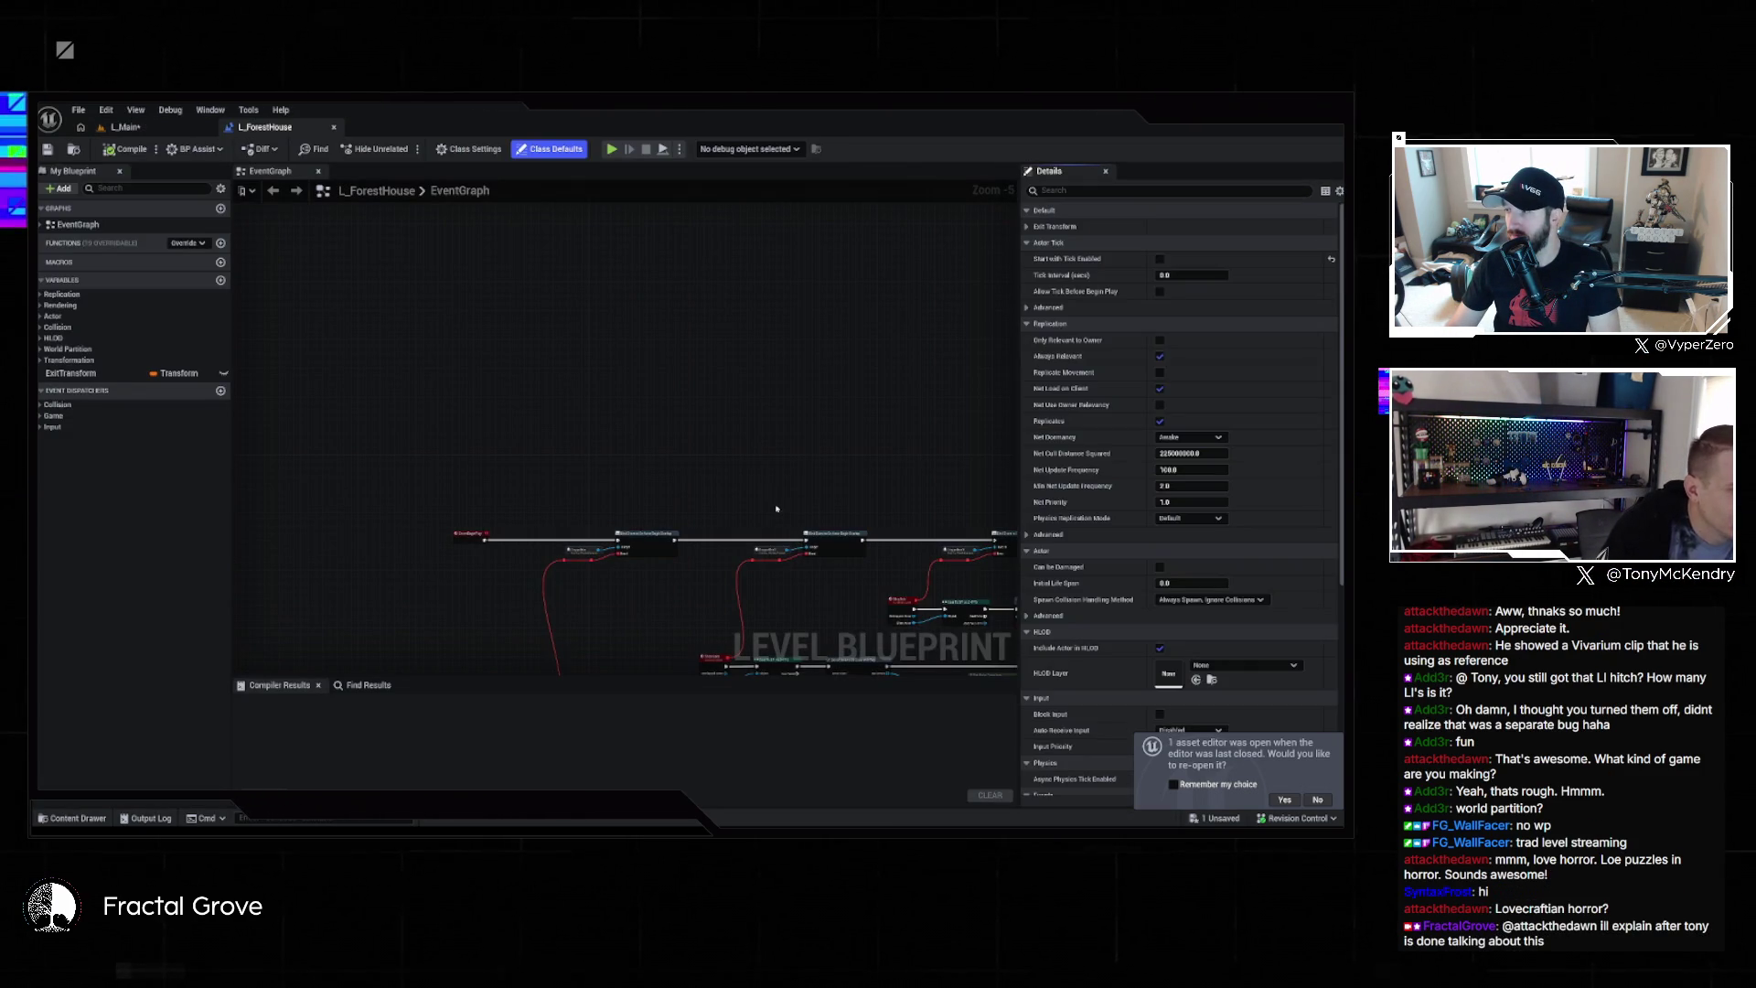
drag(767, 505, 553, 344)
scroll(552, 345, up, 2)
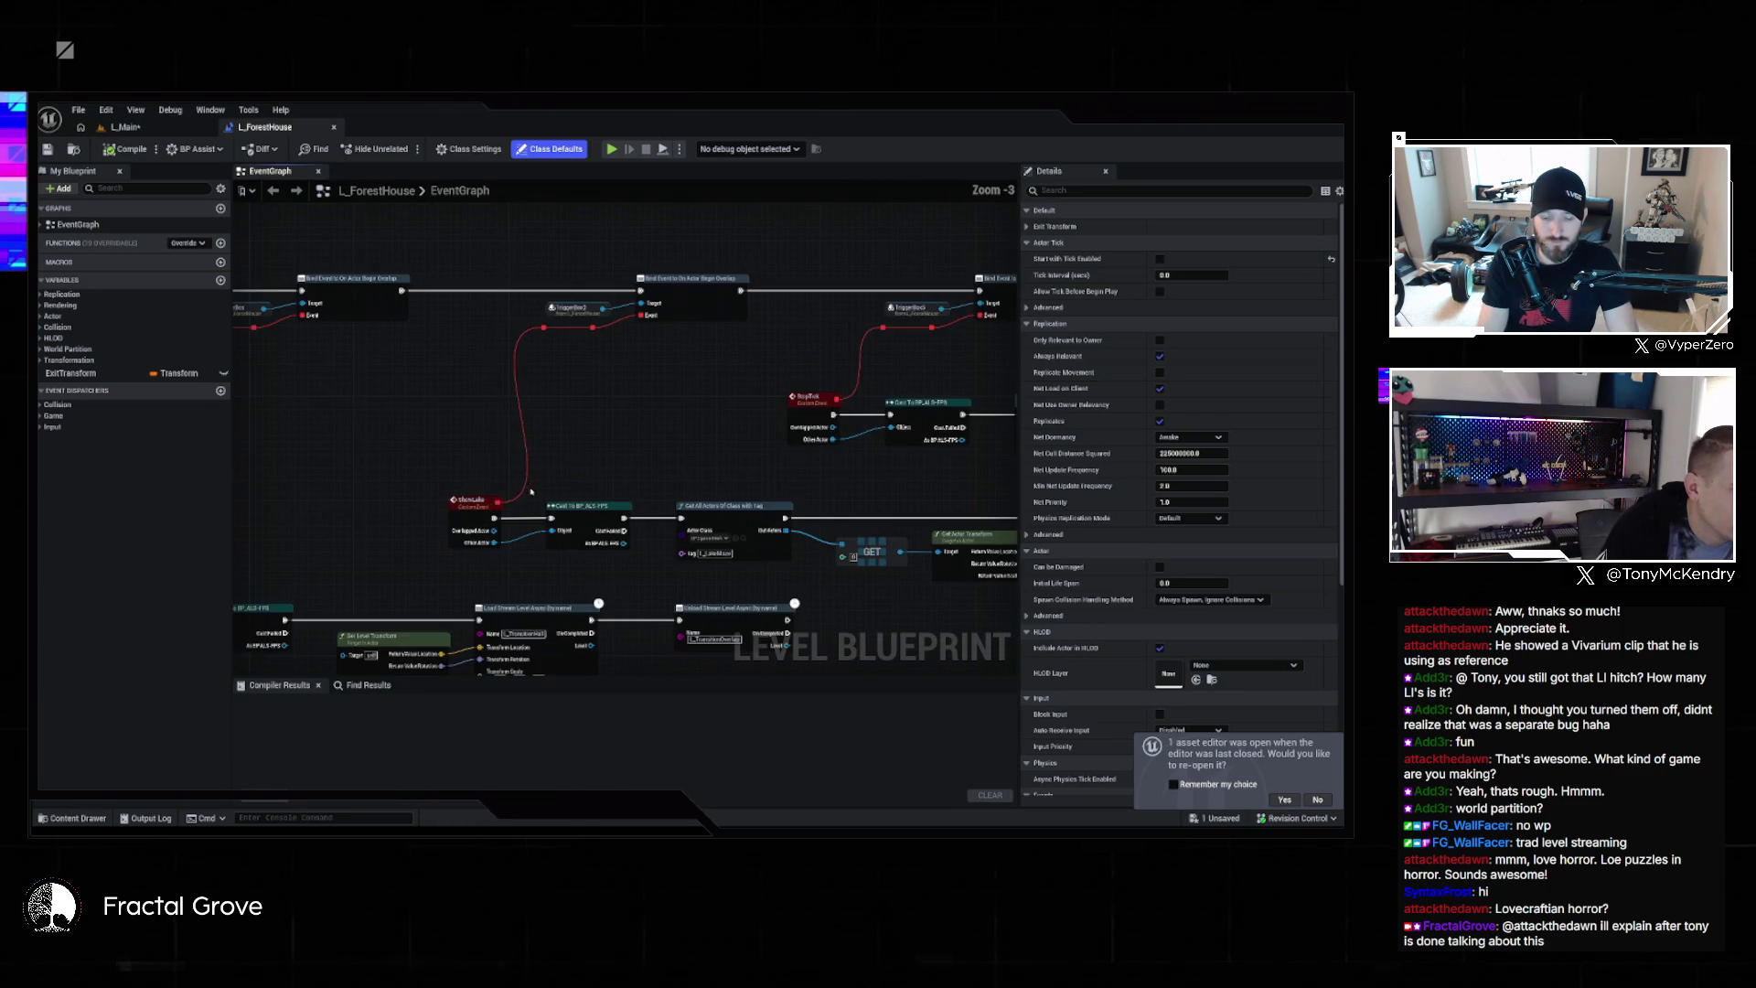
scroll(567, 483, down, 2)
scroll(598, 451, up, 3)
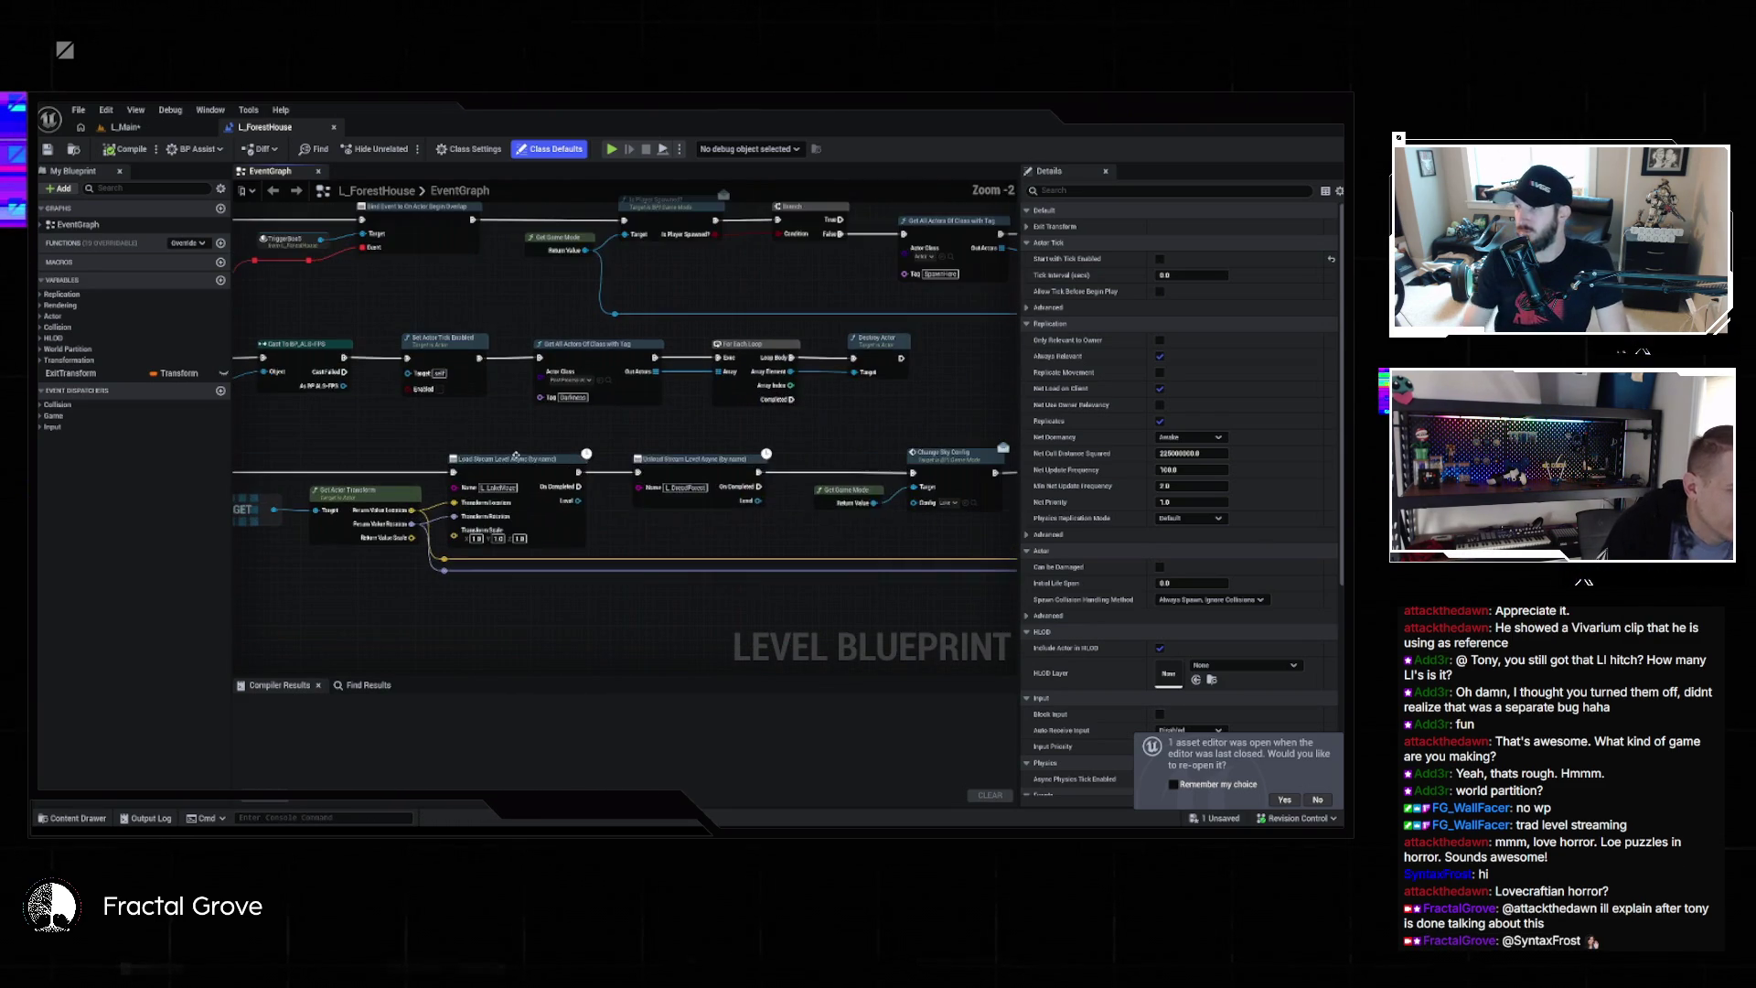
click(695, 424)
scroll(695, 424, up, 2)
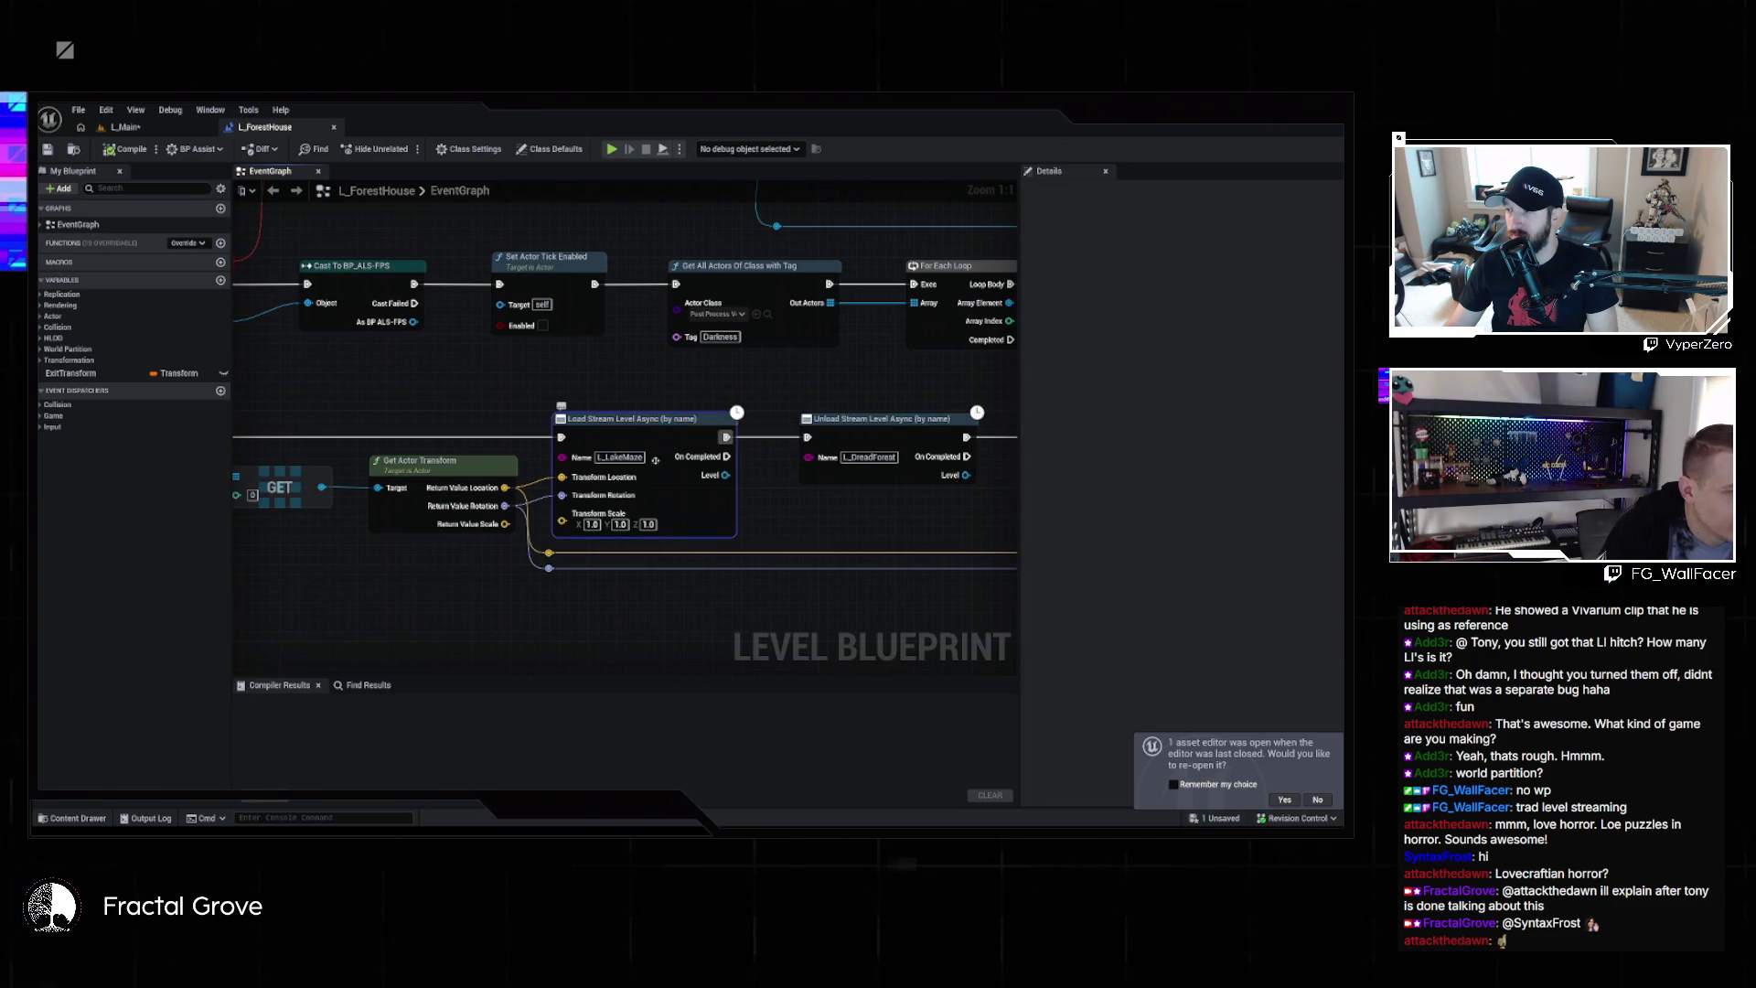
scroll(678, 373, up, 1)
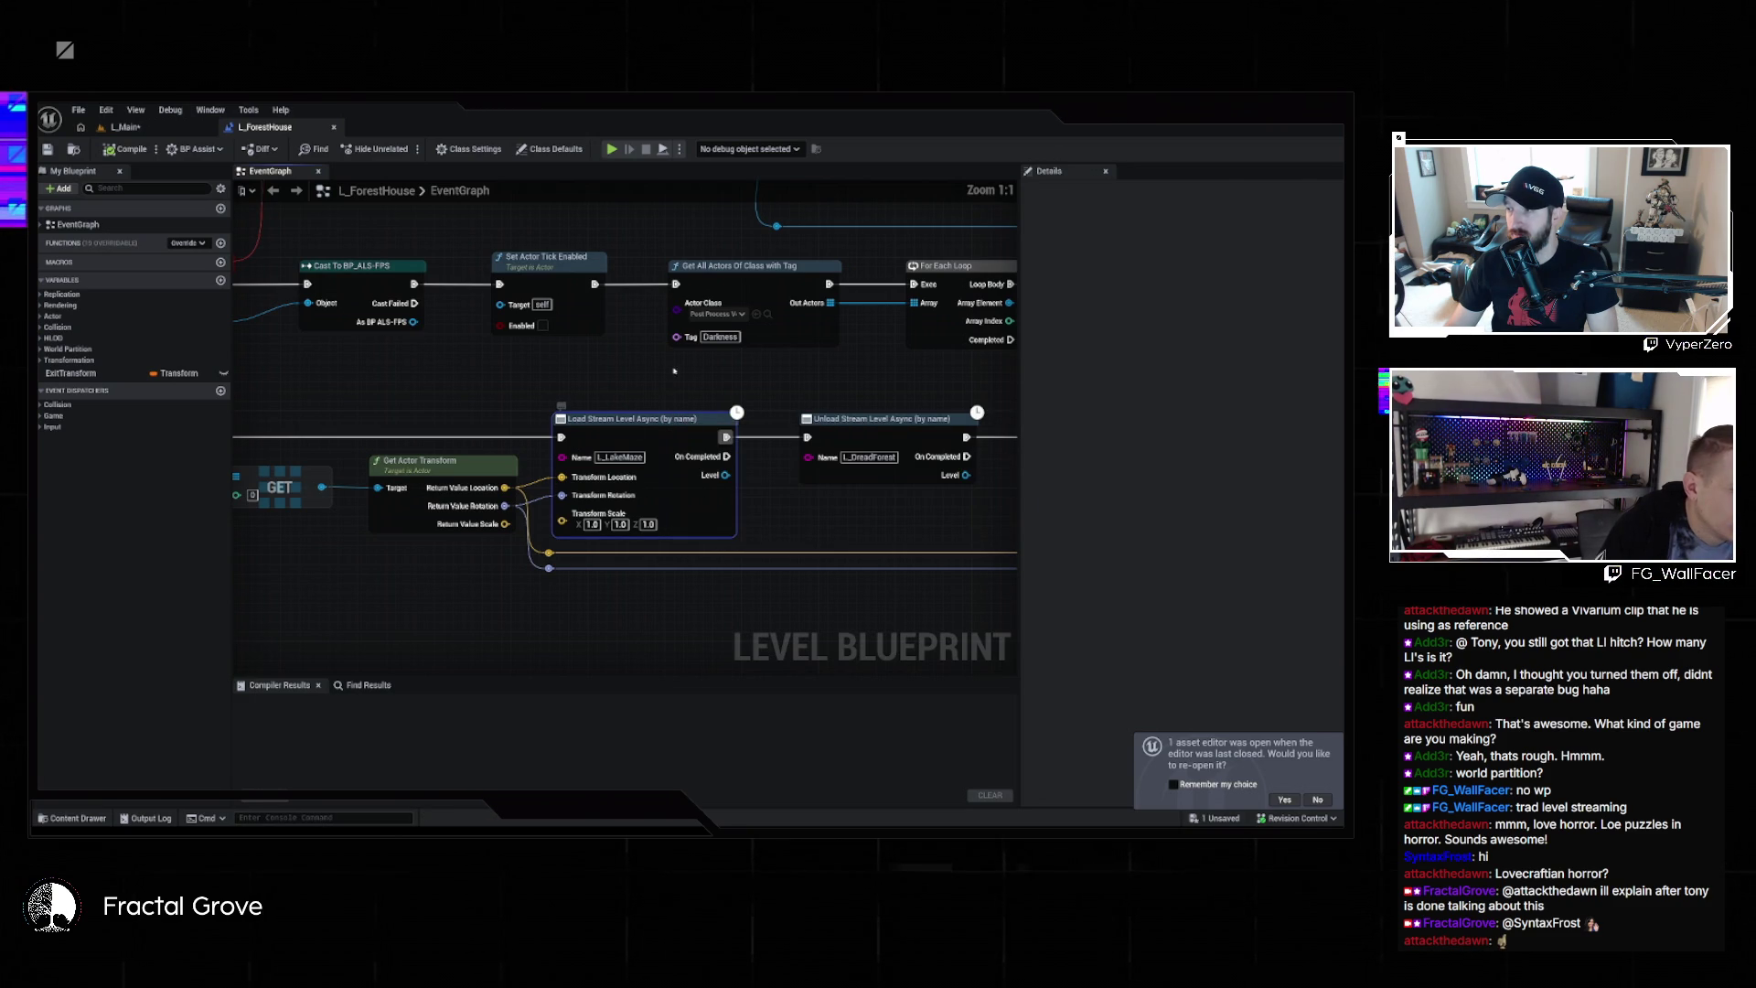
drag(678, 394, 554, 393)
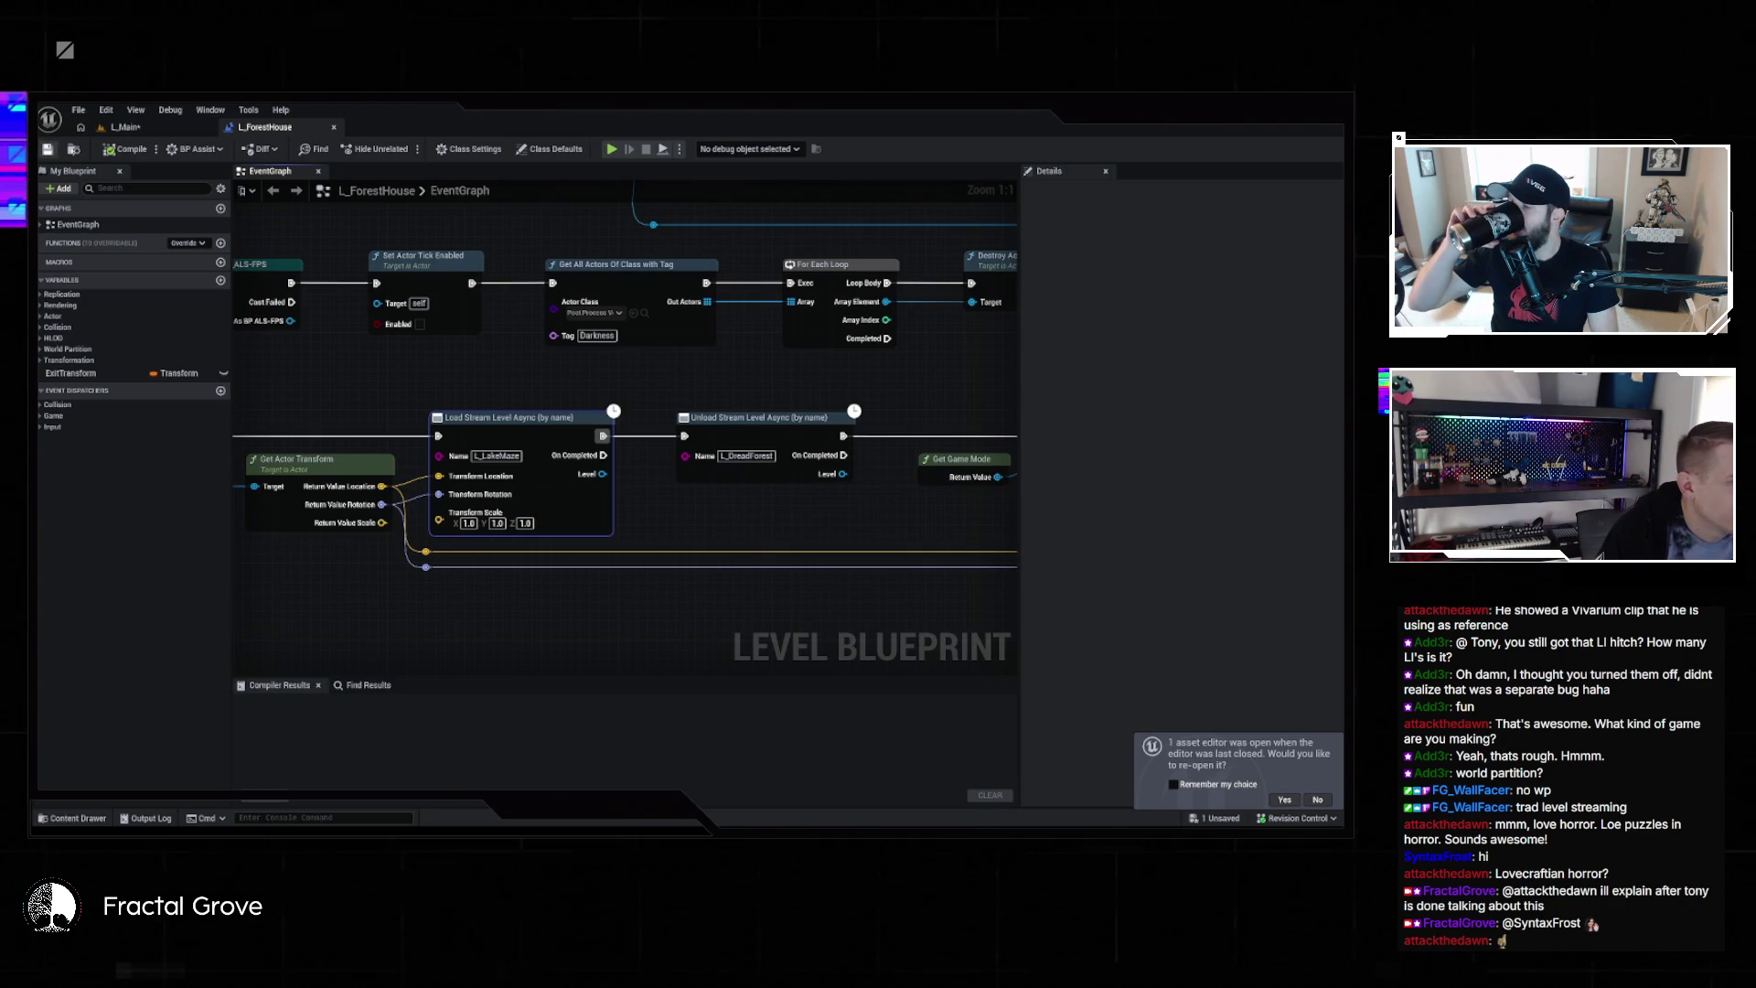
key(ctrl+Tab)
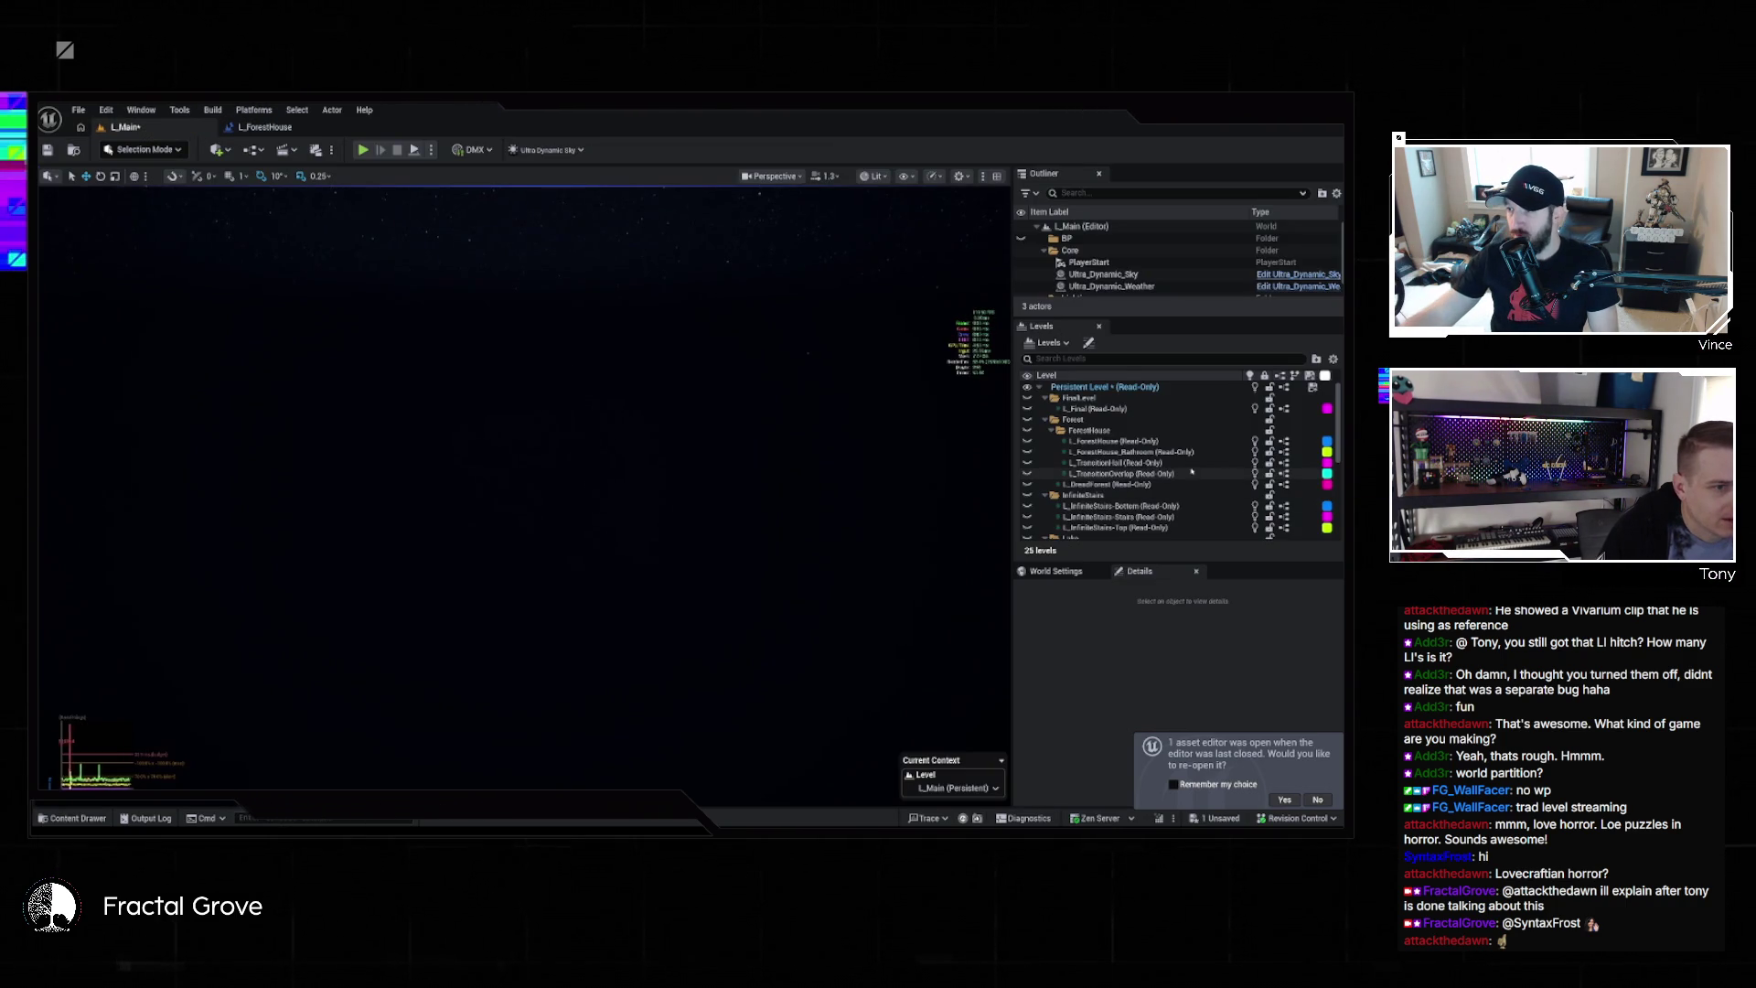
Scroll the Levels list to L_Dread and toggle its eye icon to make it visible
scroll(1178, 475, down, 3)
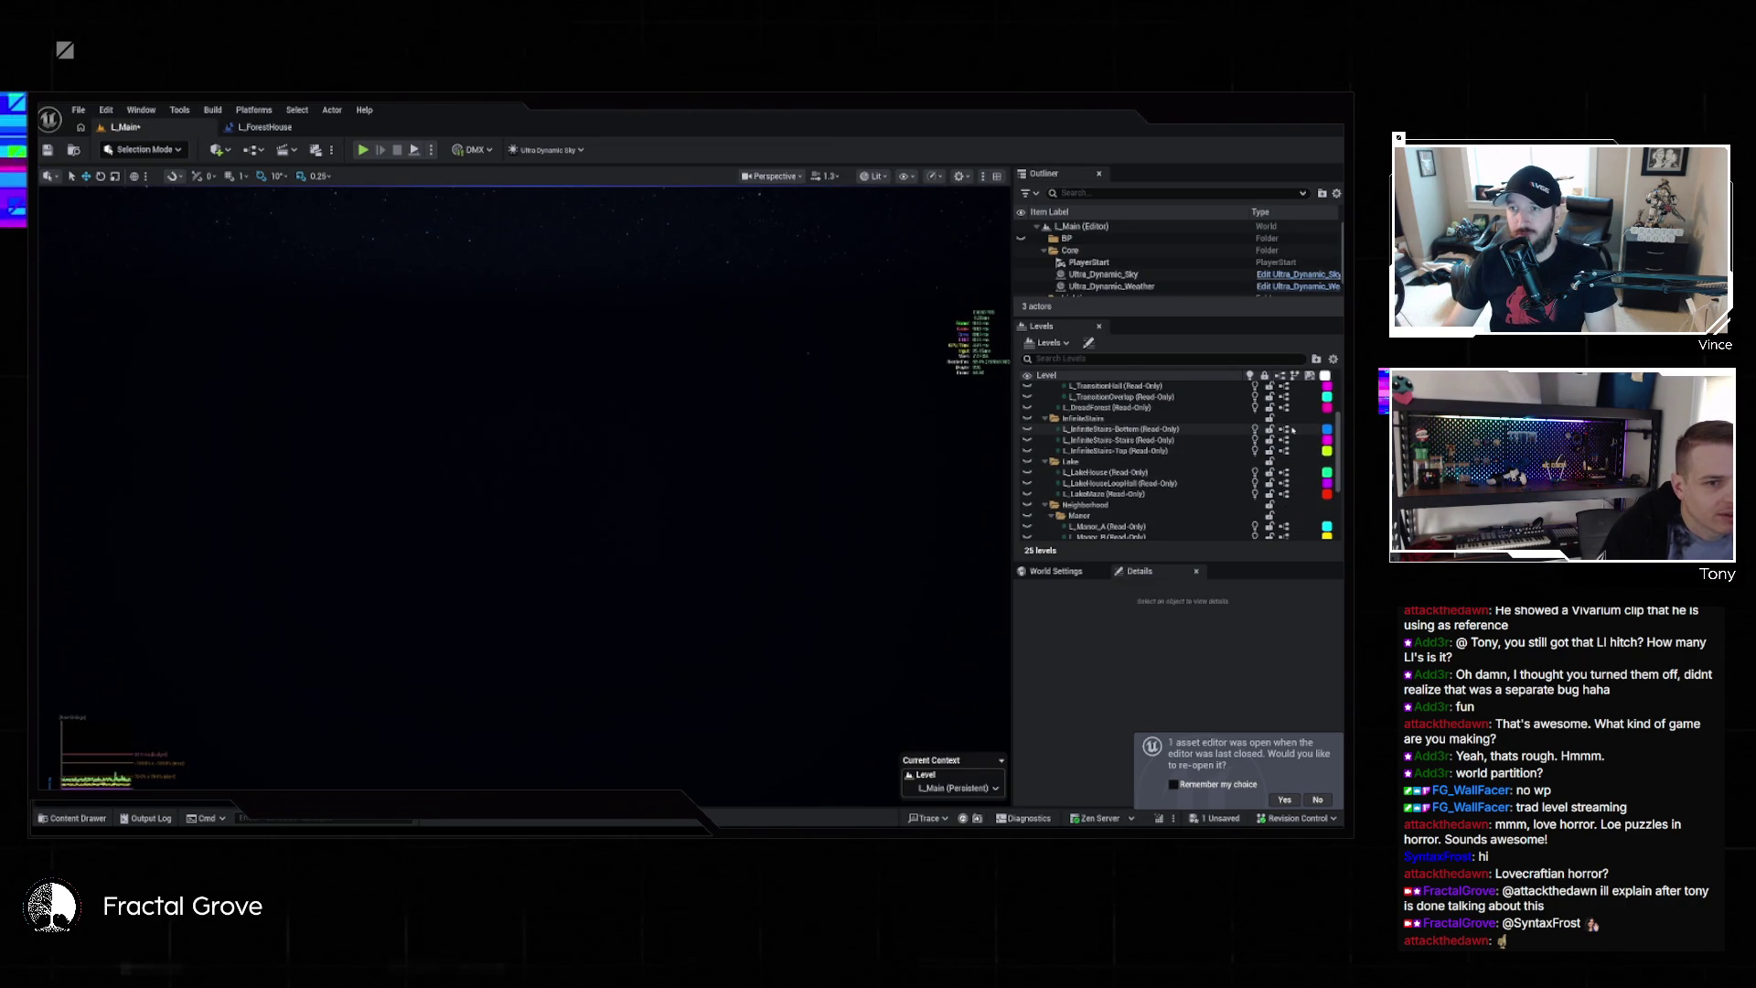
scroll(1154, 439, down, 3)
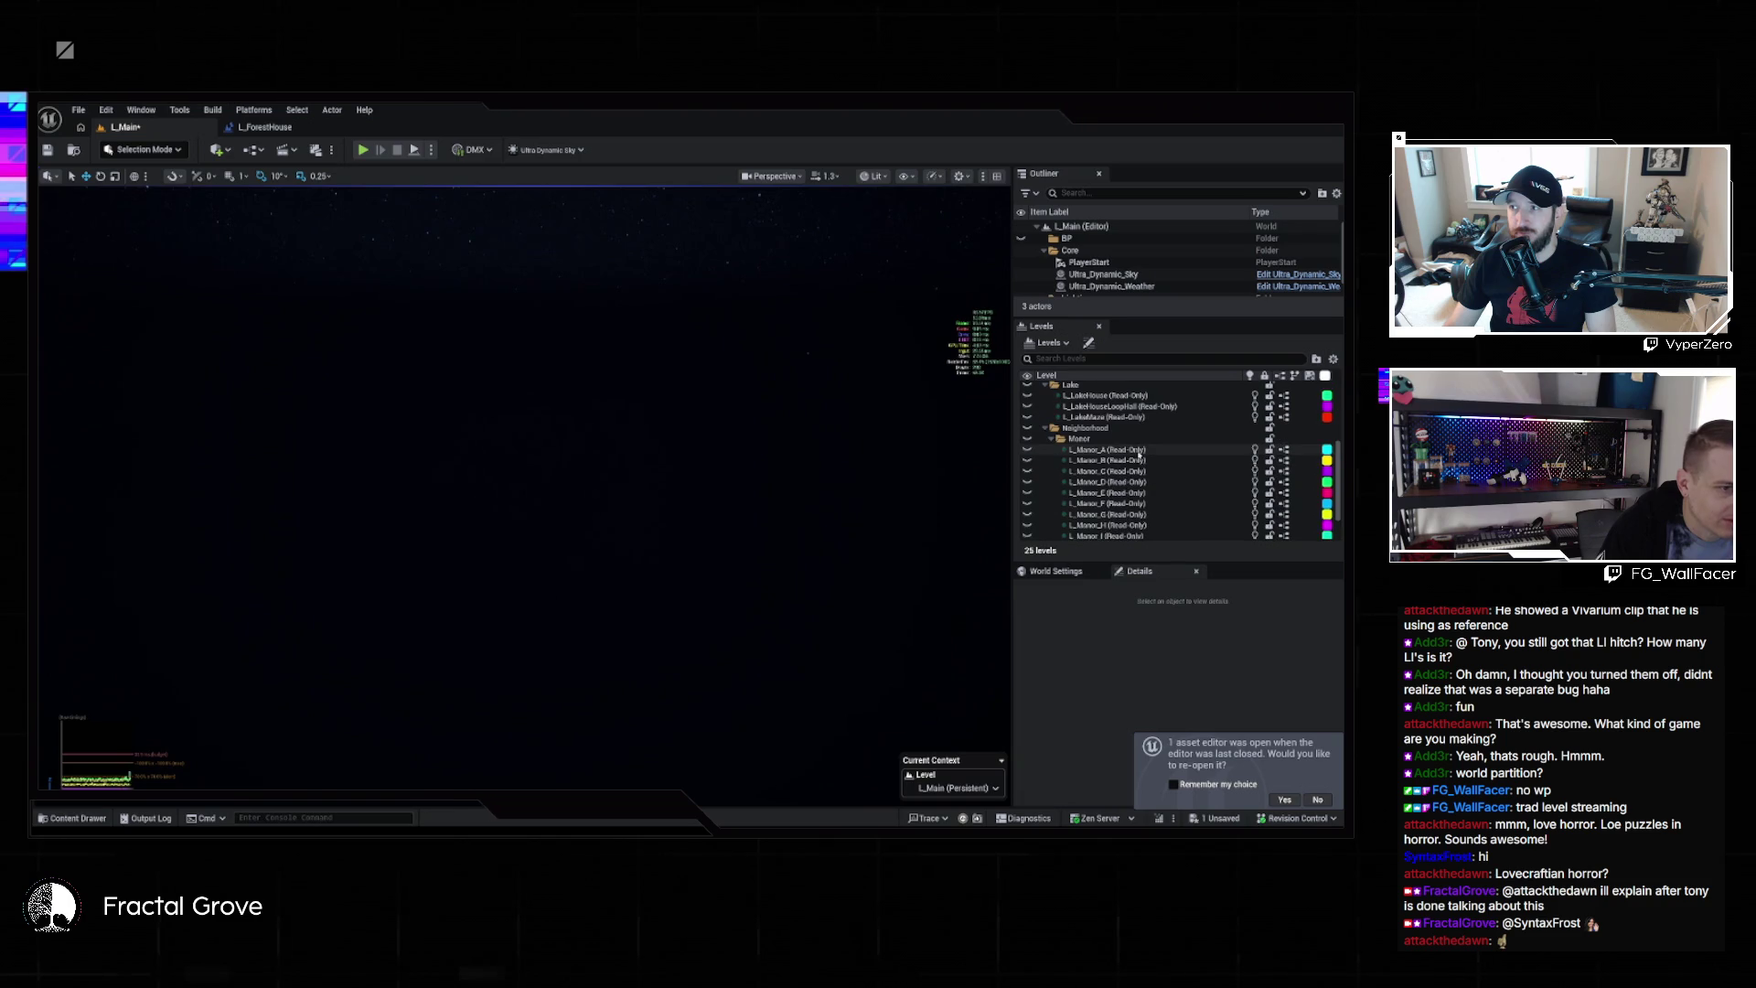
scroll(1134, 455, down, 2)
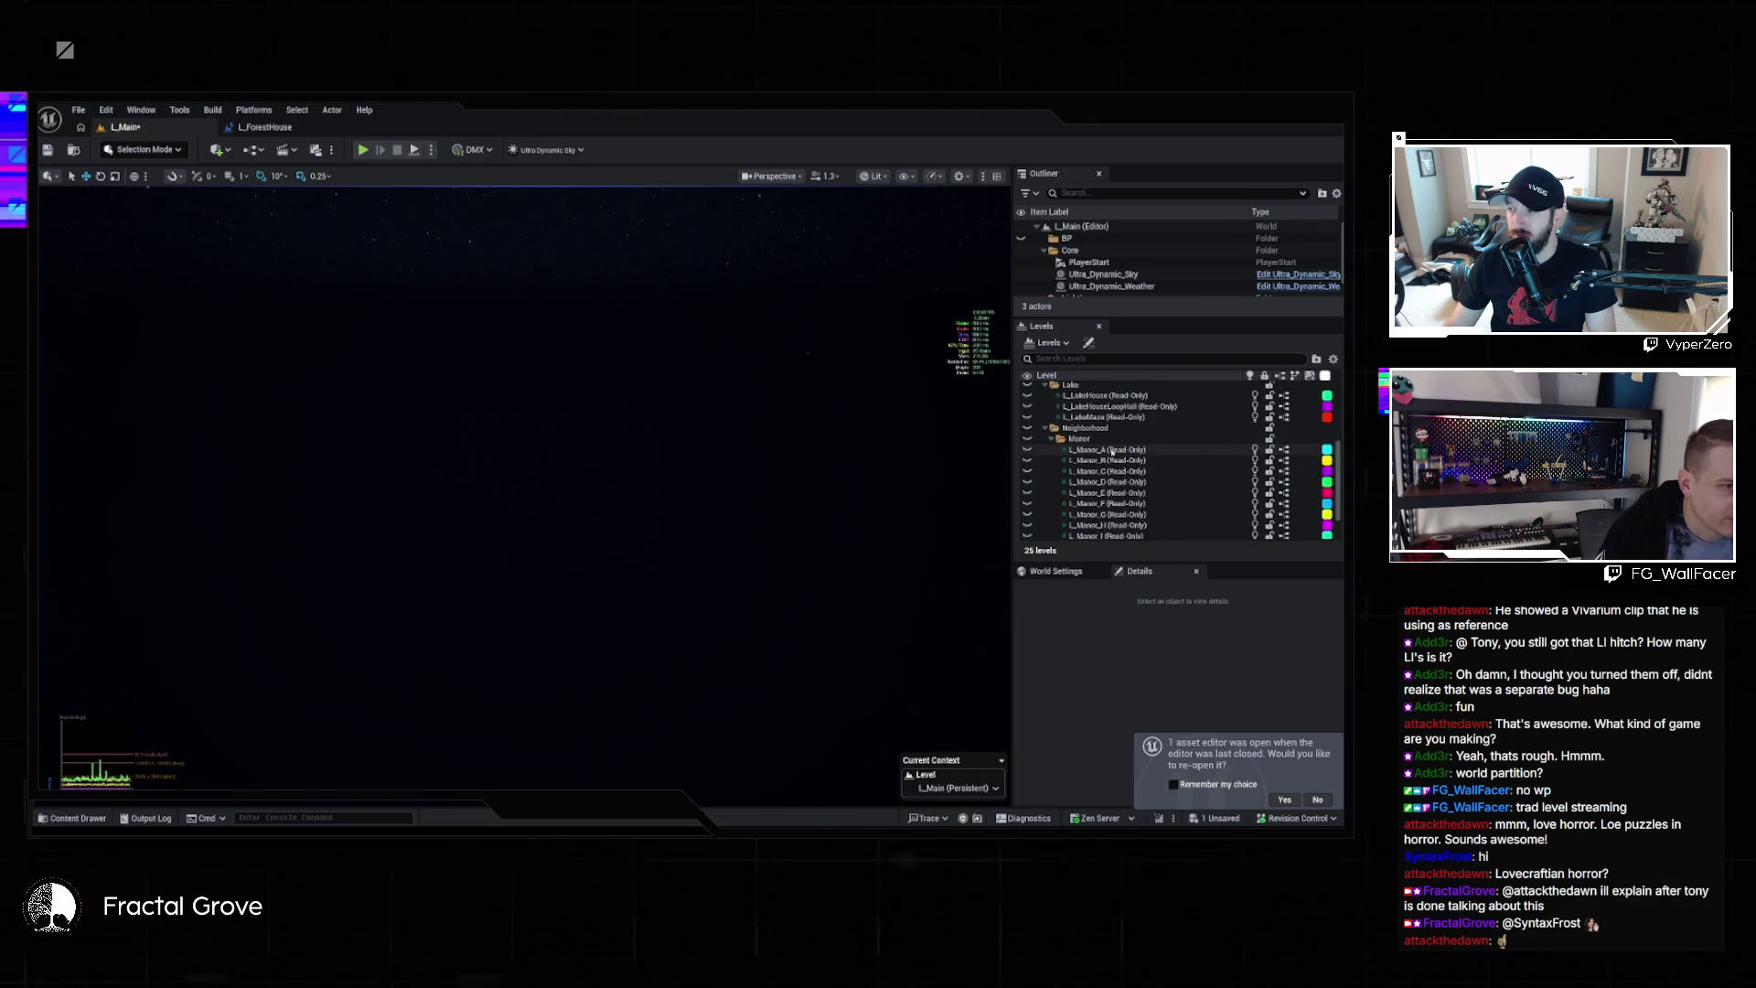
scroll(1115, 455, up, 10)
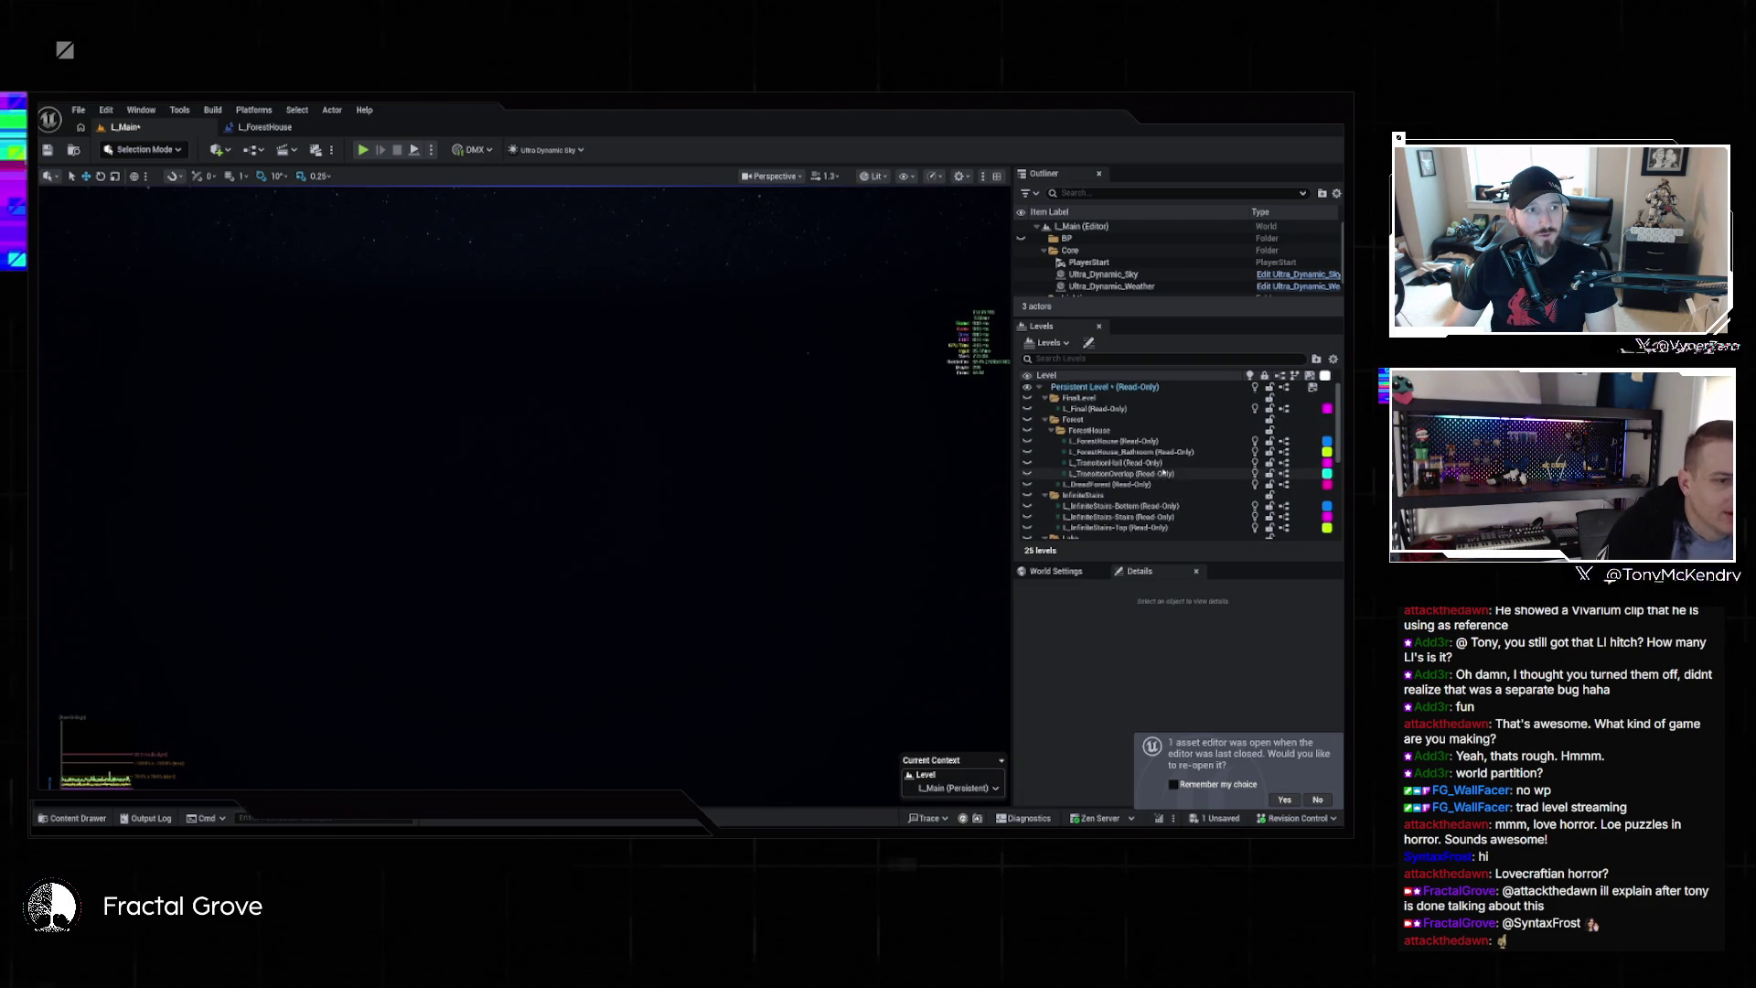
scroll(1162, 474, down, 10)
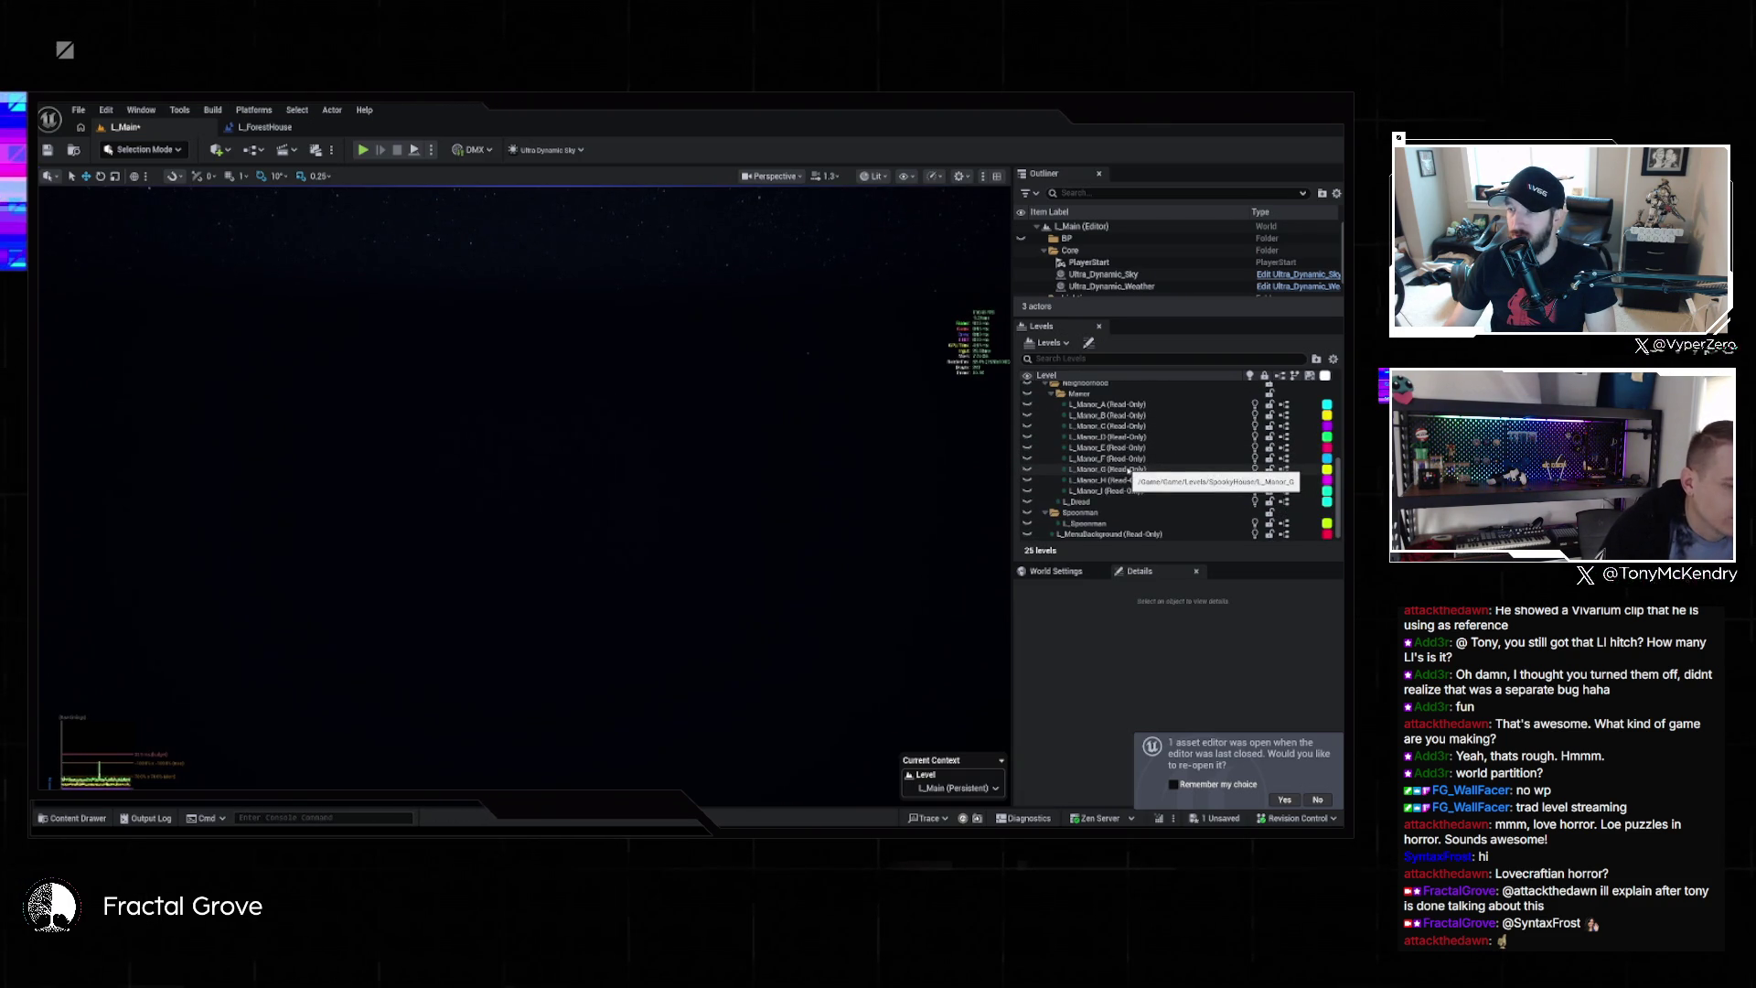
scroll(1111, 462, up, 2)
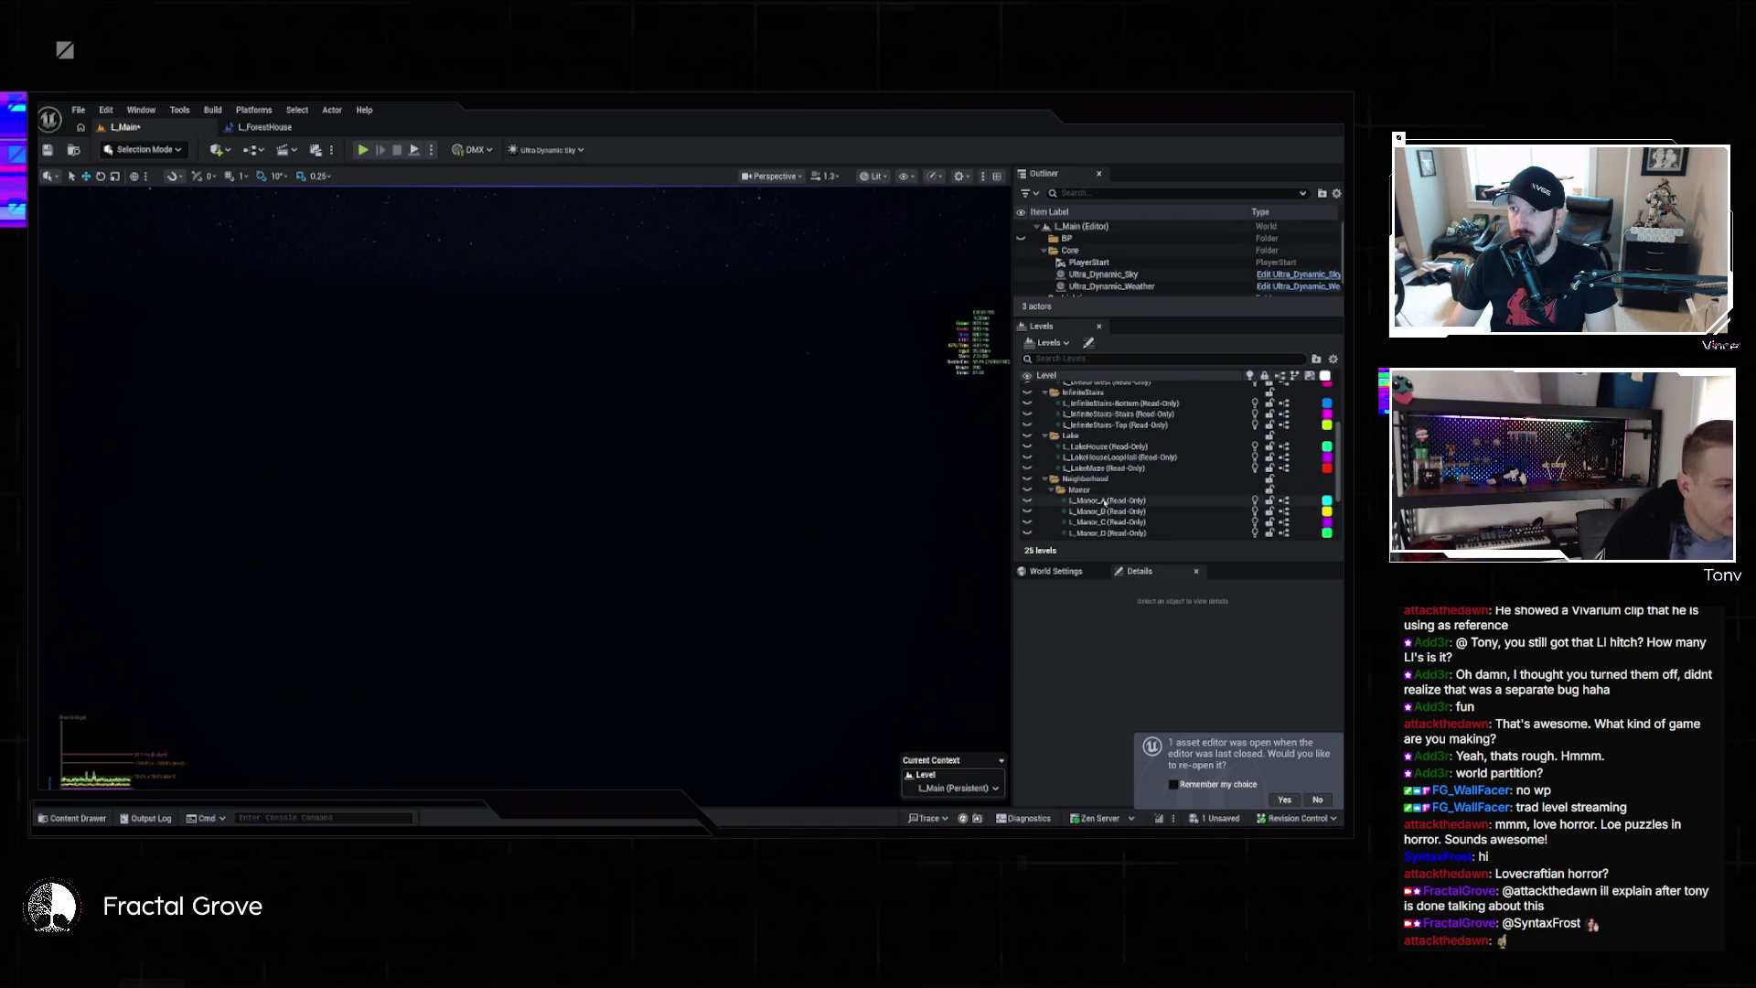
scroll(1111, 480, up, 2)
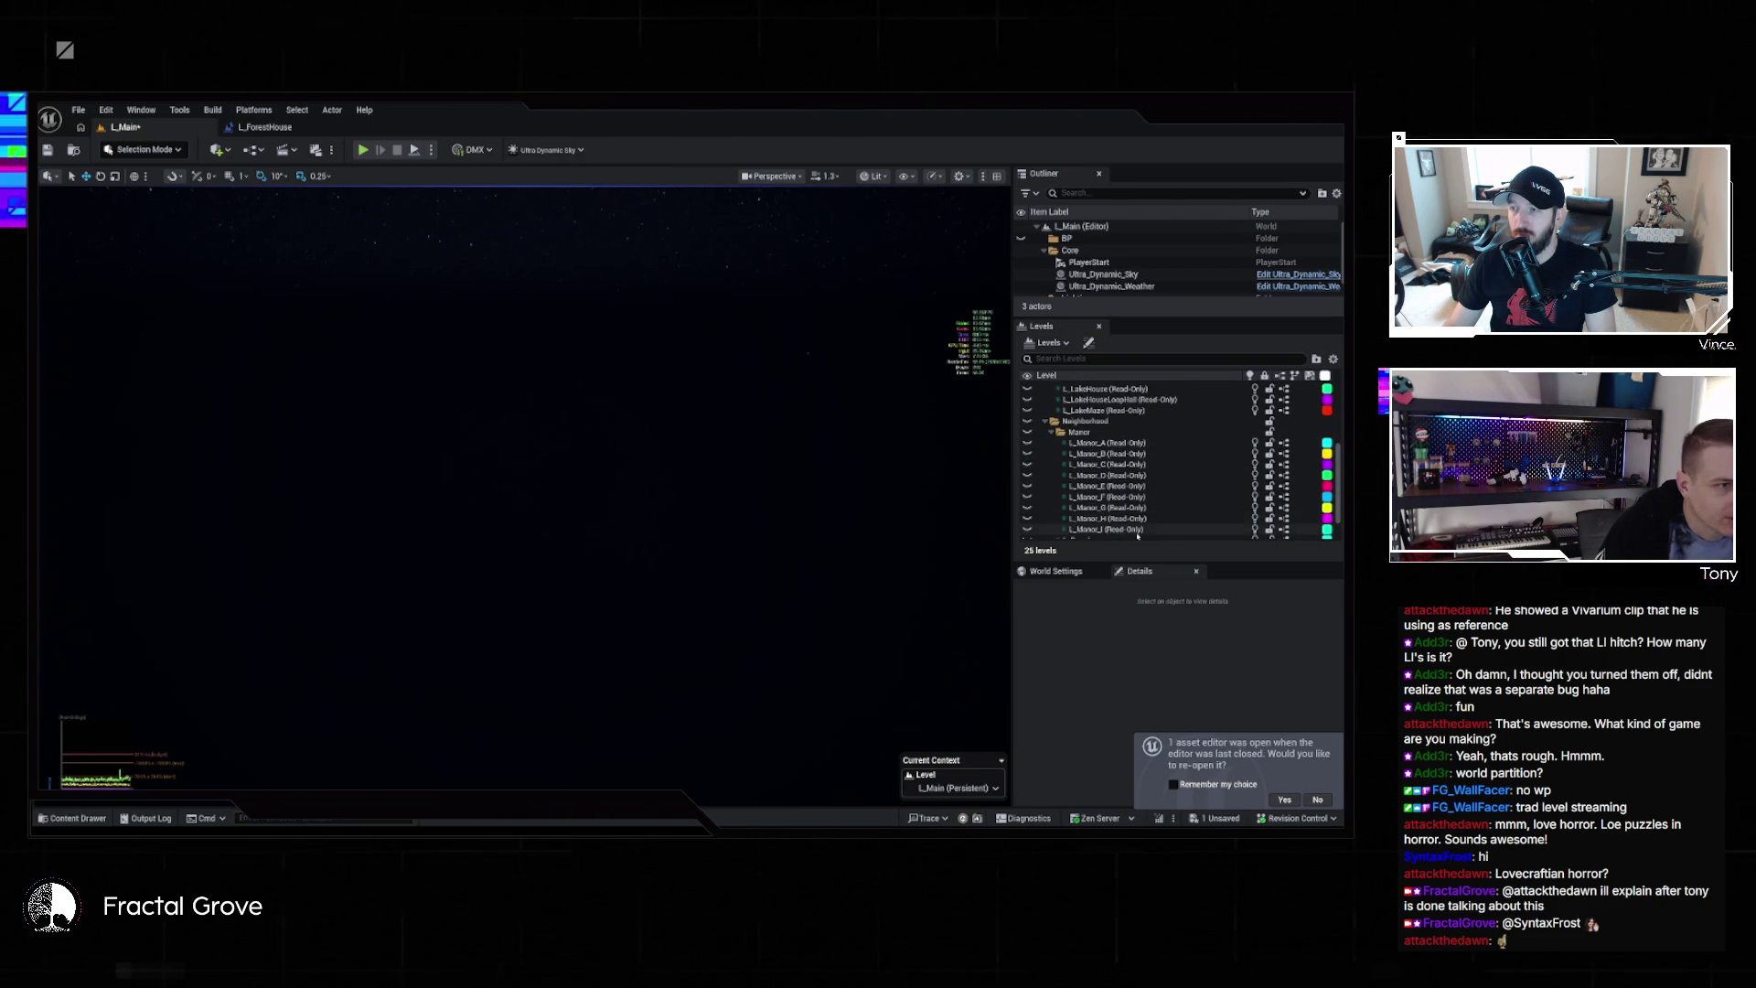
scroll(1124, 469, up, 2)
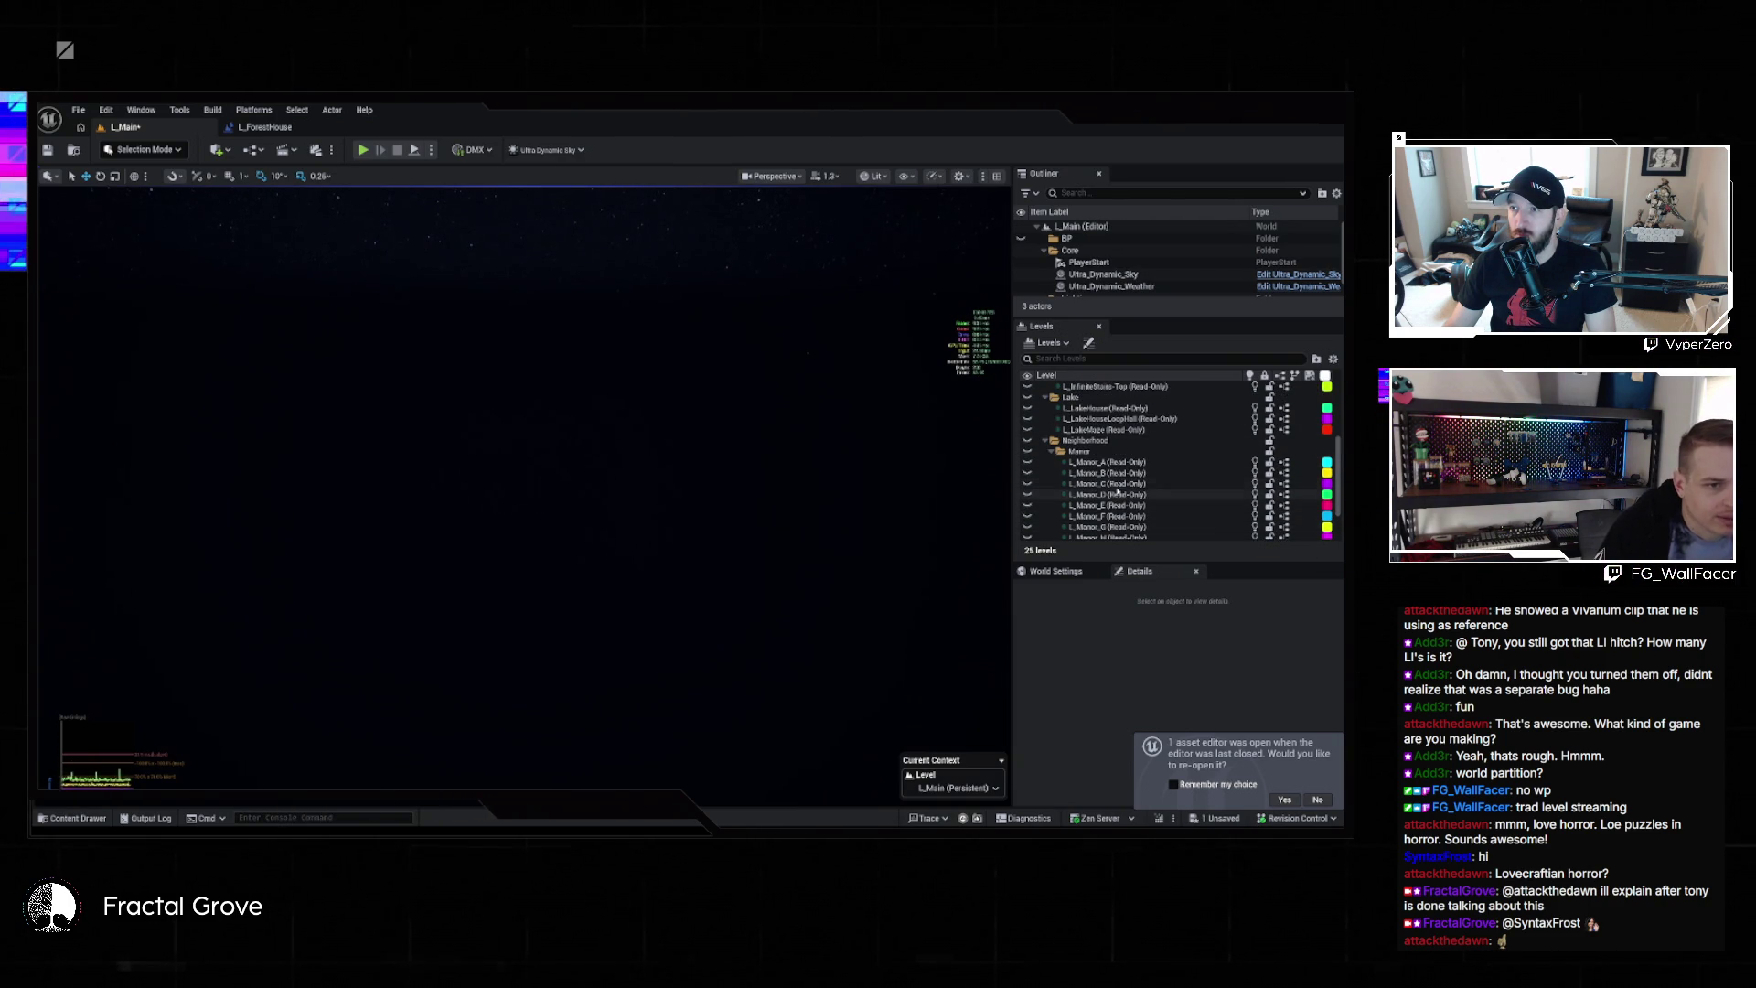
scroll(1126, 471, down, 2)
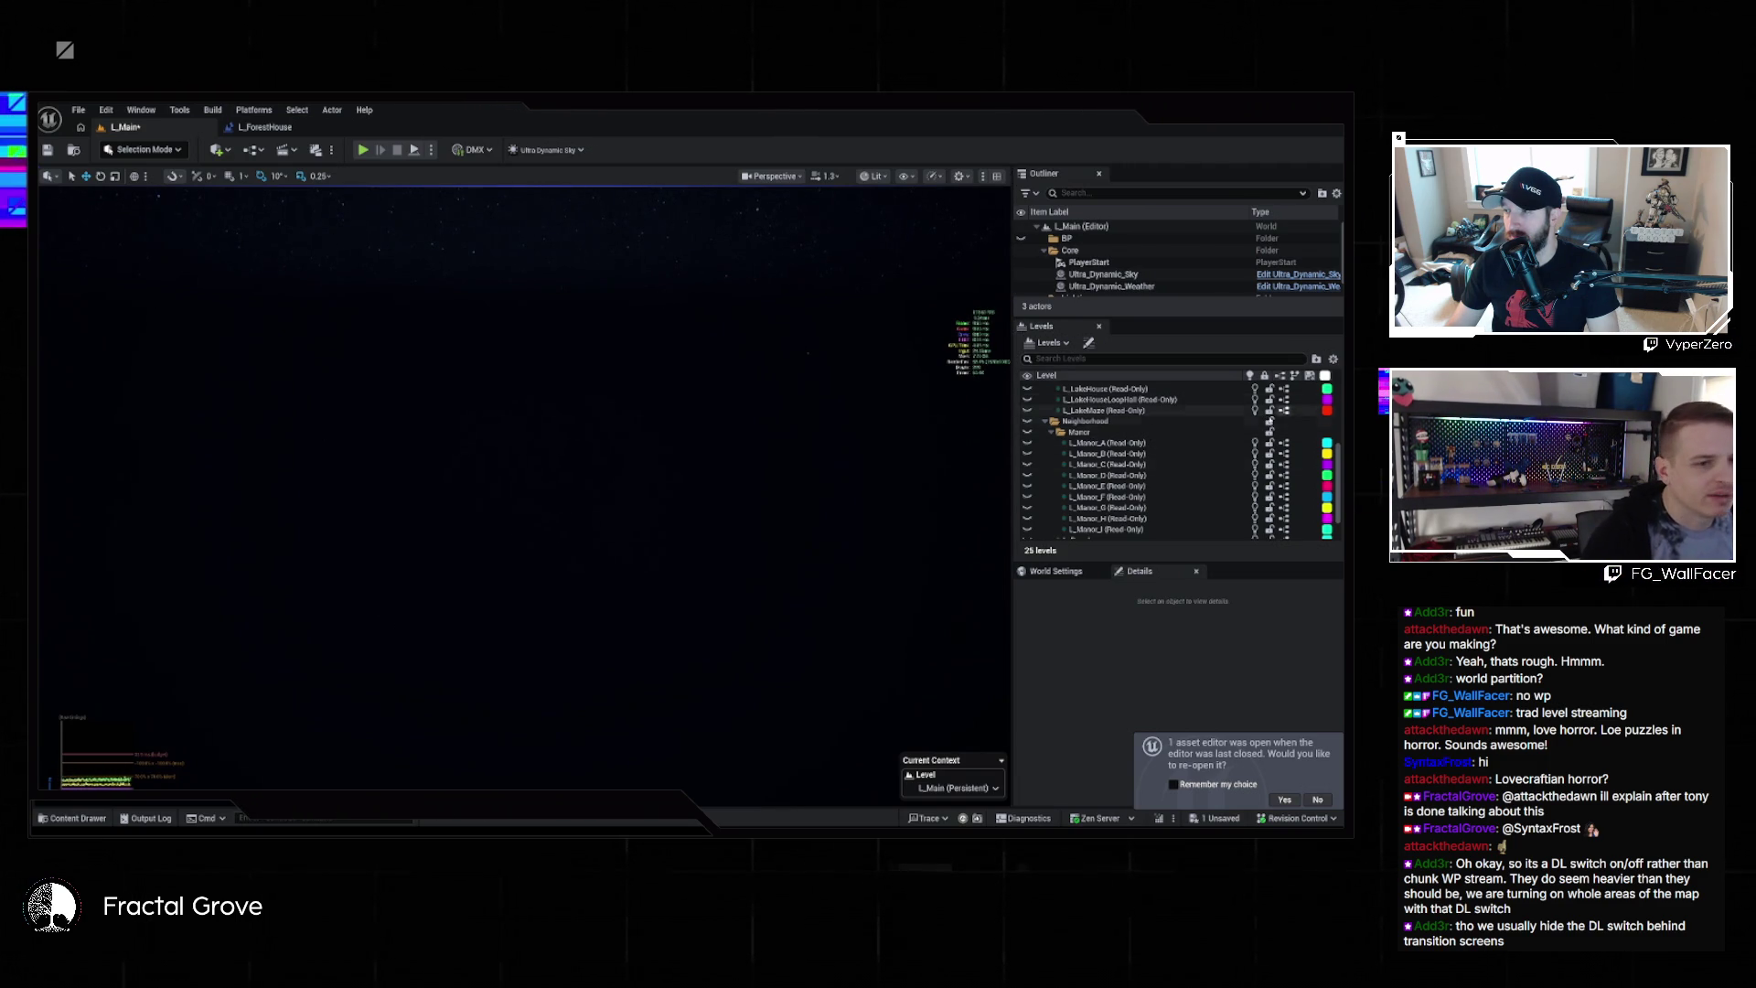
scroll(1080, 508, down, 2)
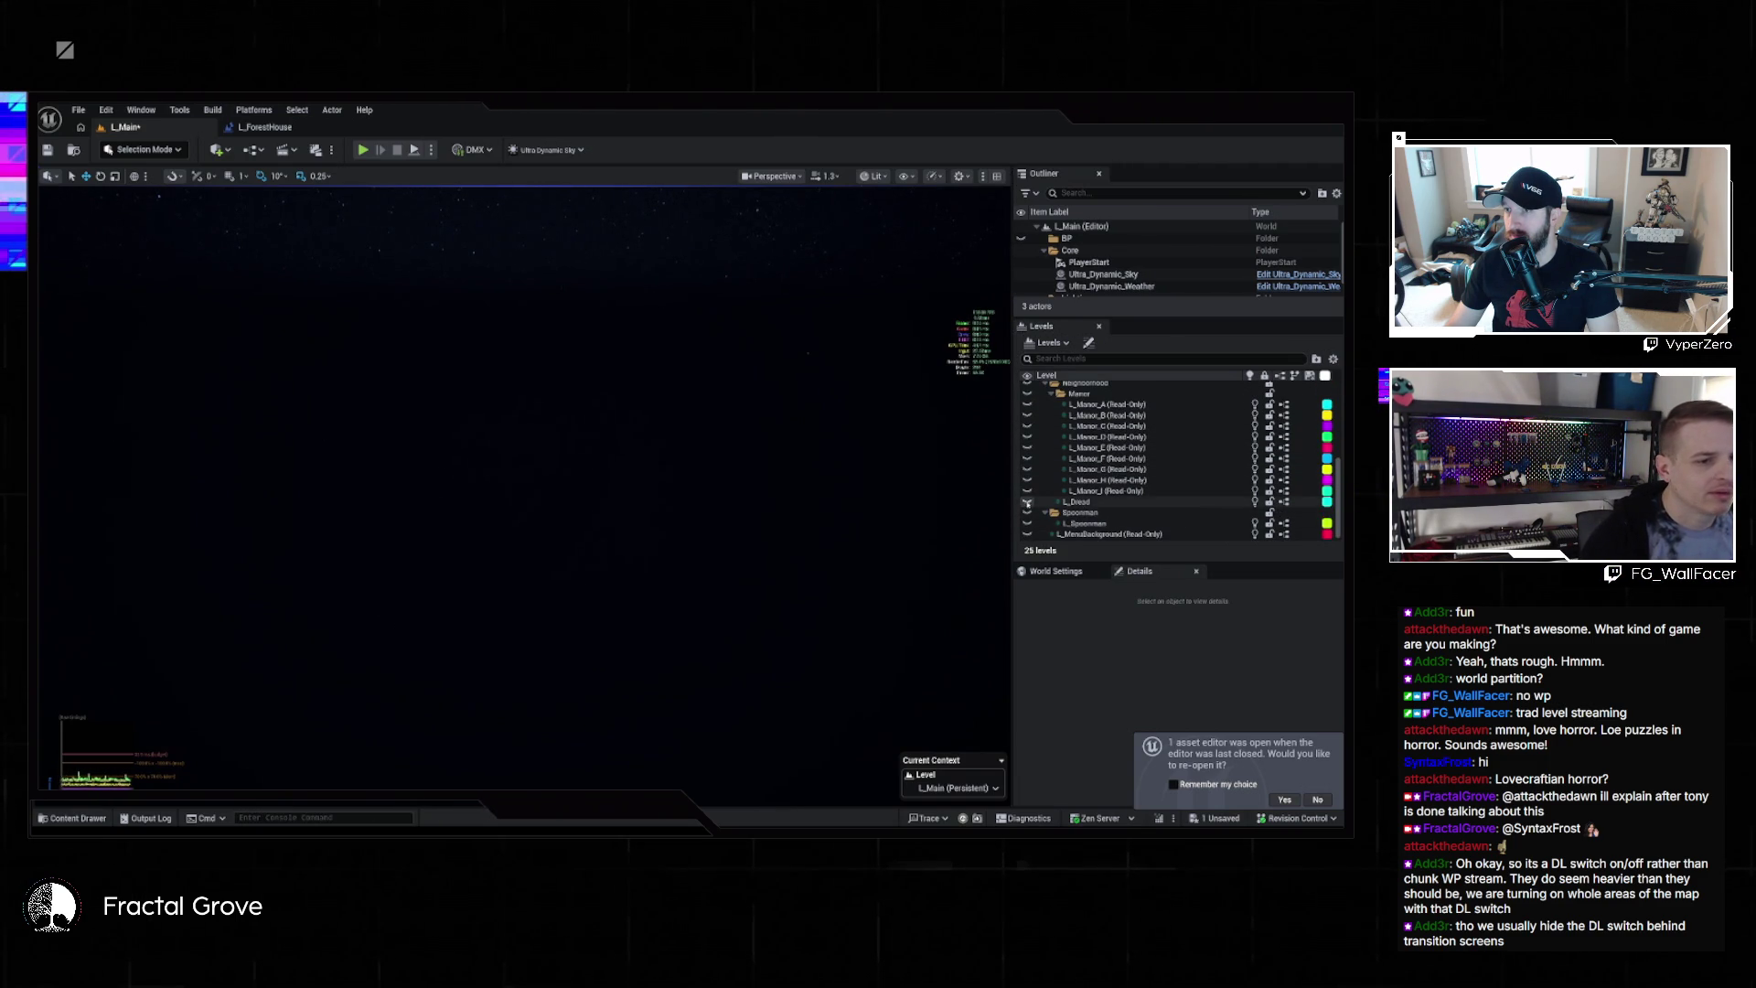
click(1027, 502)
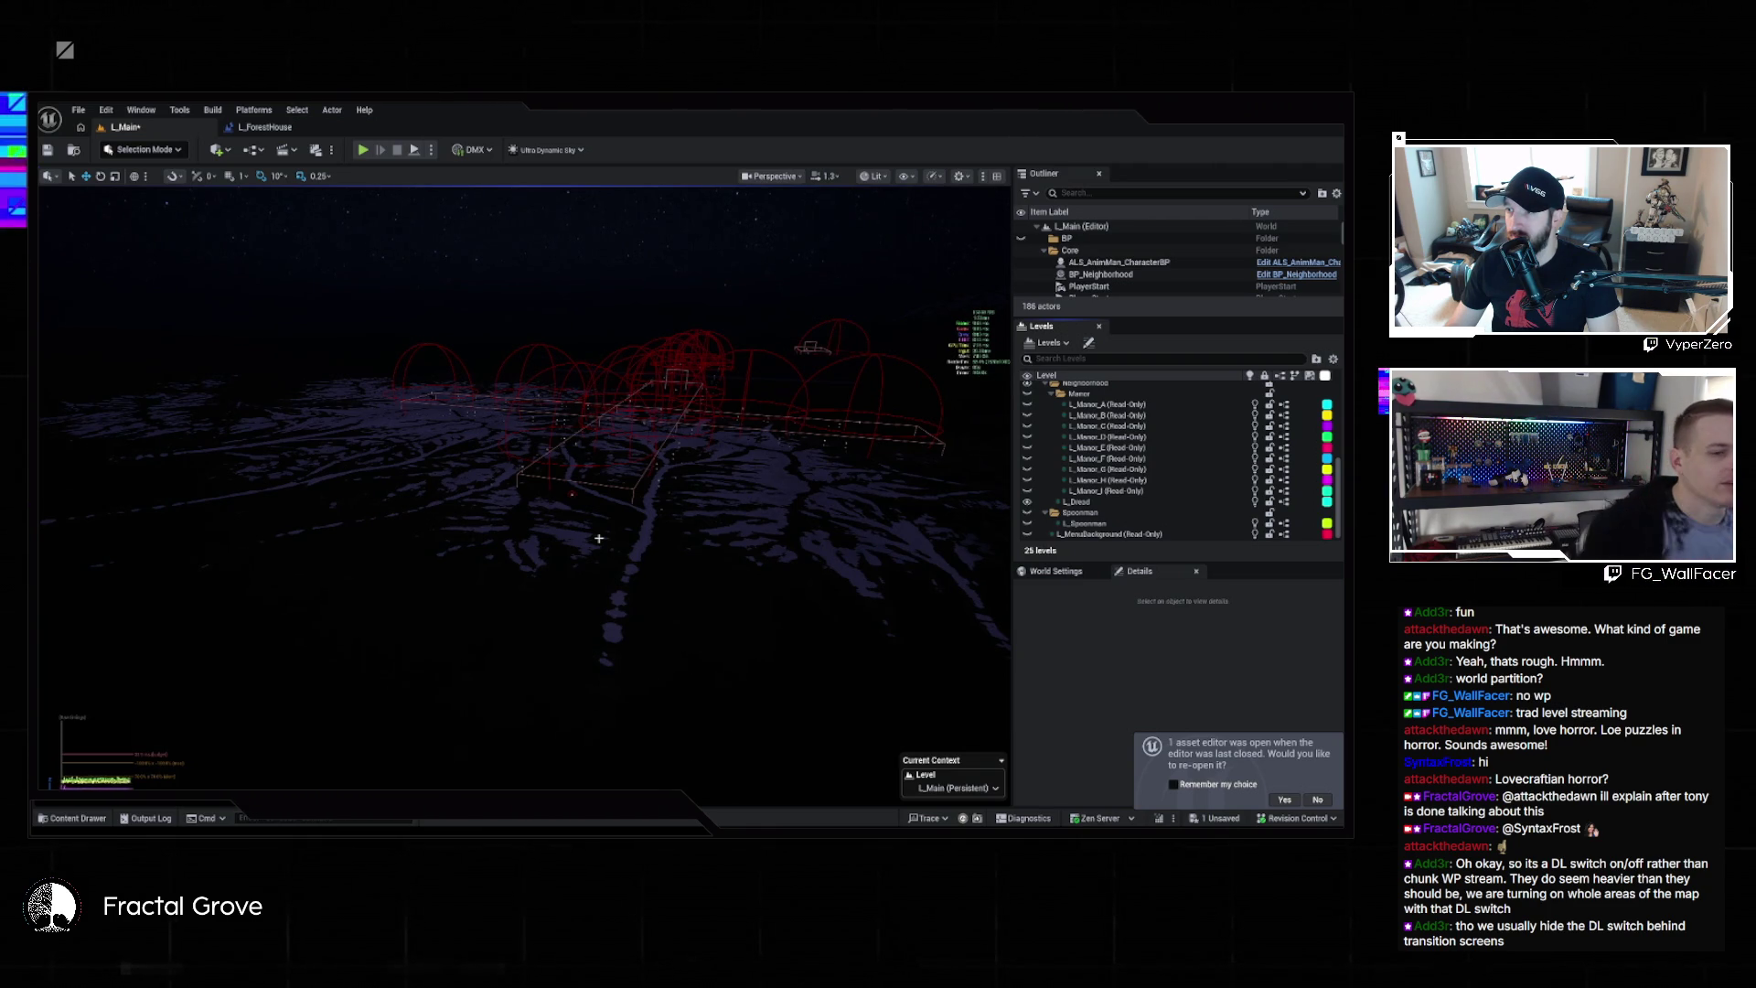
Make L_MenuBackground visible and hide L_Dread with their eye icons in the Levels panel
scroll(1101, 491, up, 10)
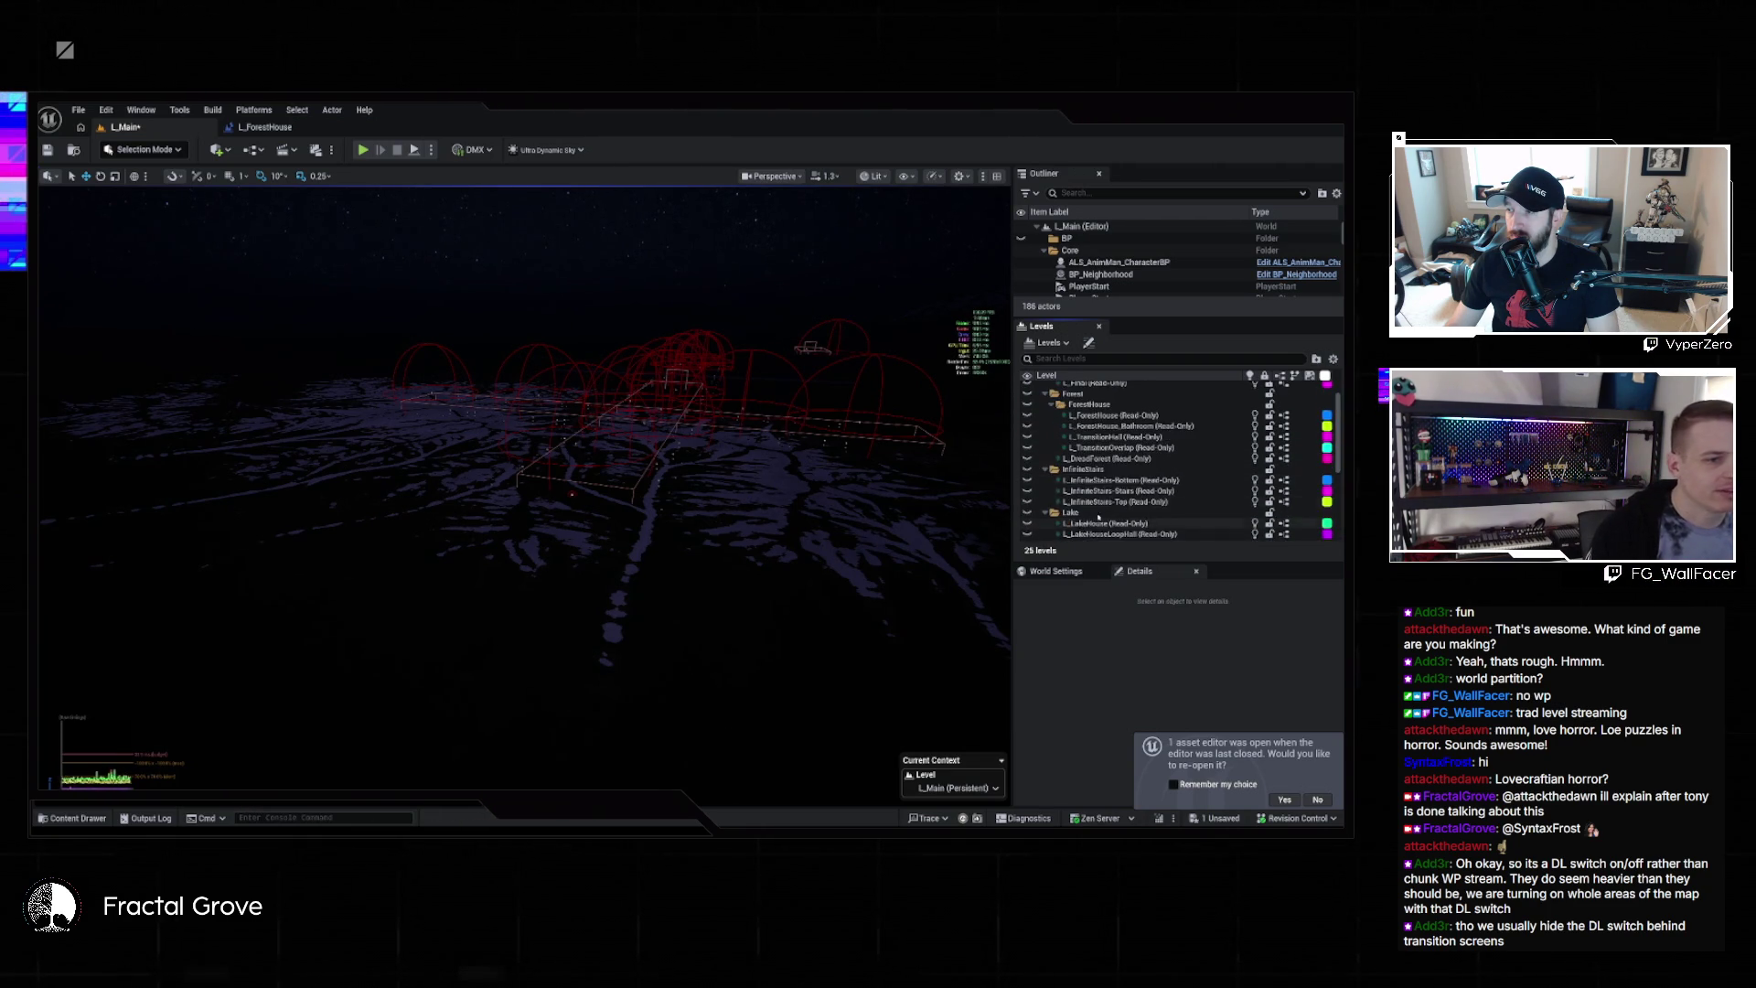
scroll(1102, 491, down, 4)
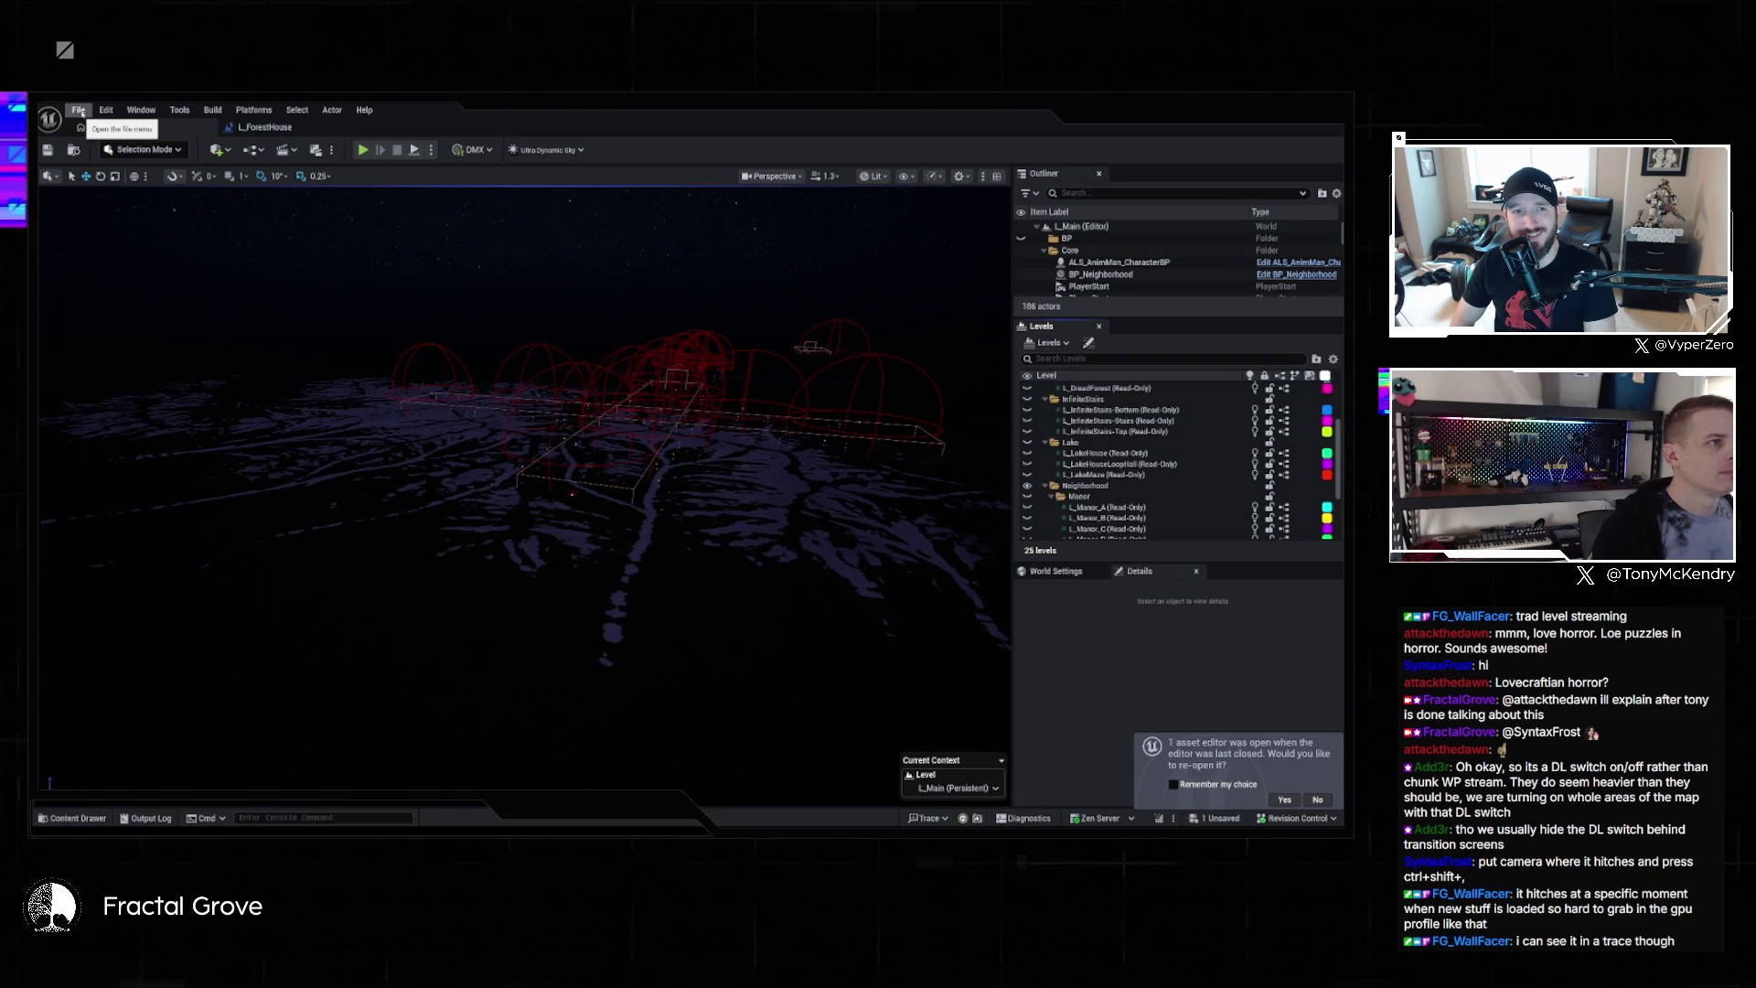
scroll(1180, 457, down, 3)
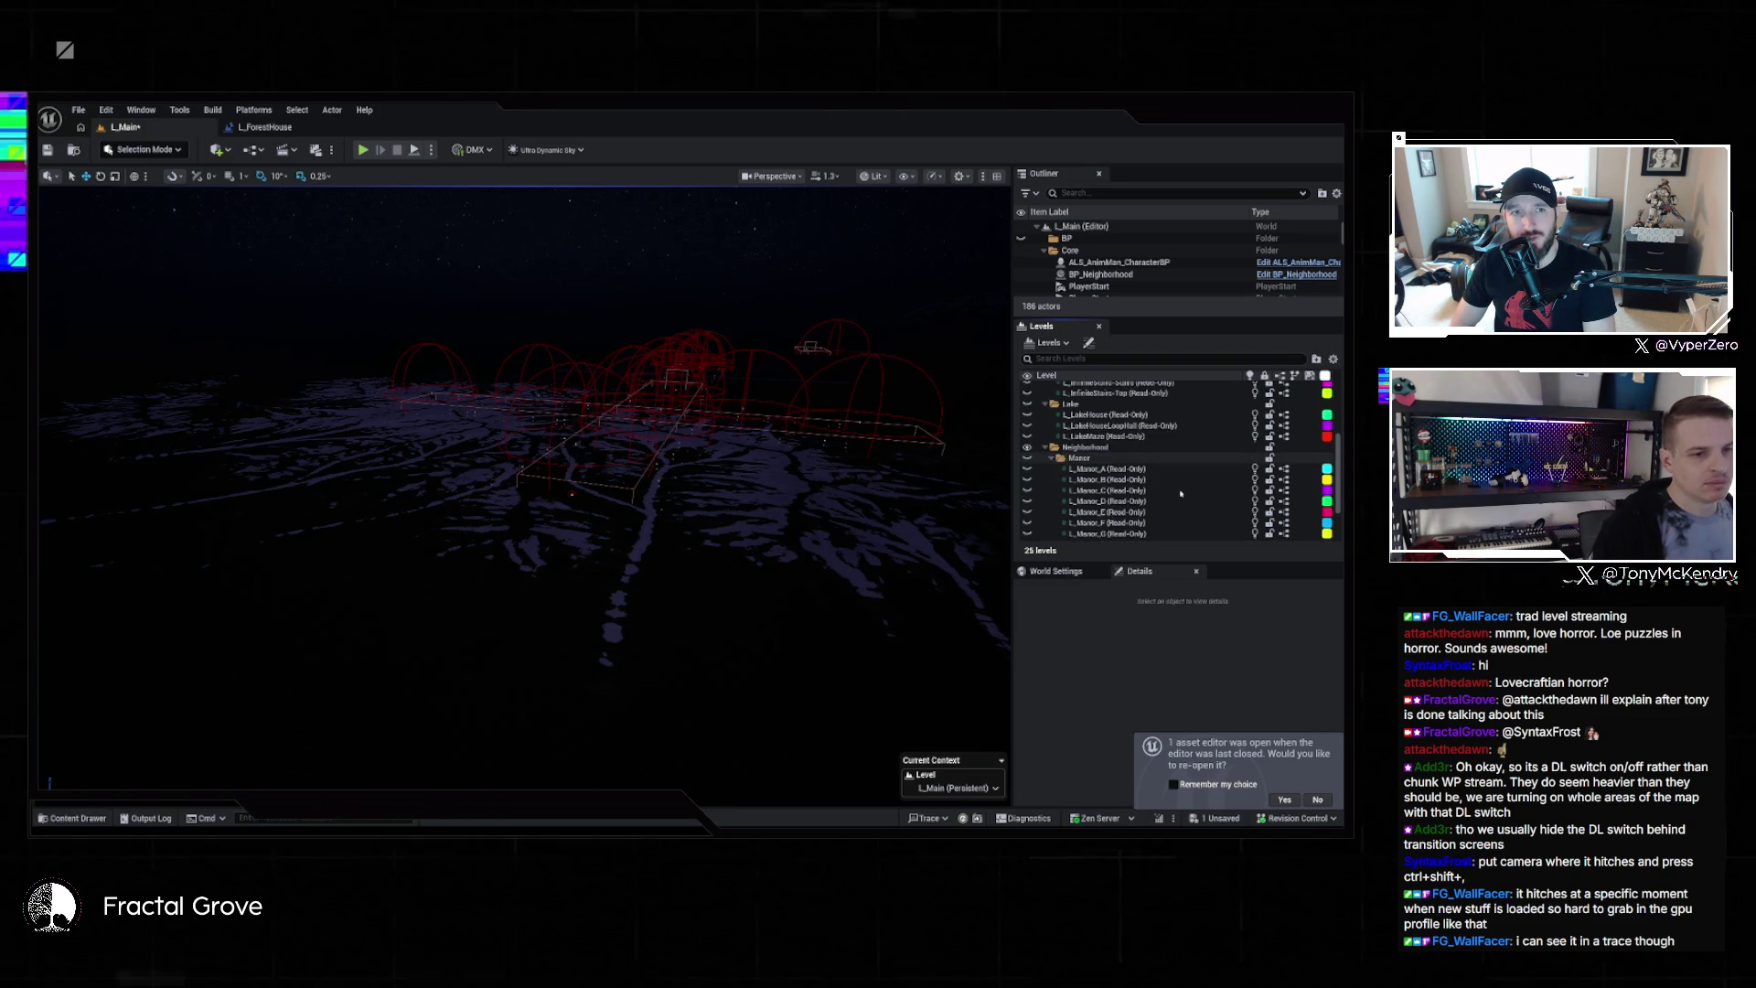
click(1027, 534)
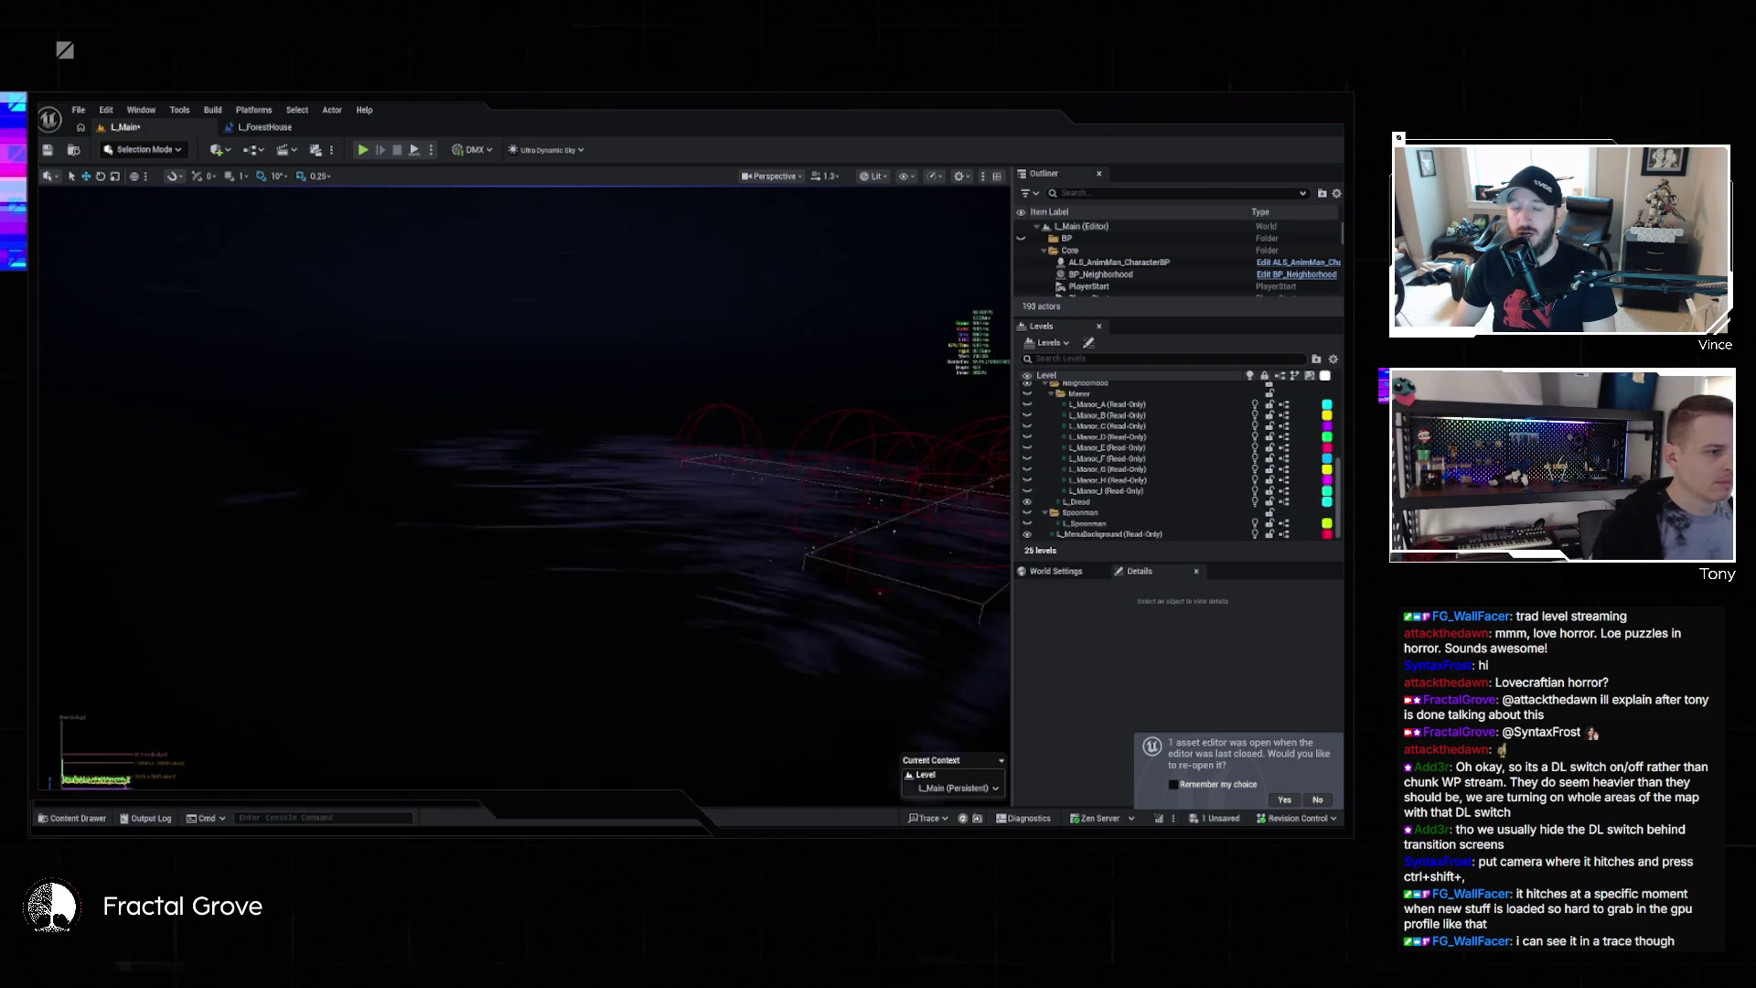
click(1026, 502)
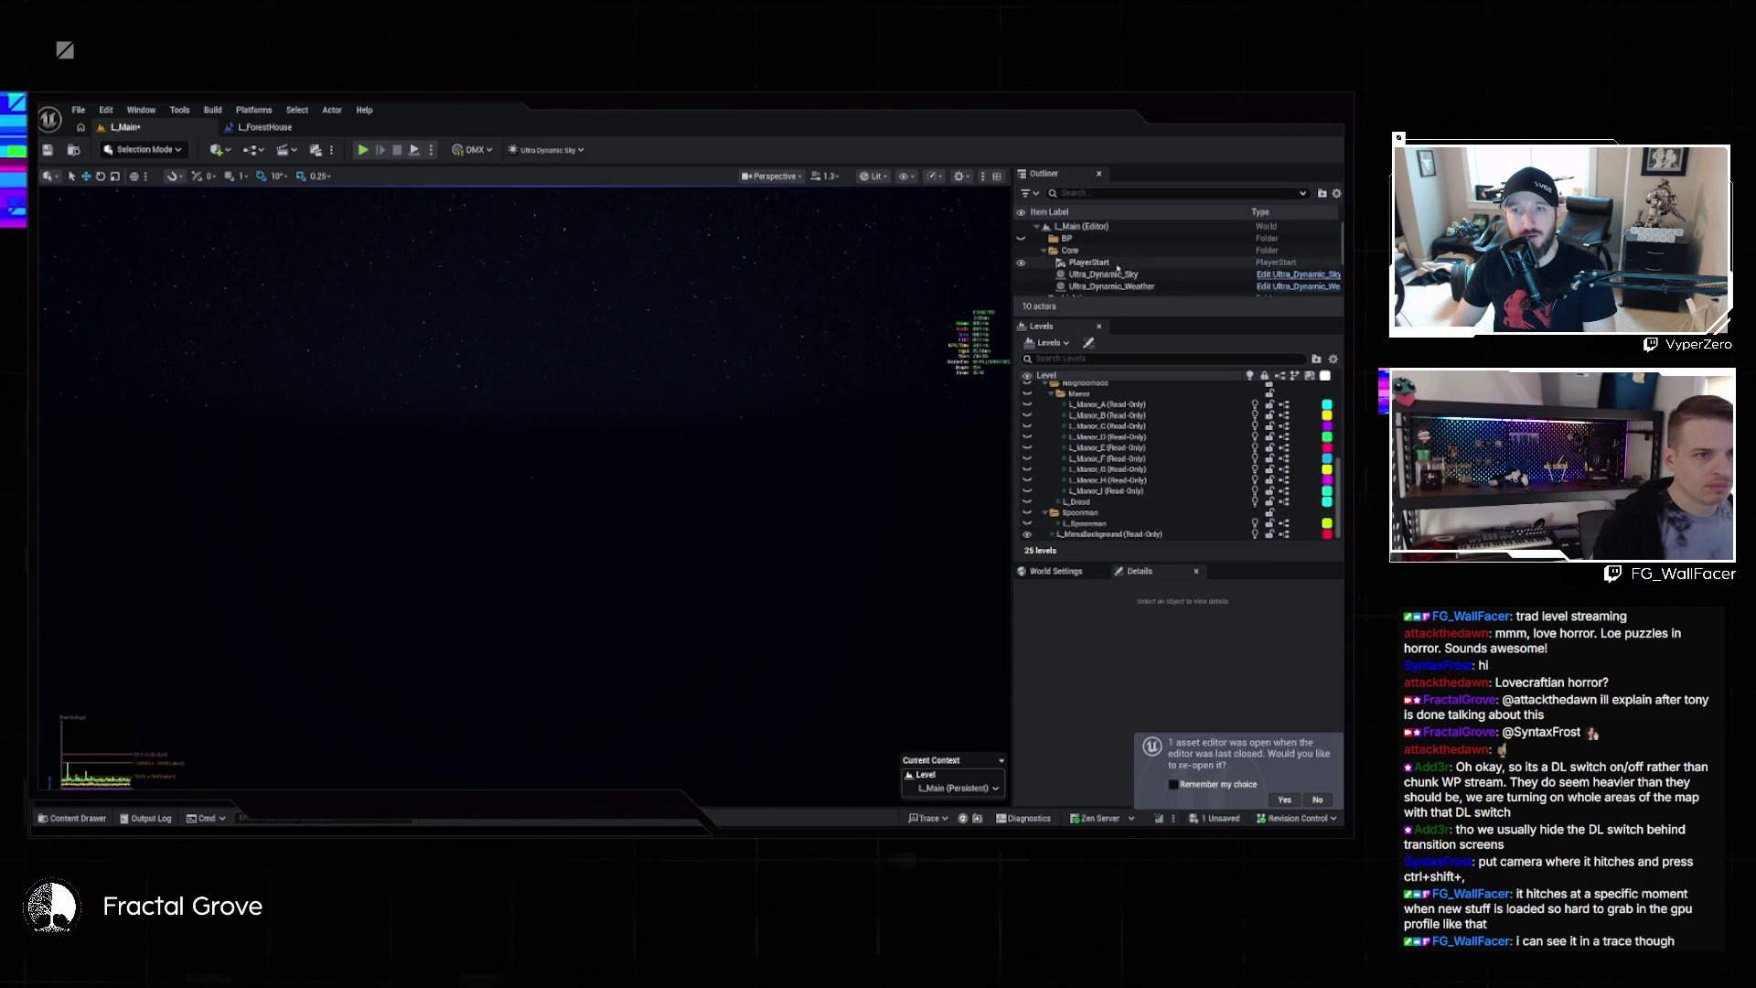
Frame the BP_TV actor in the viewport and make the L_DreadForest level visible
scroll(1116, 265, down, 2)
click(1086, 289)
double_click(1087, 289)
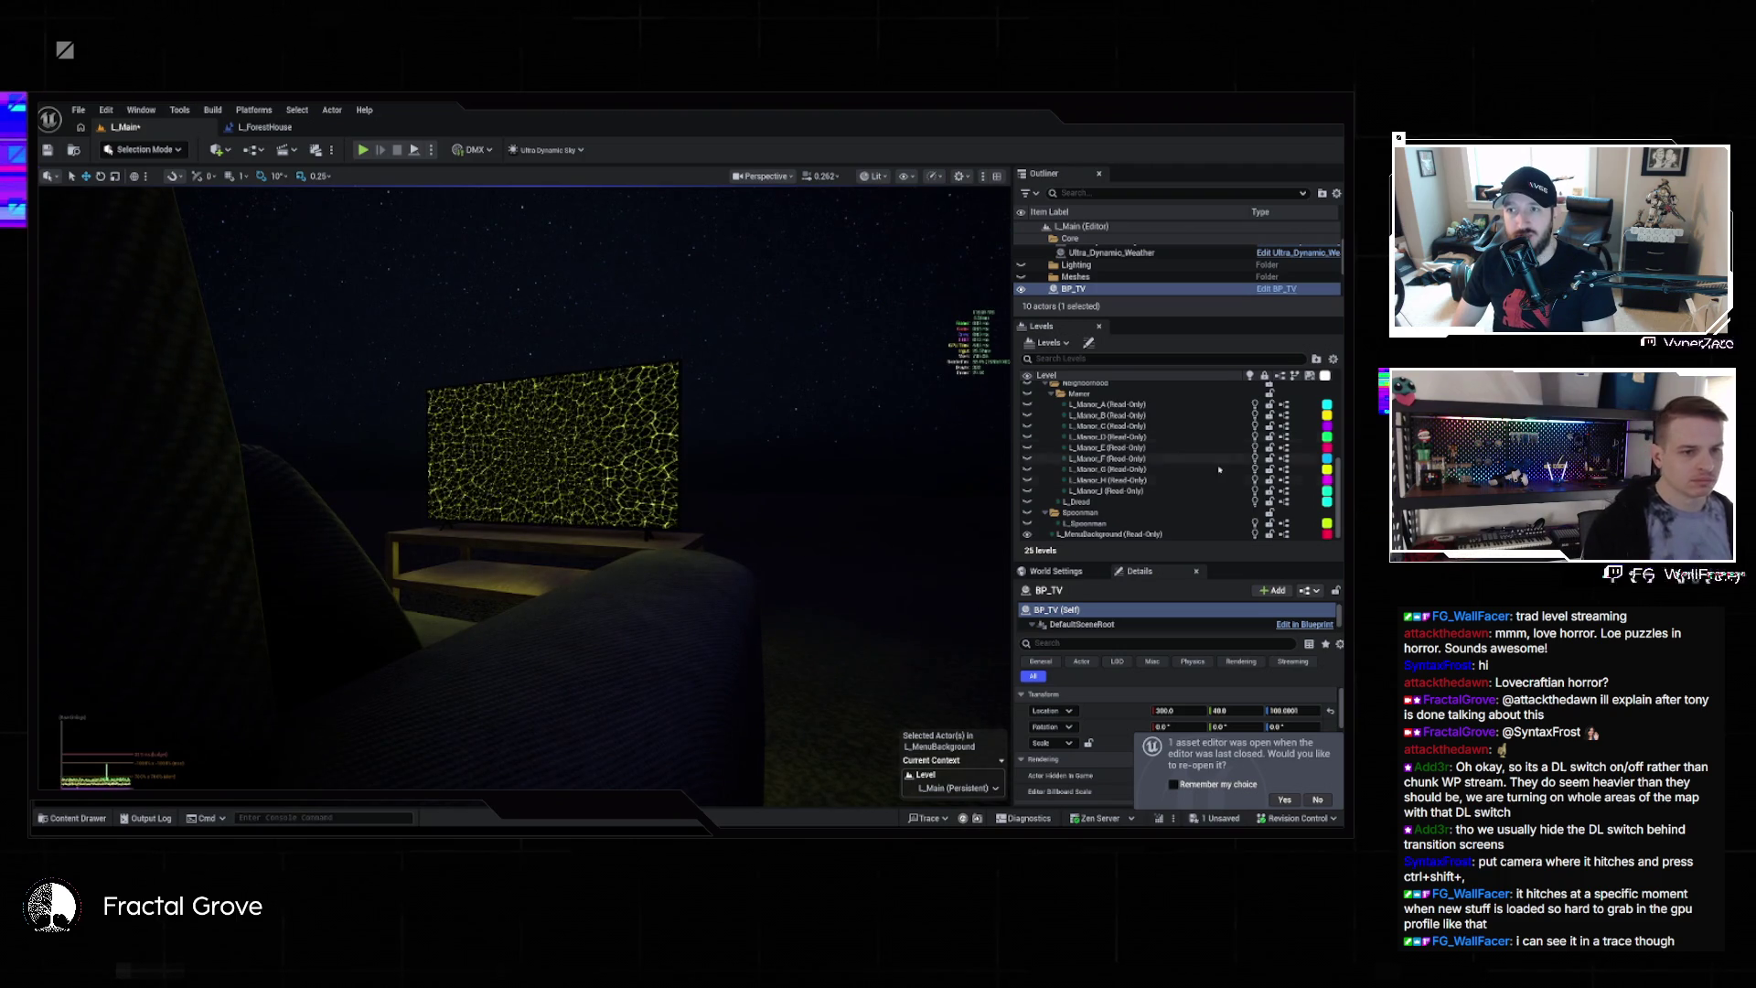
scroll(1220, 454, up, 5)
scroll(1207, 457, up, 5)
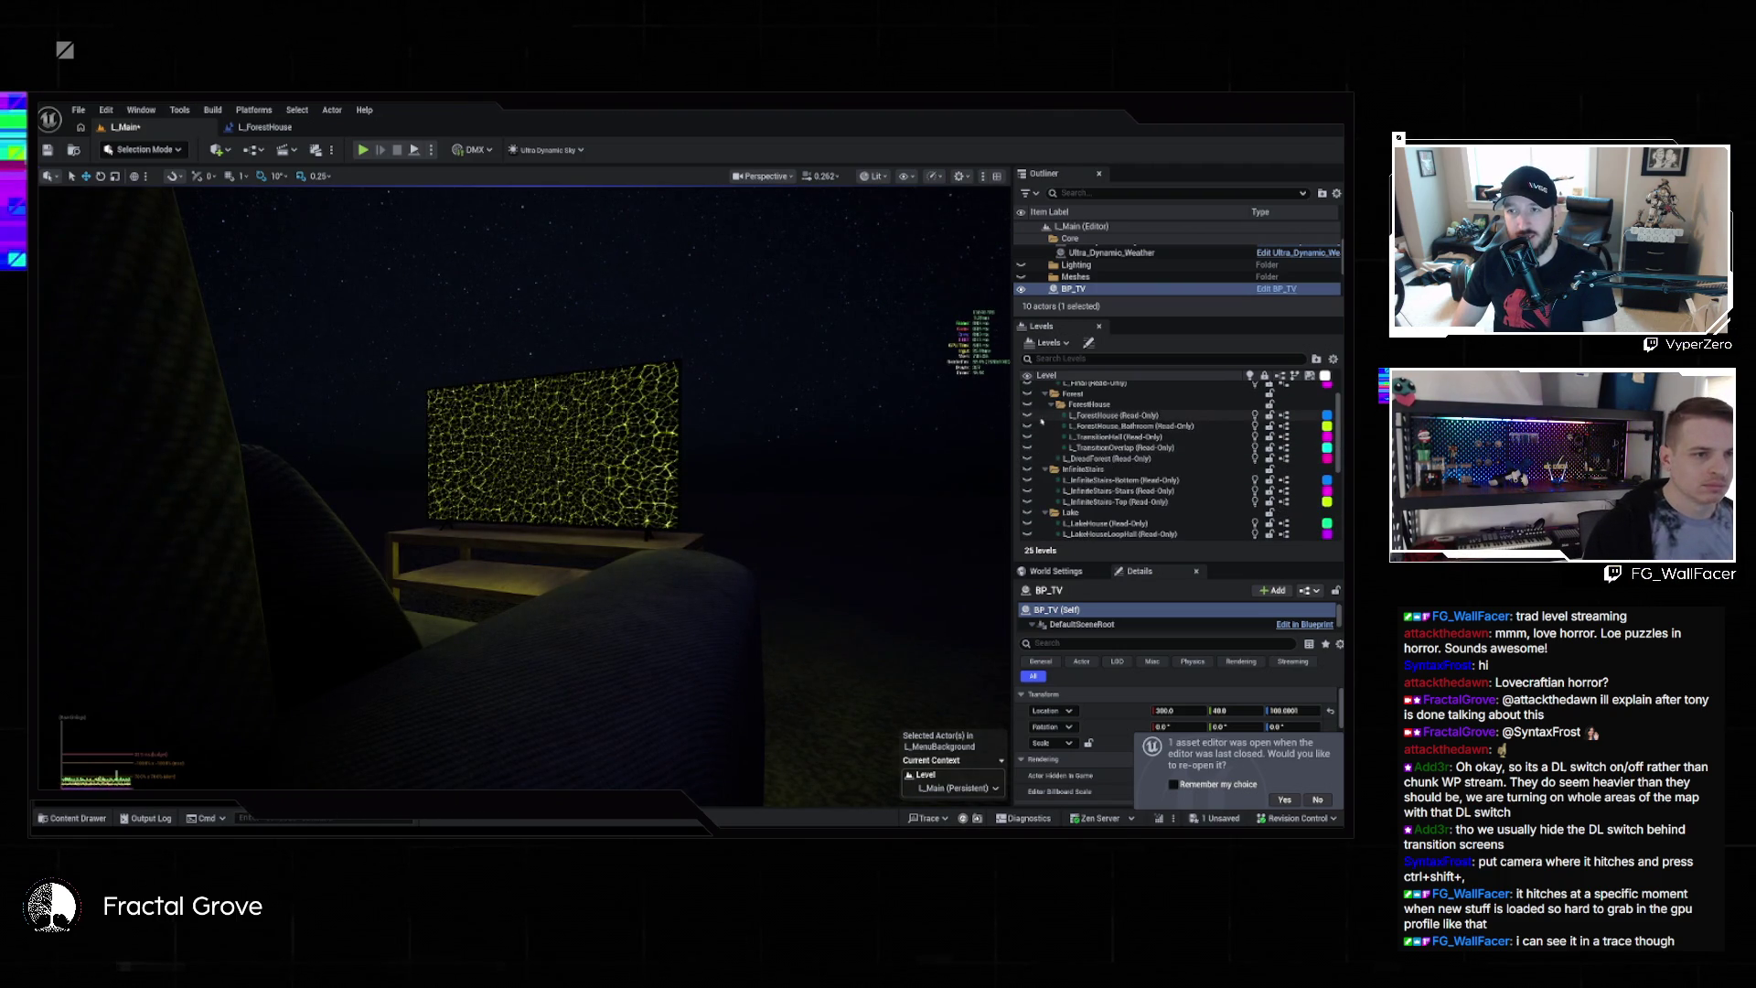
click(1028, 459)
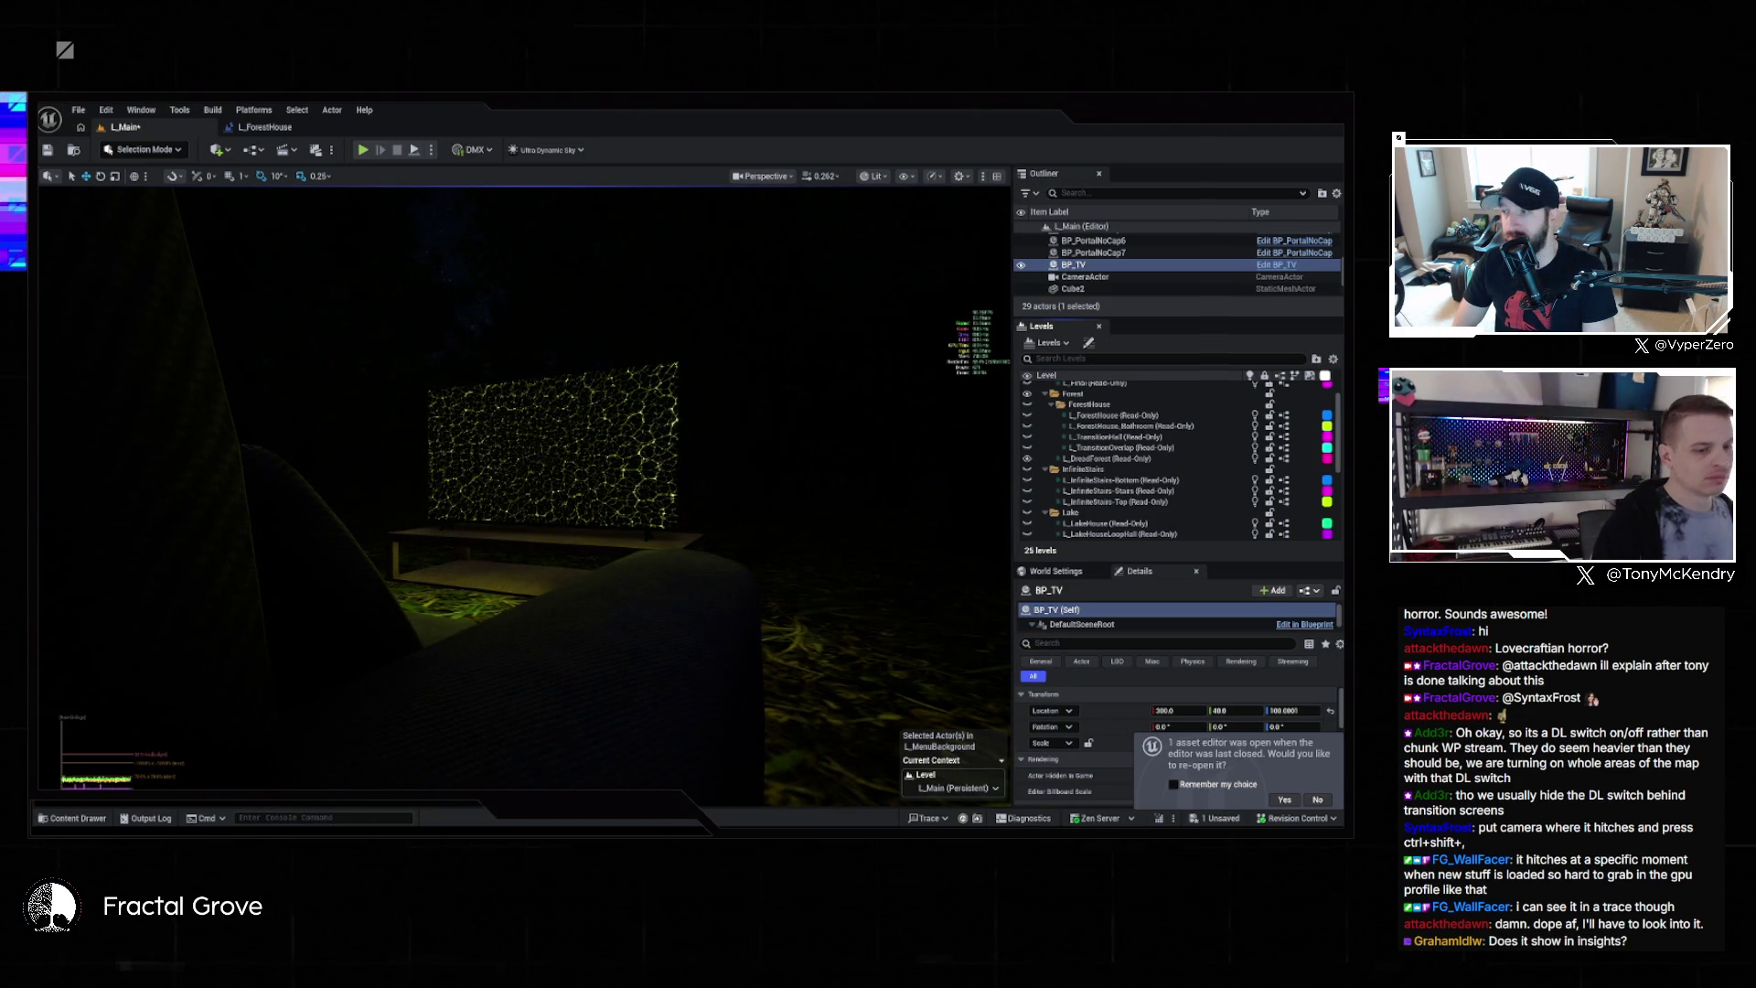
click(926, 818)
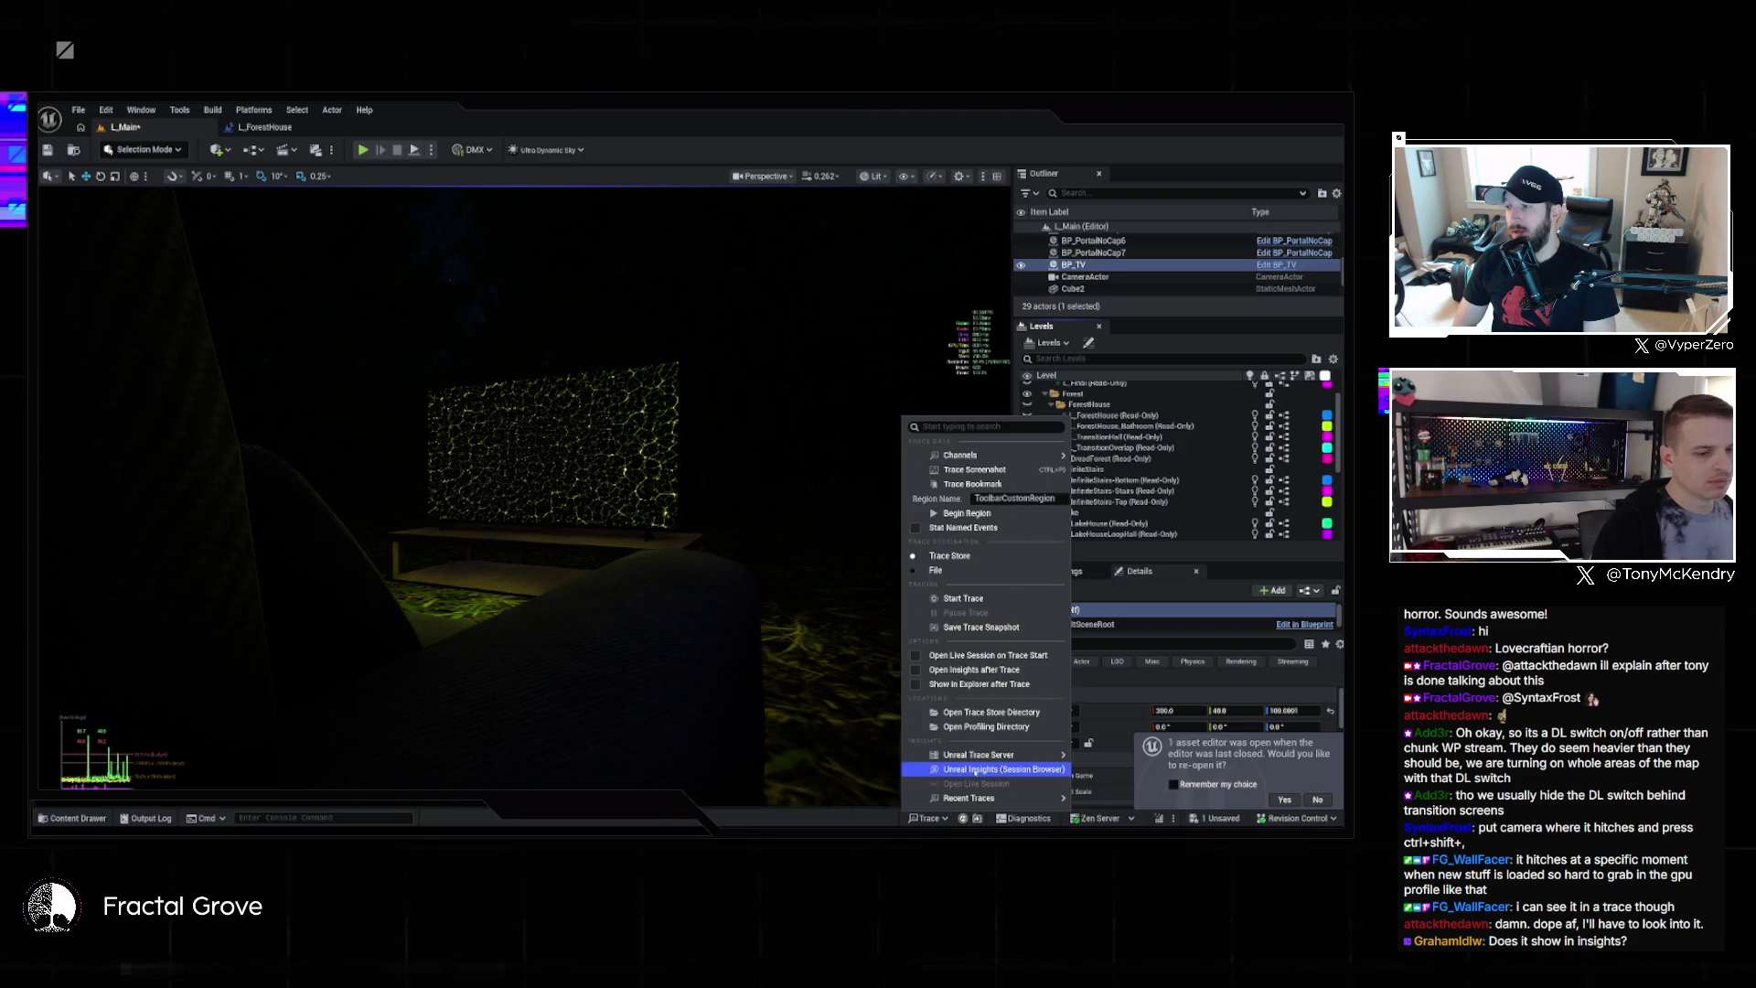
Launch the Unreal Insights session browser and look through the recorded traces
click(977, 771)
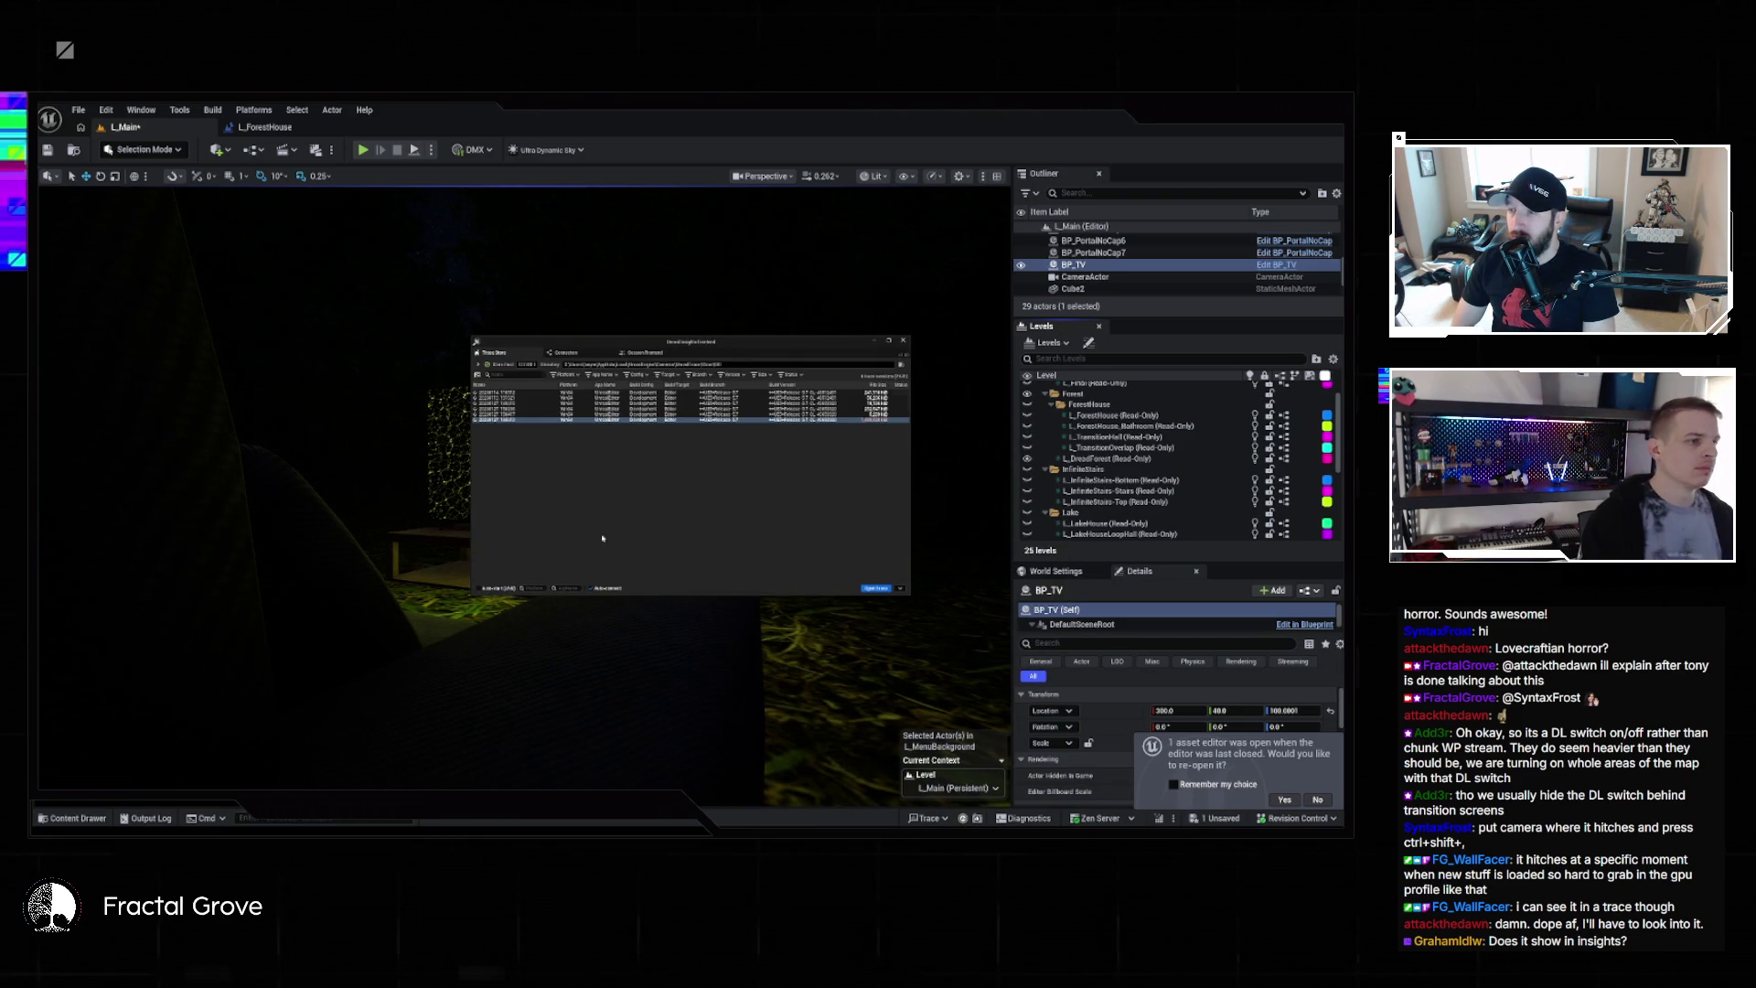
click(506, 419)
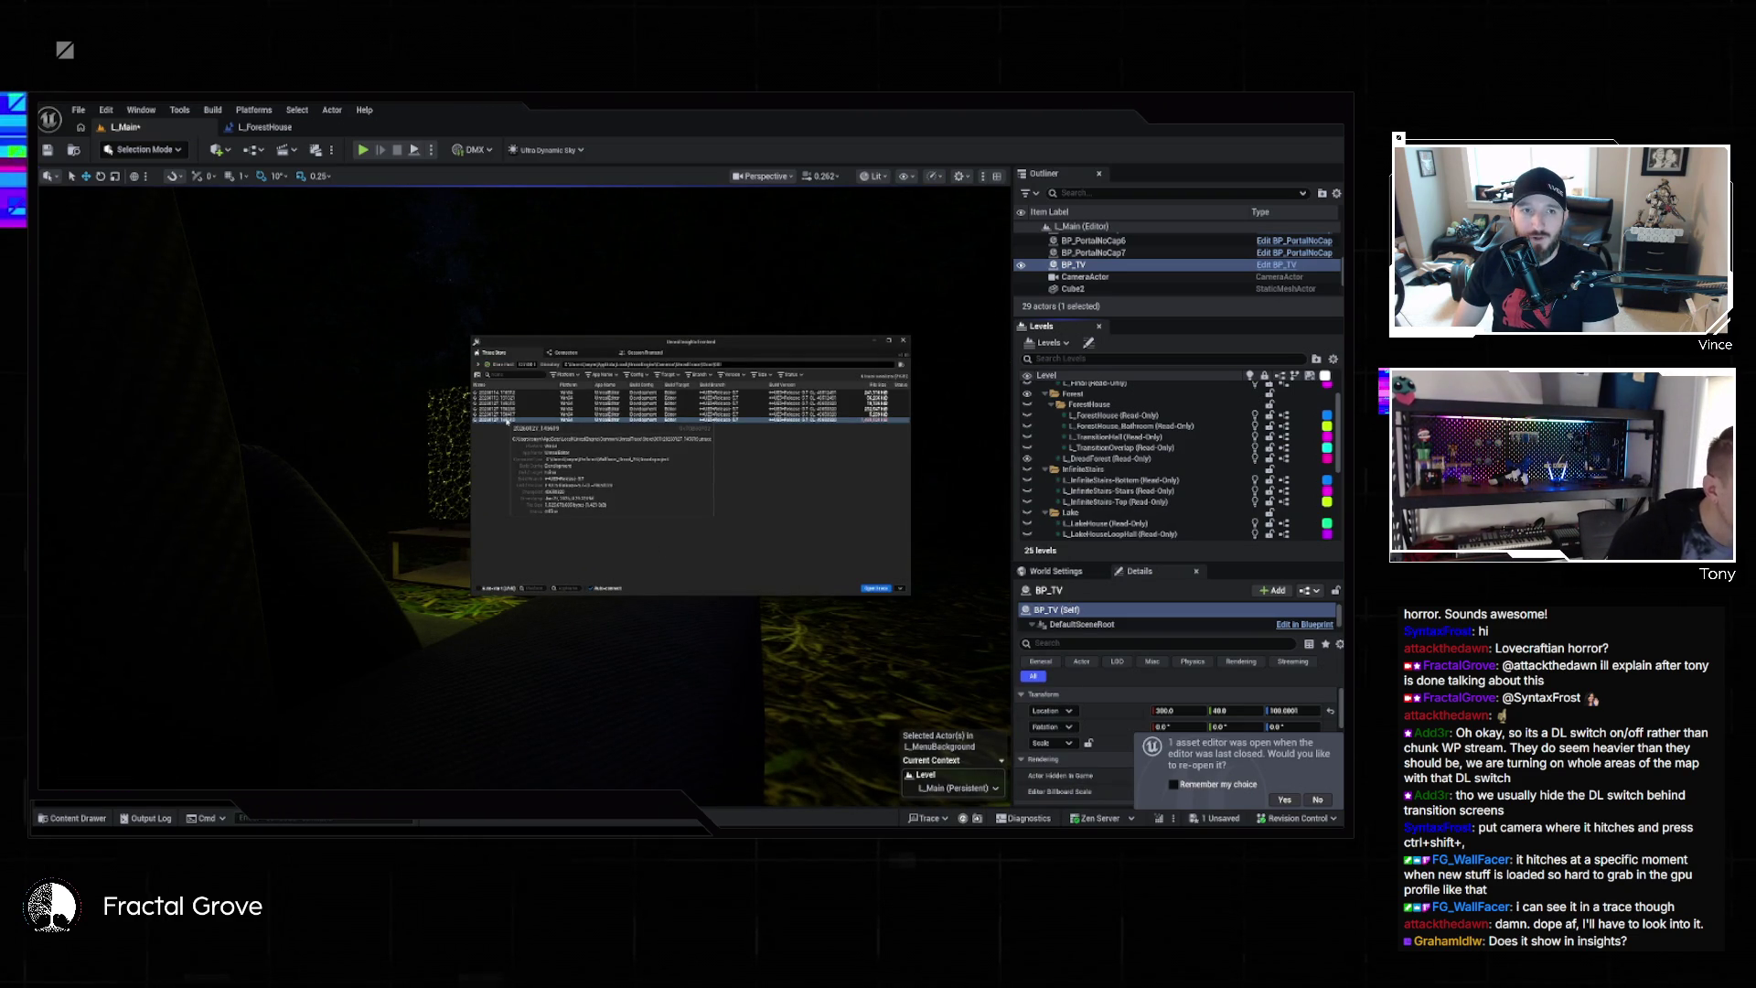
click(515, 437)
mouse_move(502, 423)
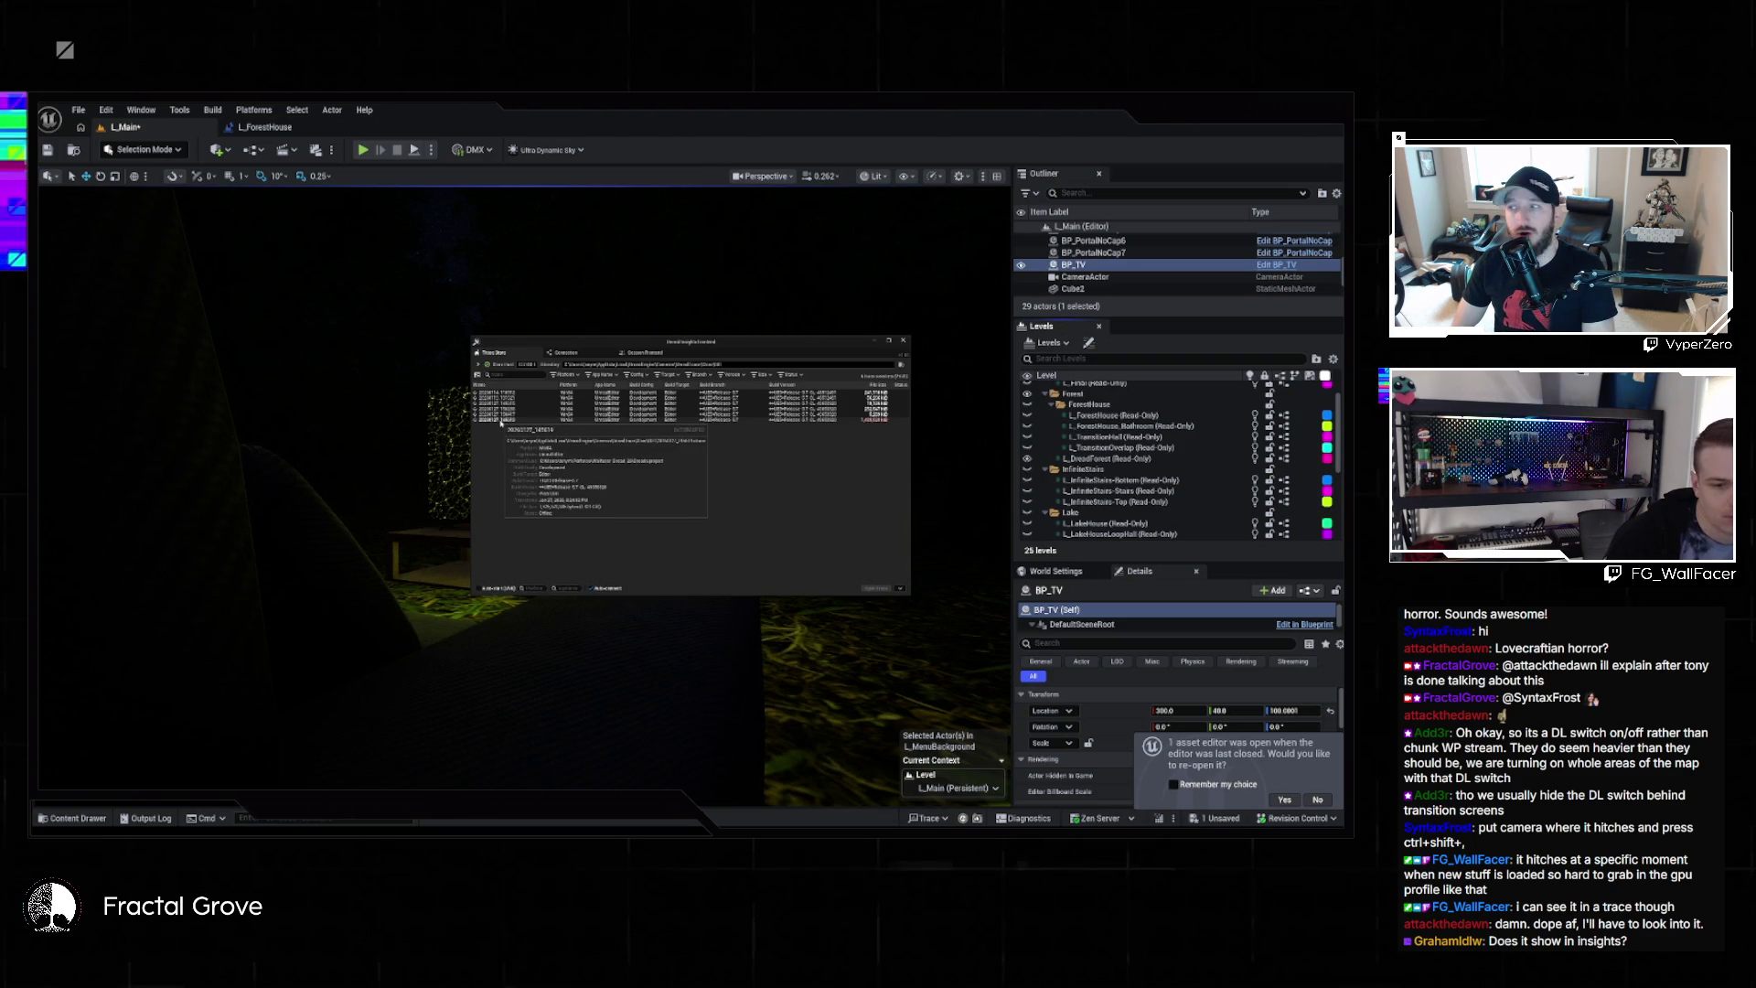
click(498, 404)
click(494, 420)
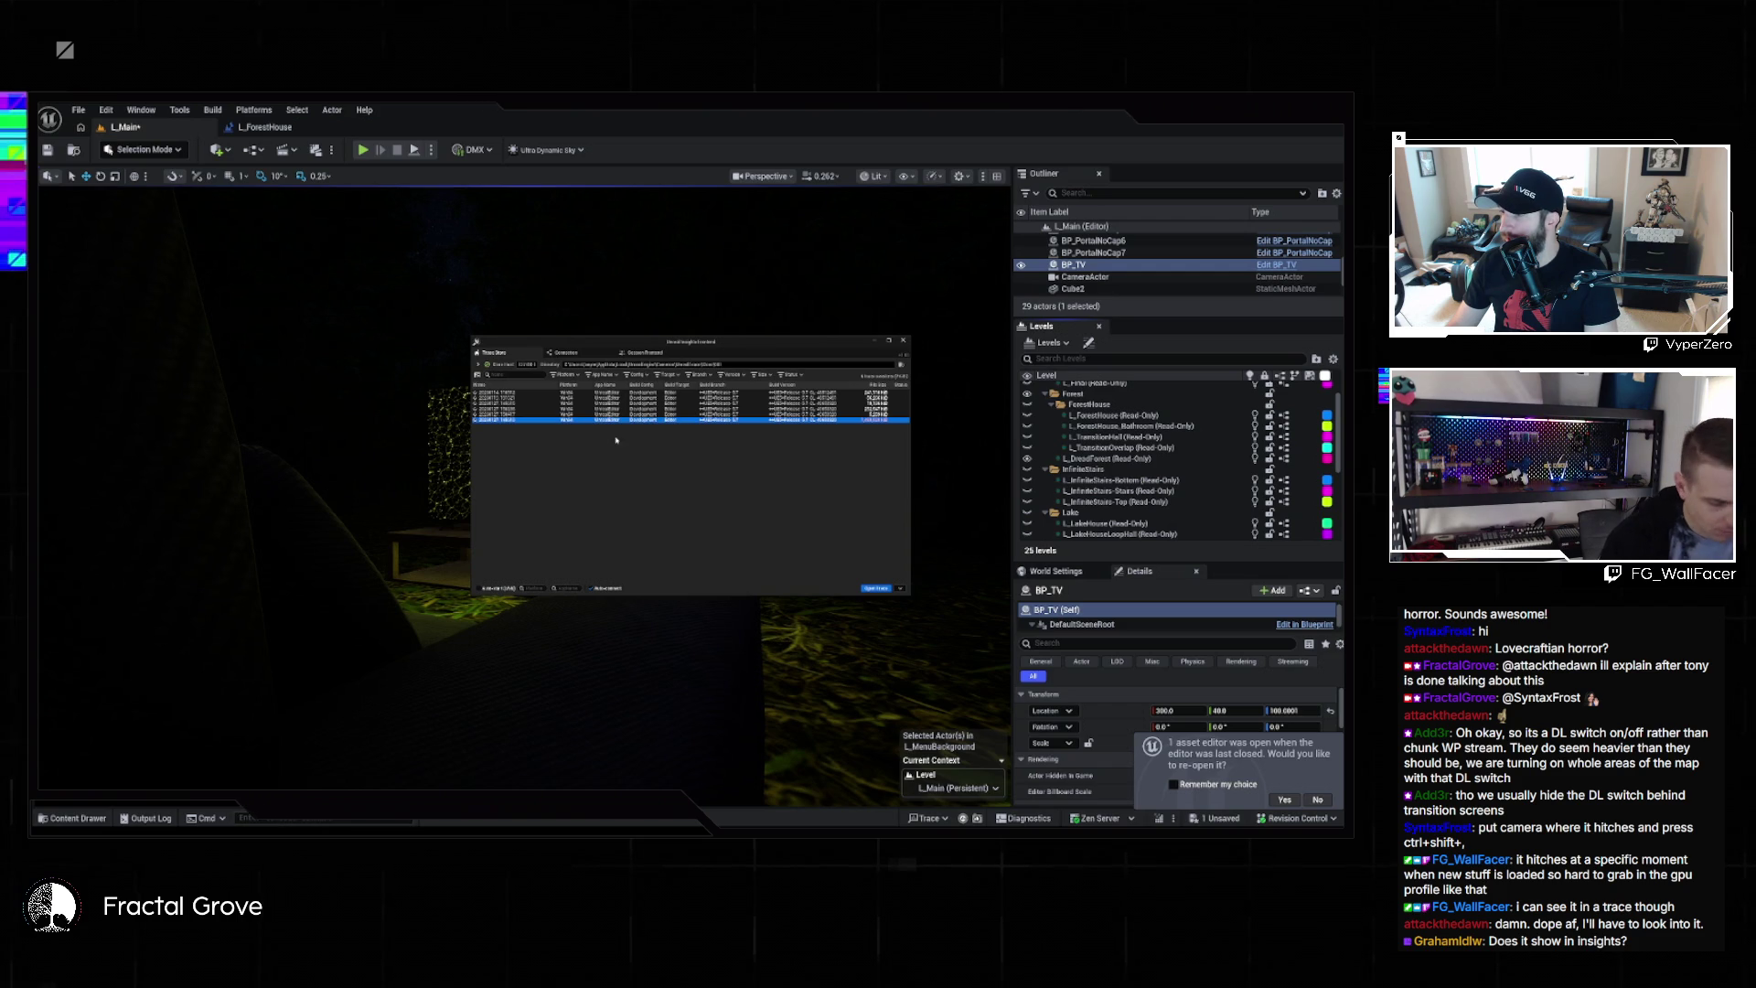
click(615, 440)
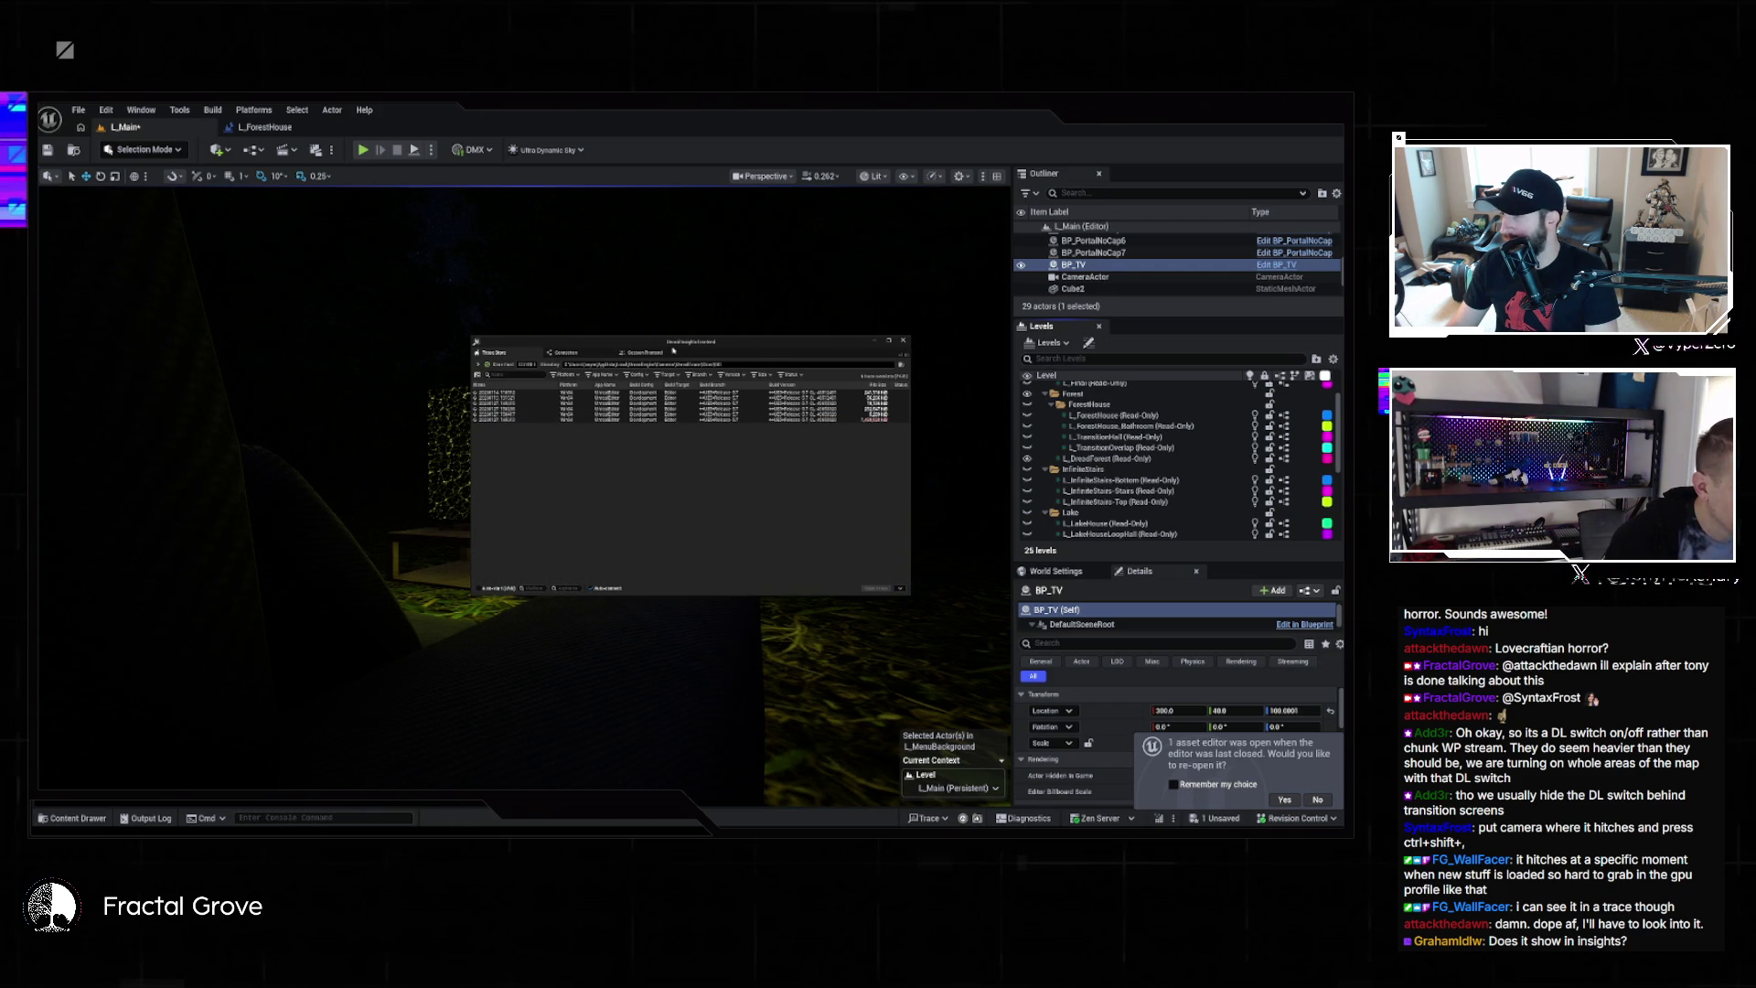
Open a stored trace session for analysis, then close its Timing Insights window
click(580, 356)
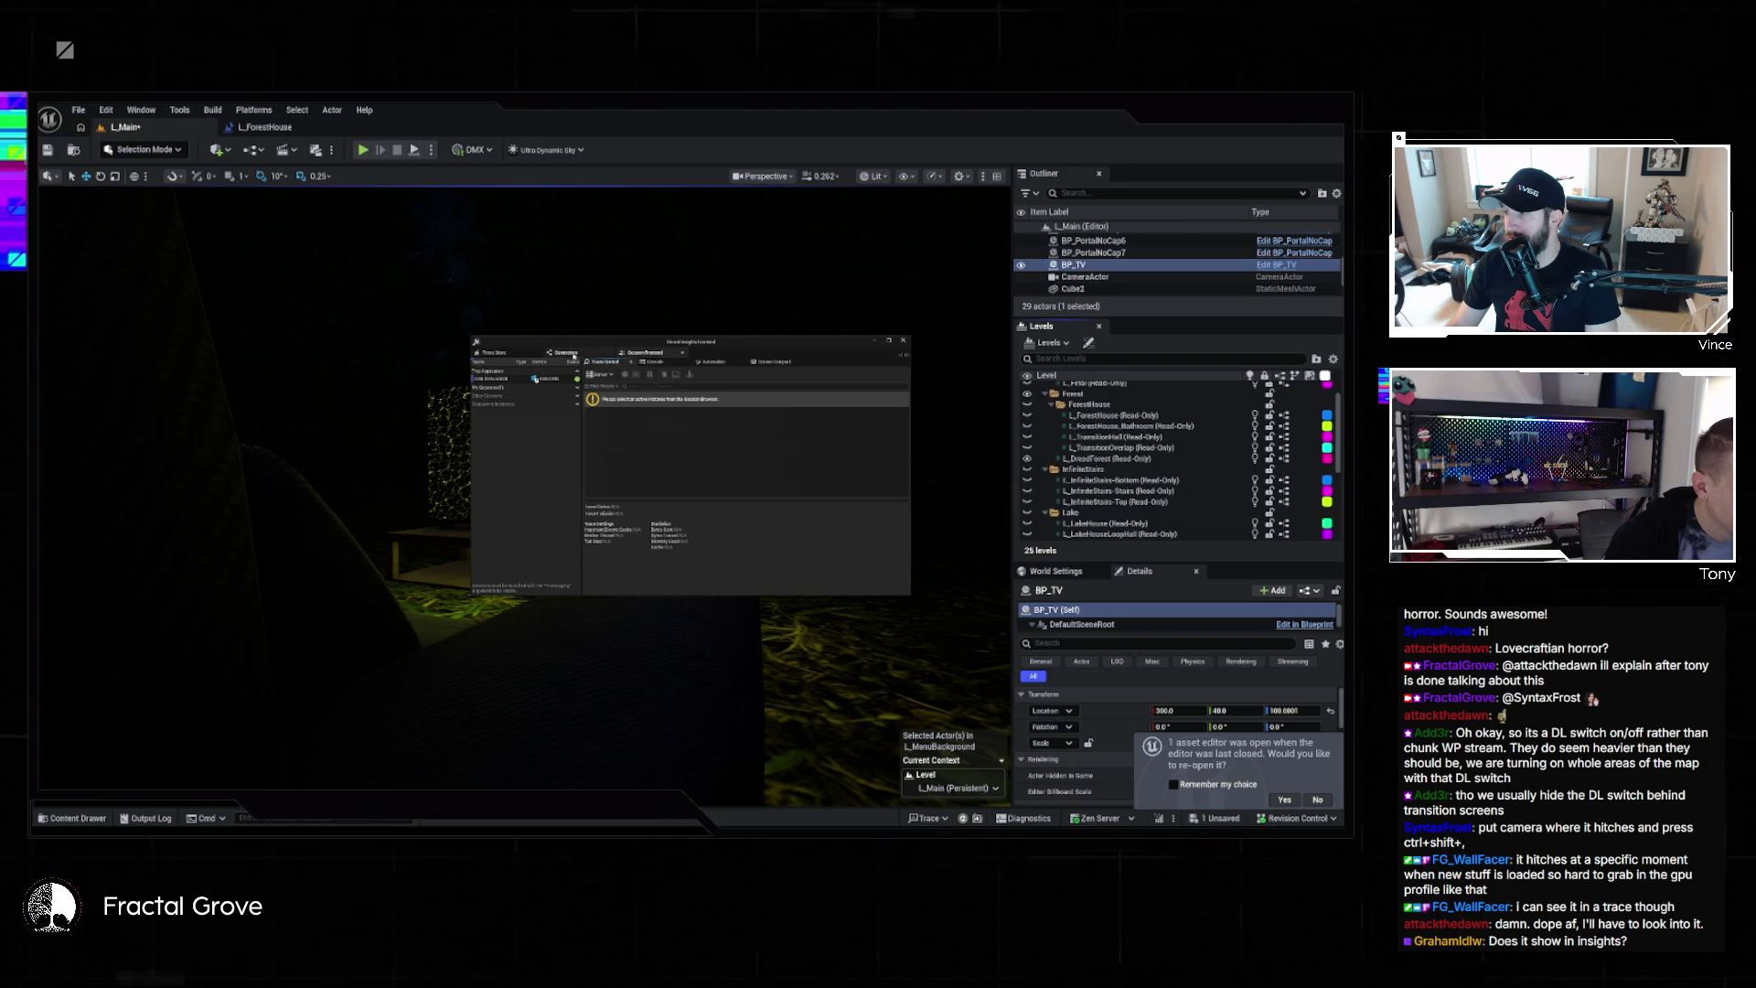
click(494, 352)
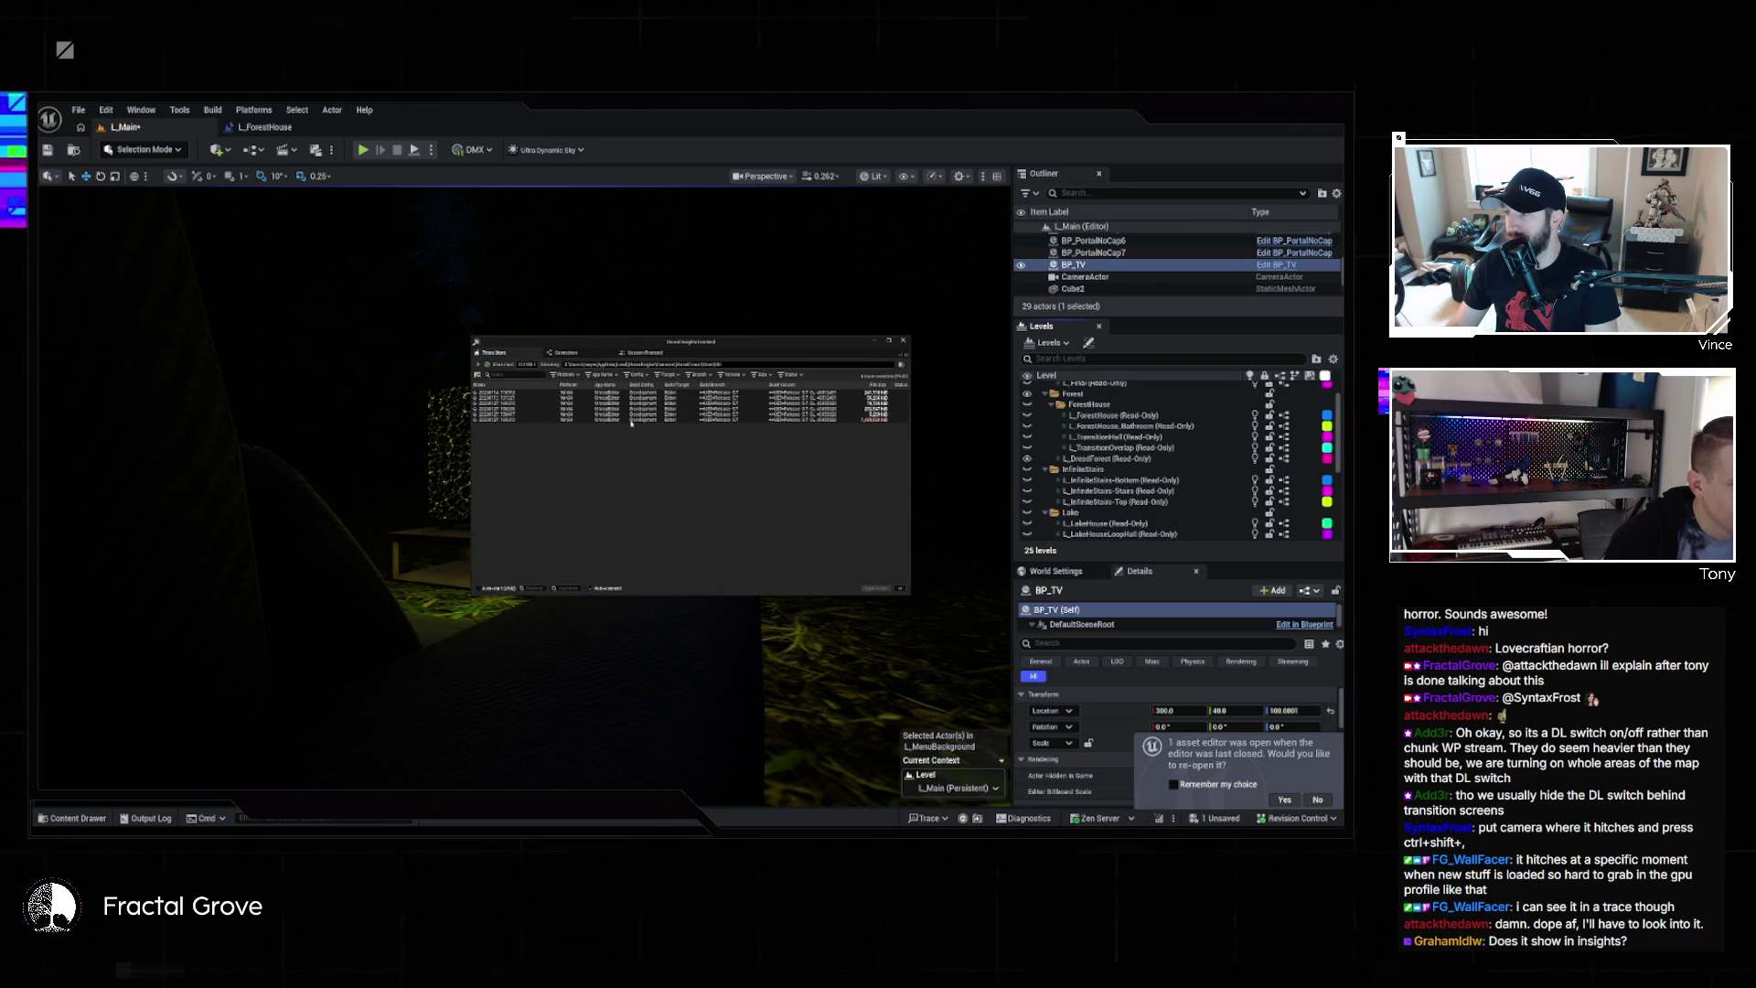
mouse_move(614, 414)
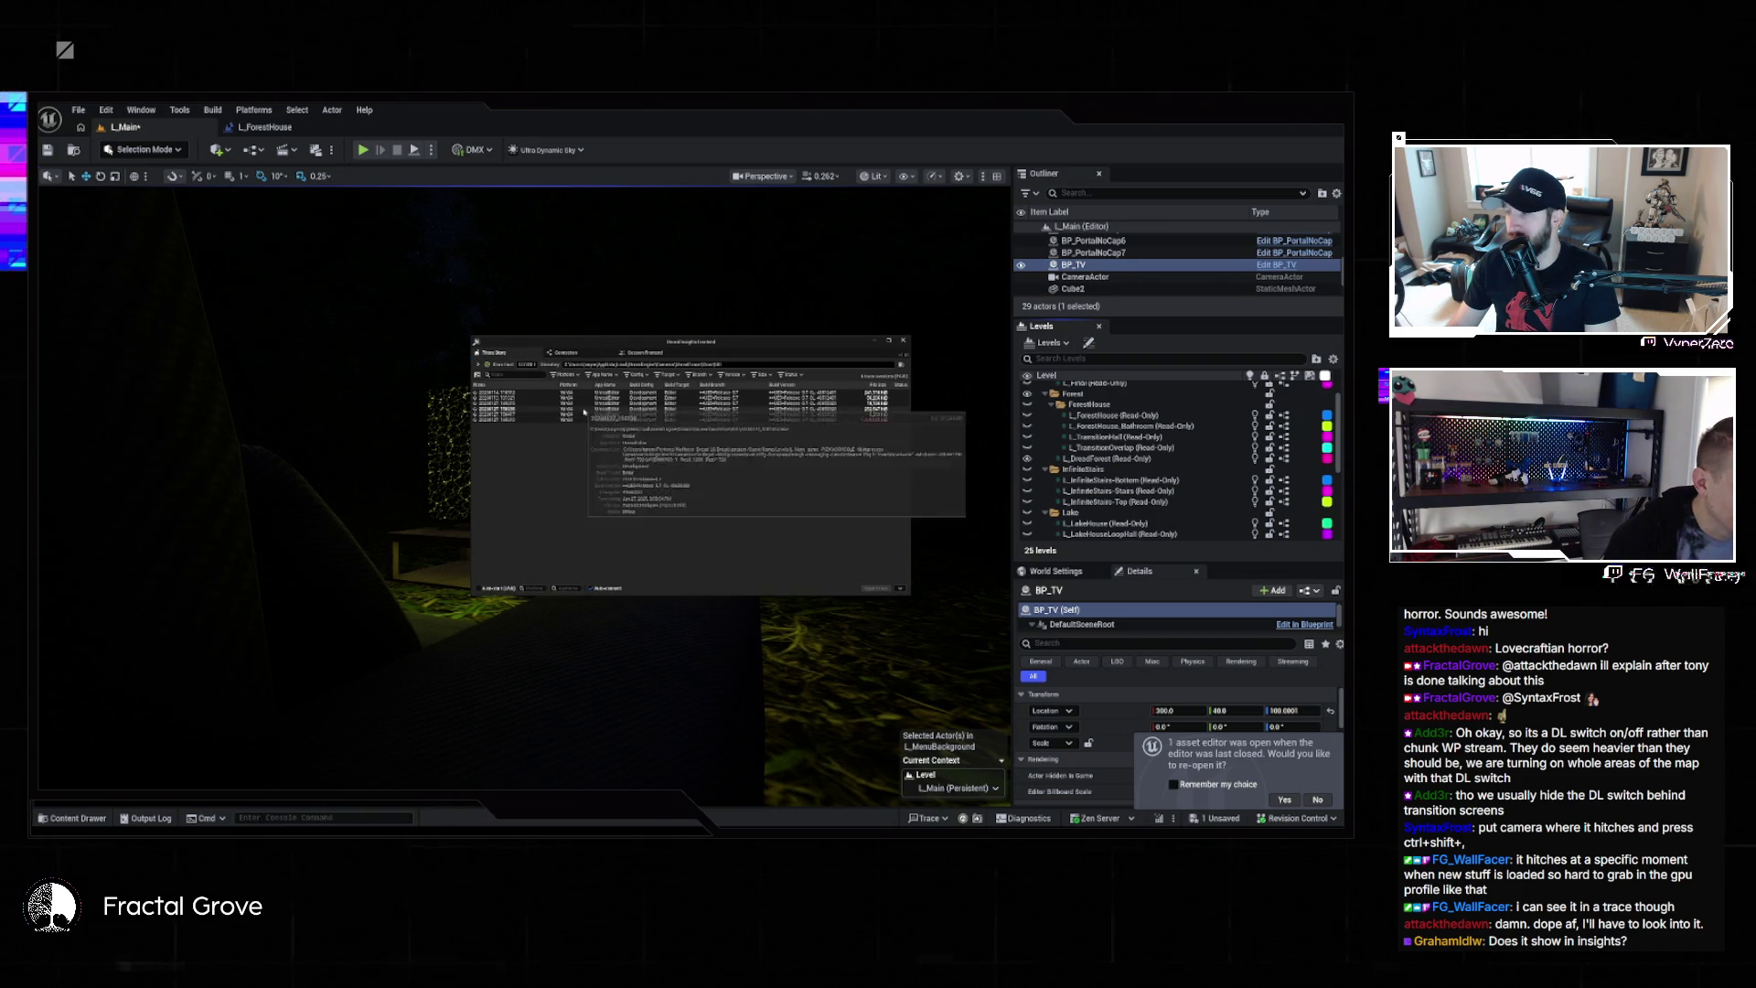
mouse_move(569, 420)
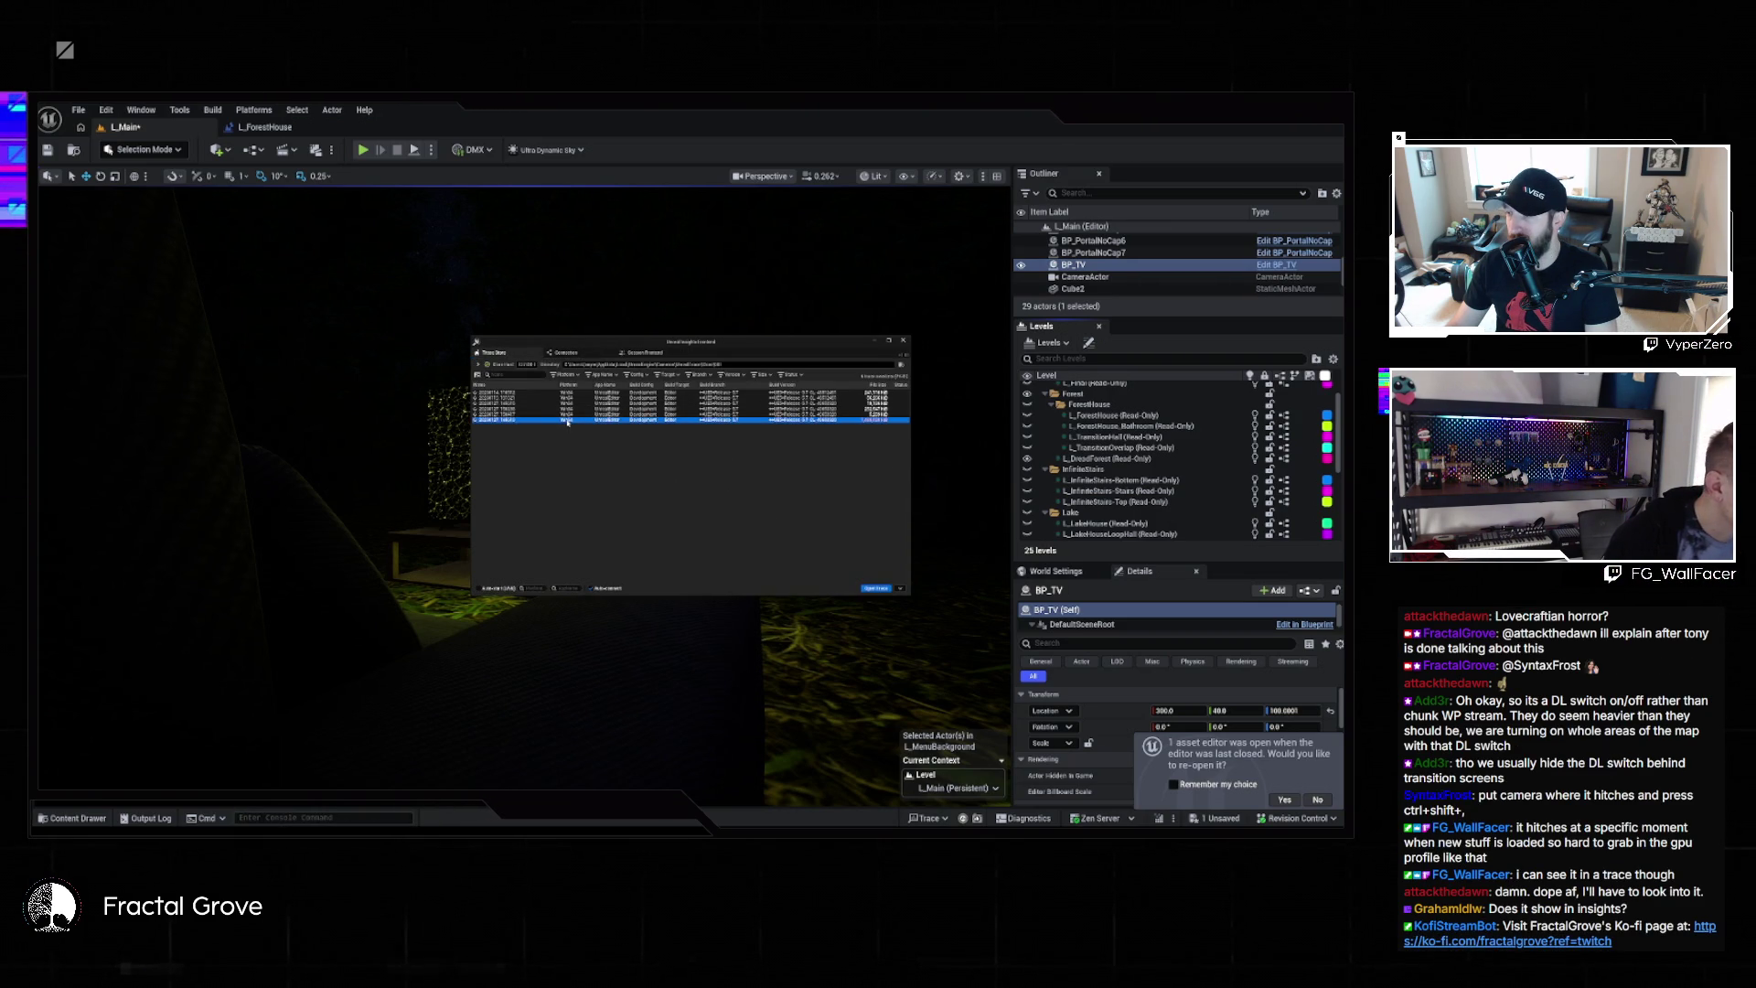
double_click(568, 419)
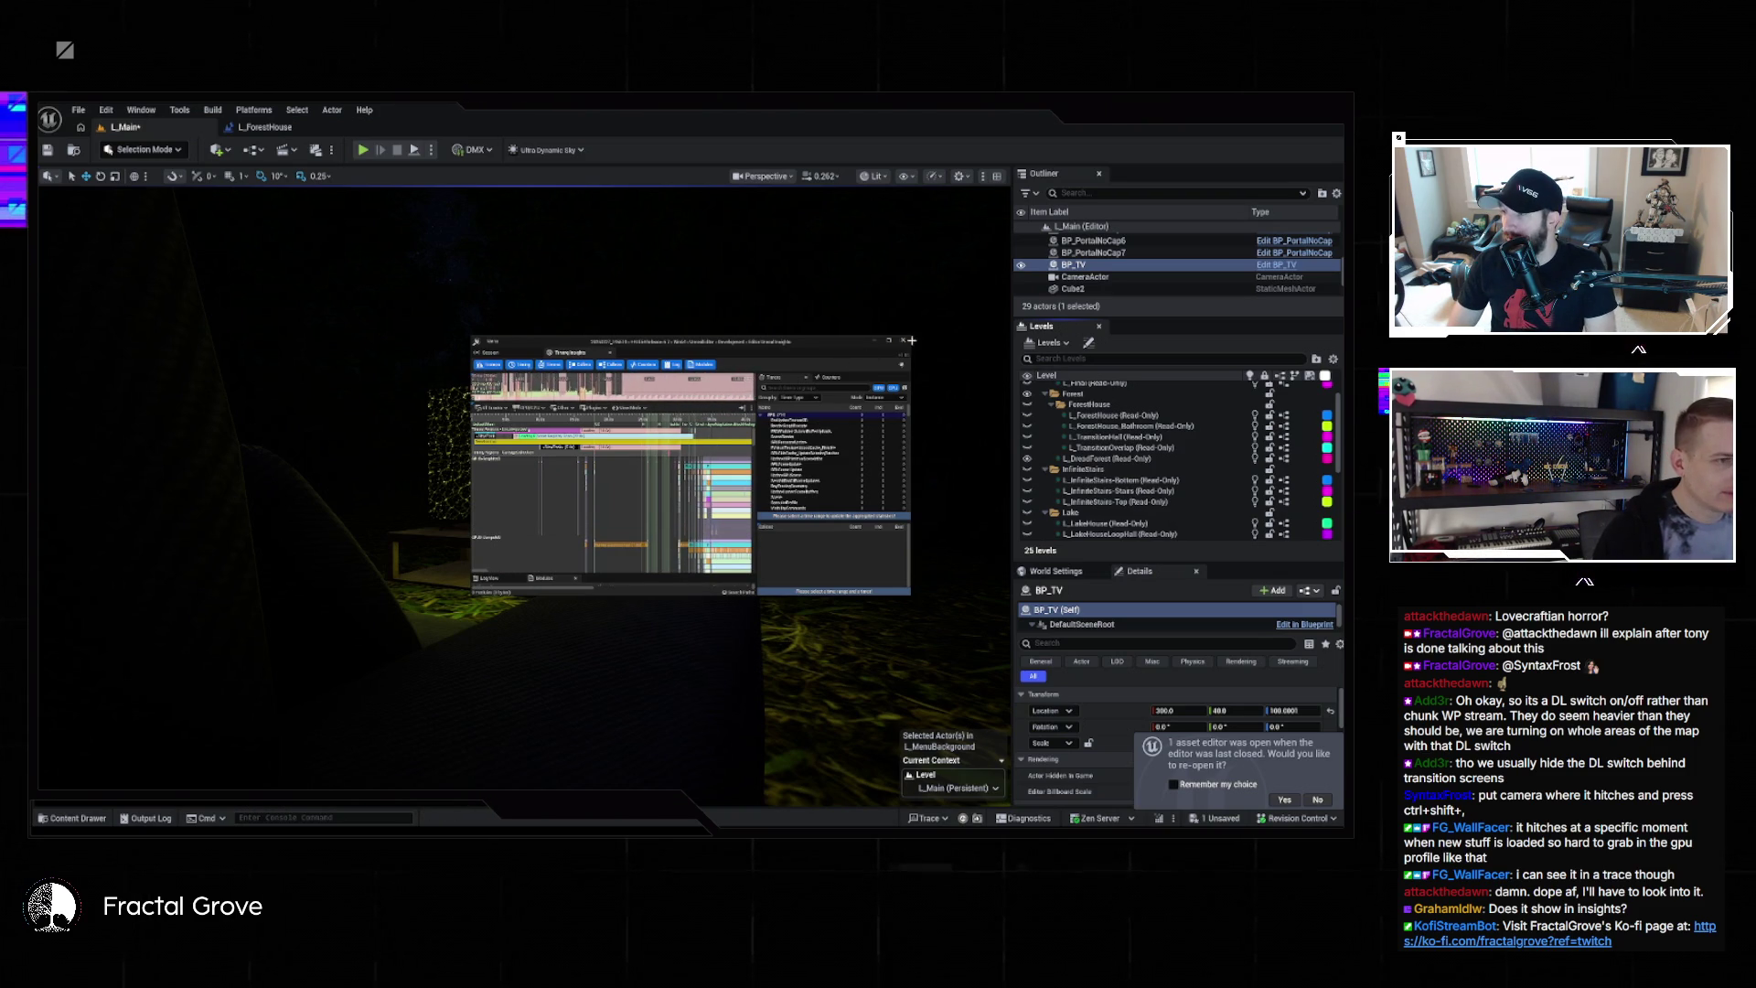
click(903, 342)
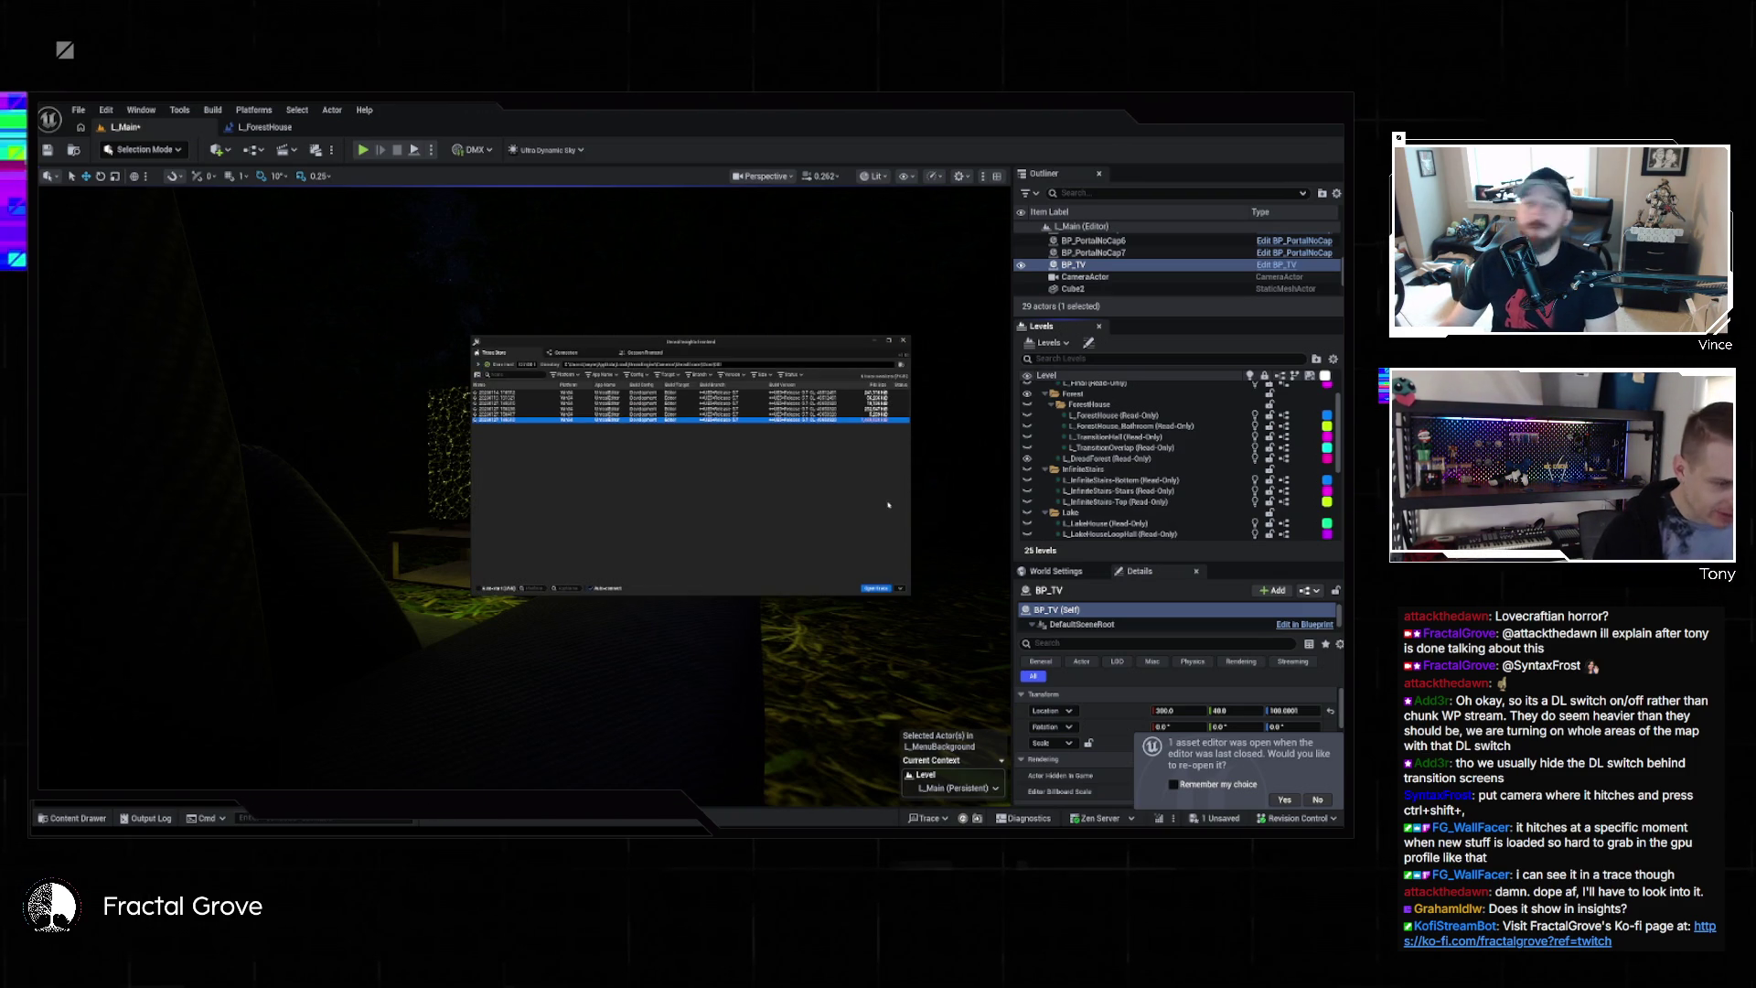
Close the Unreal Insights session browser, start Play In Editor with Alt+P, then release the mouse from the game
click(902, 341)
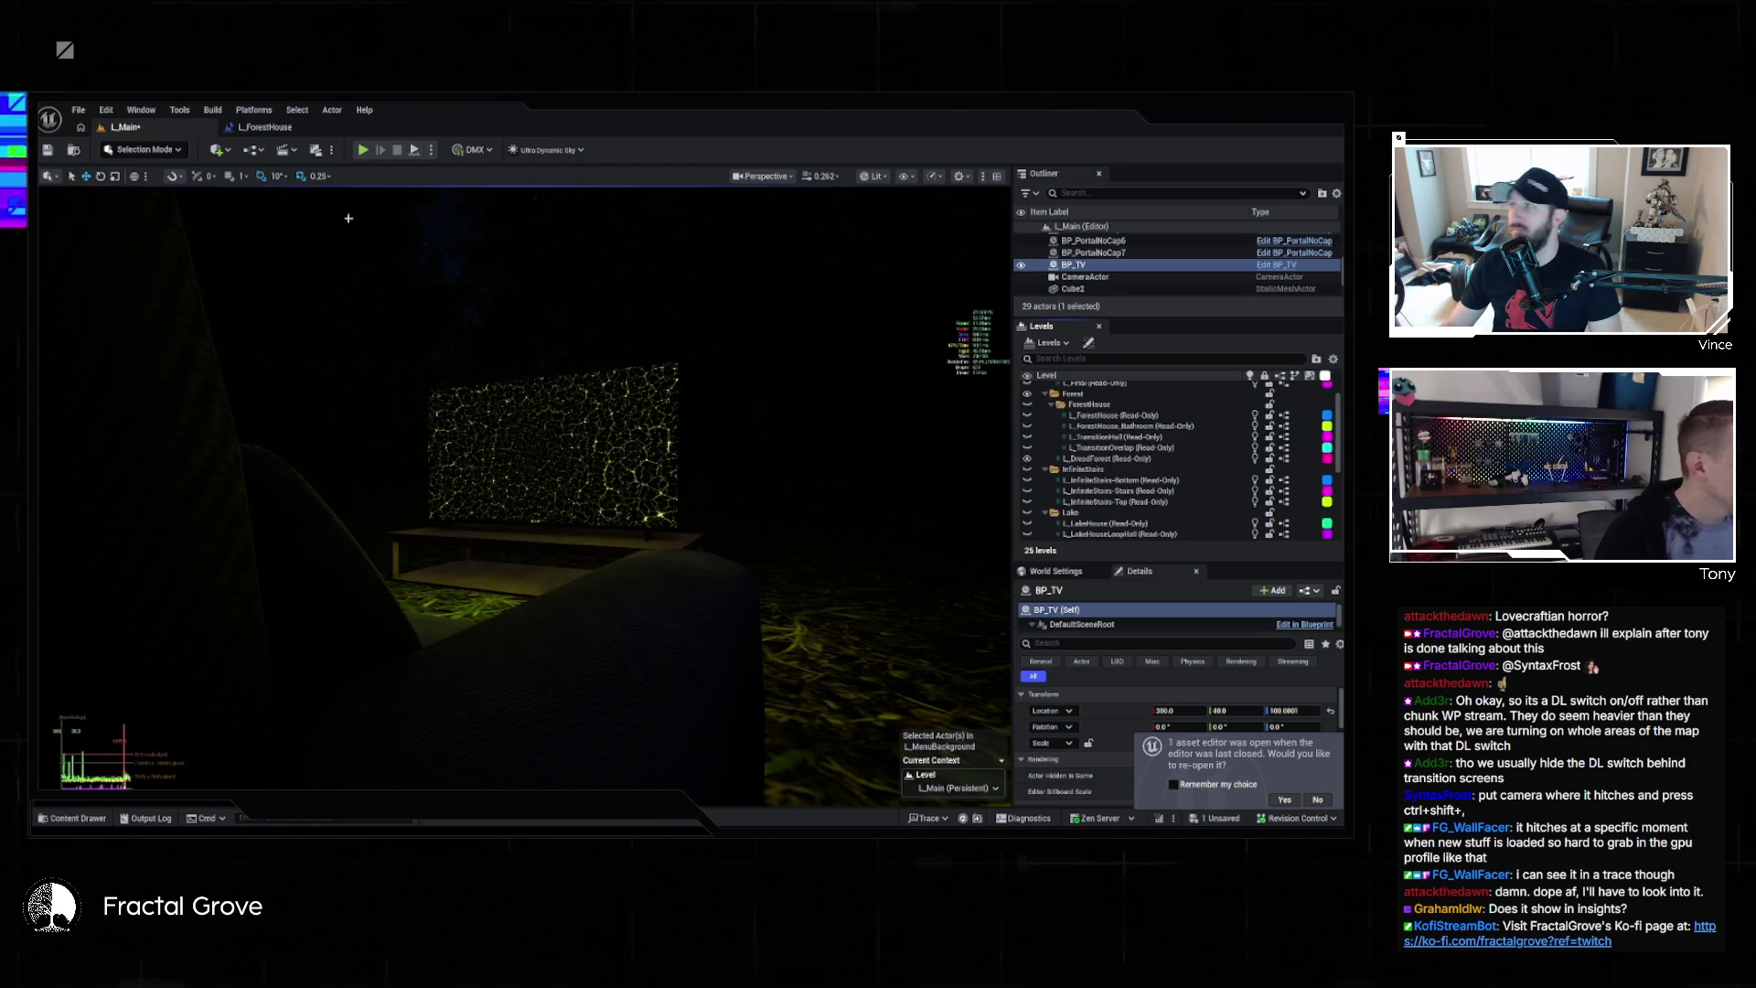
click(80, 111)
click(80, 111)
key(alt+p)
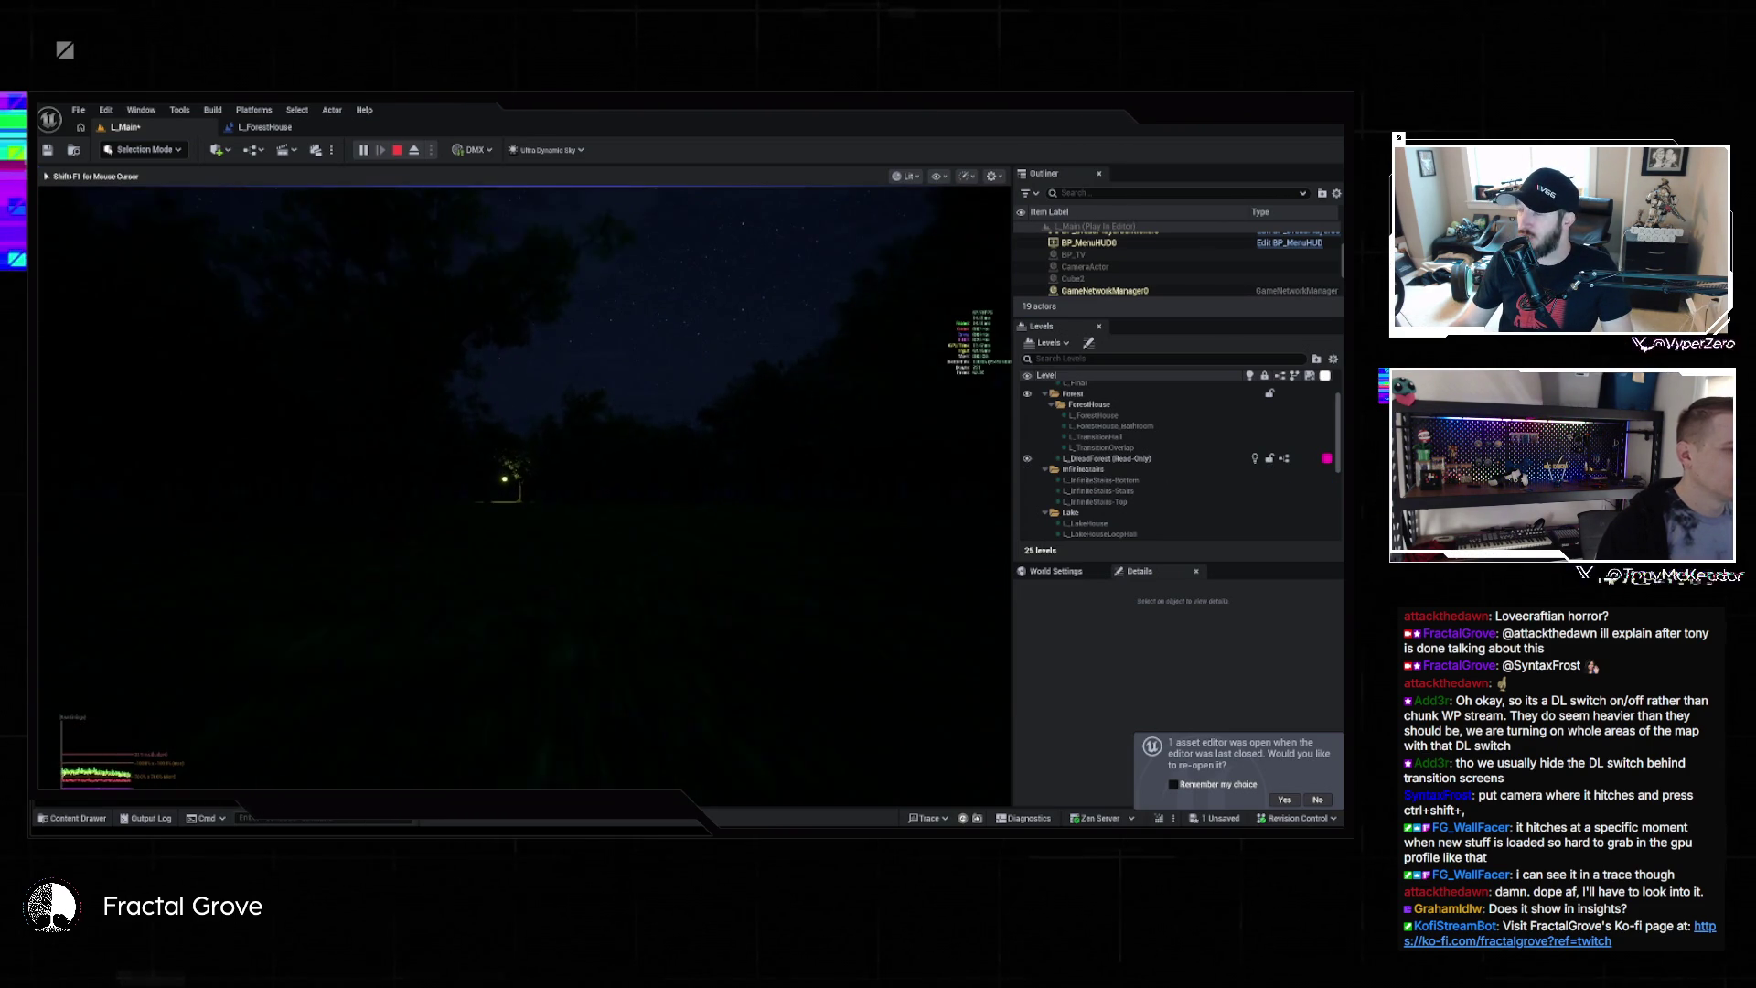
key(super)
key(super)
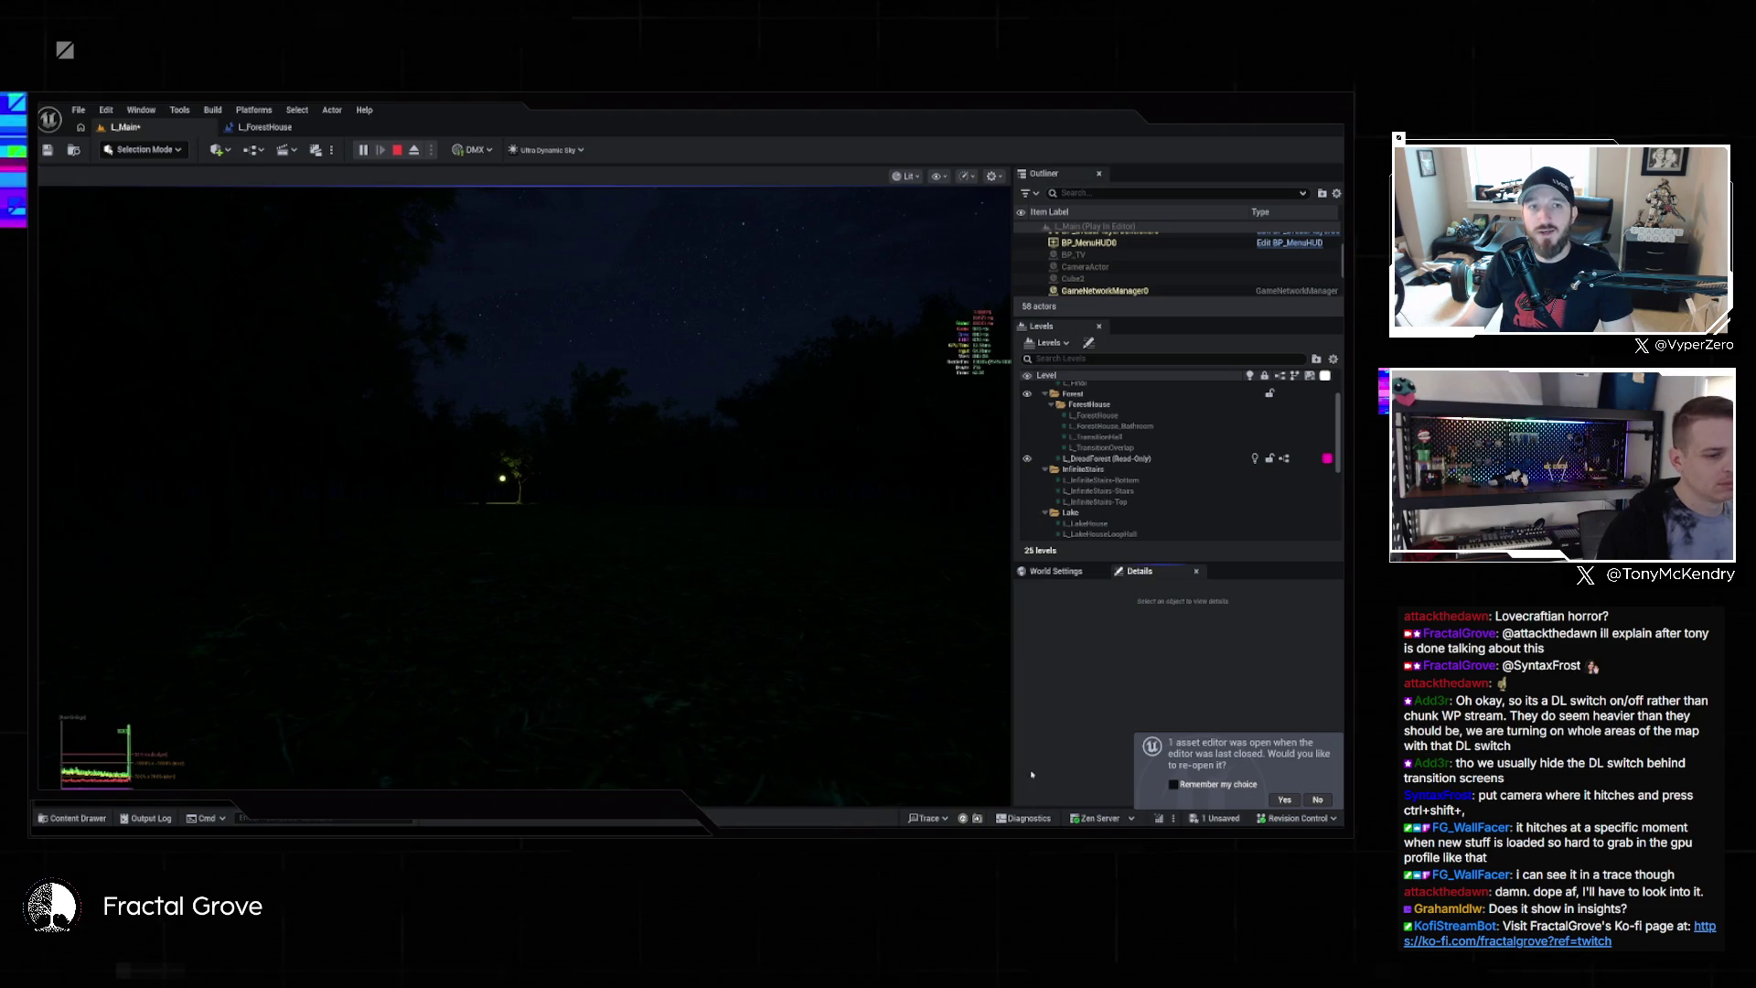
Start a performance trace, walk forward toward the lit tree, then stop the play session with Esc
click(962, 817)
click(732, 594)
key(w)
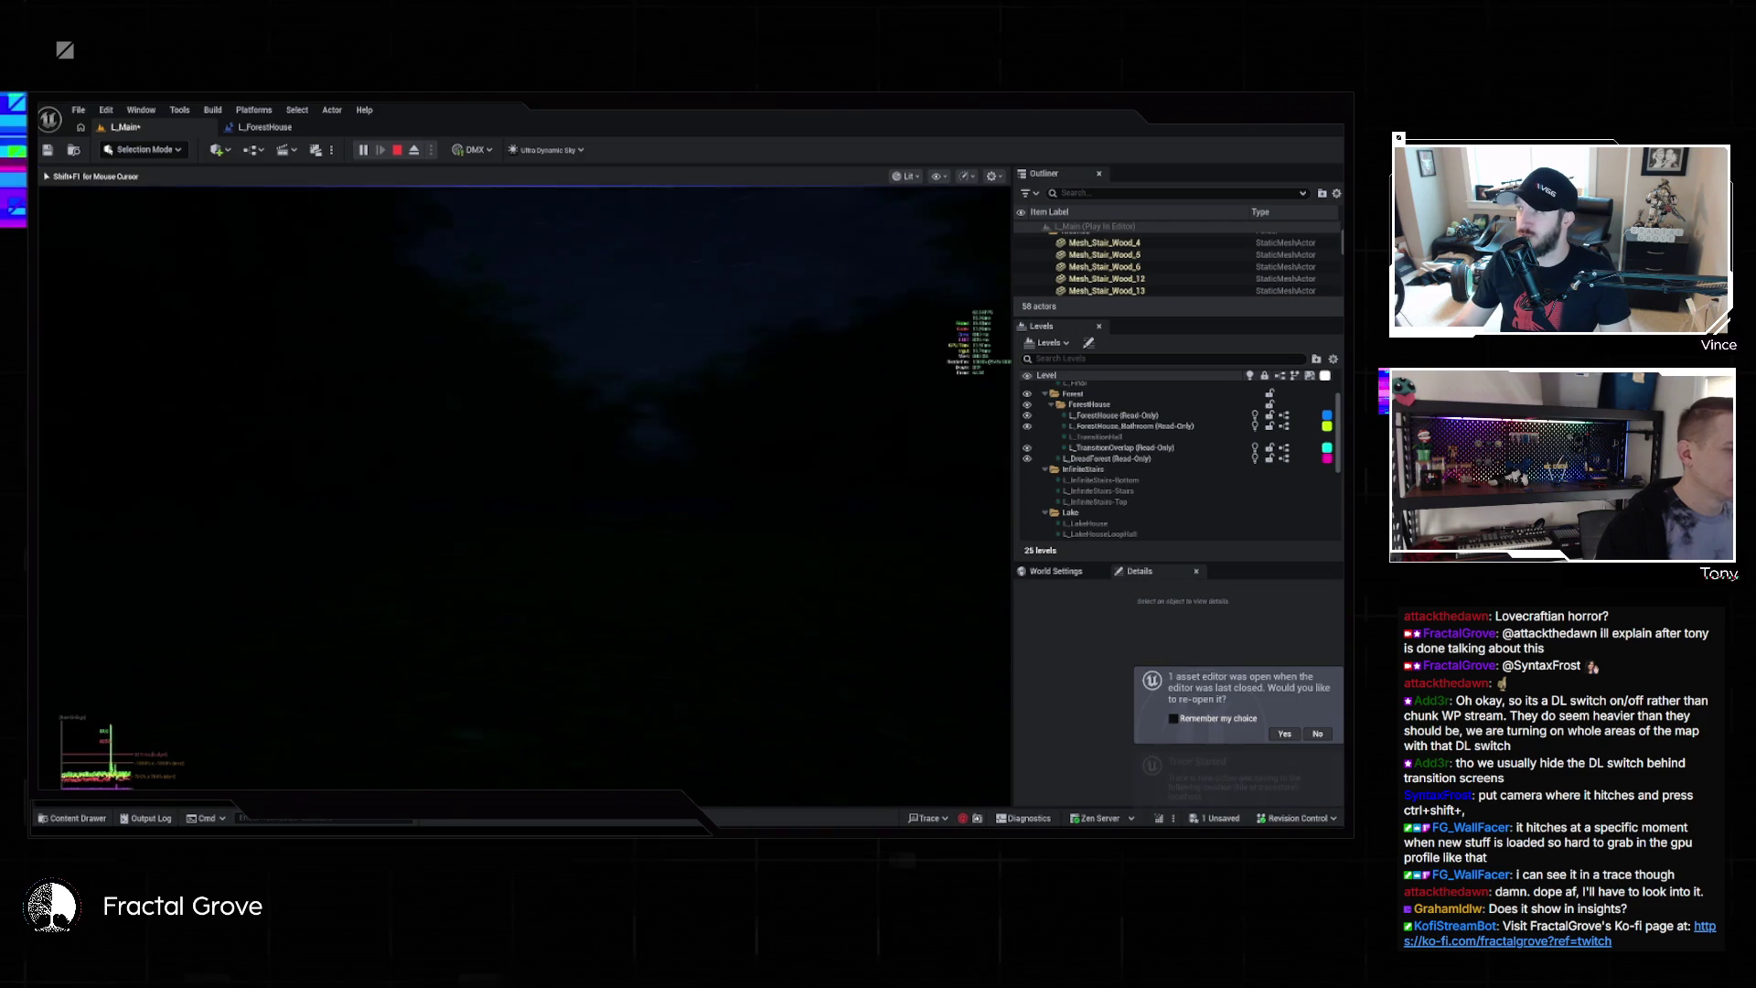
key(Escape)
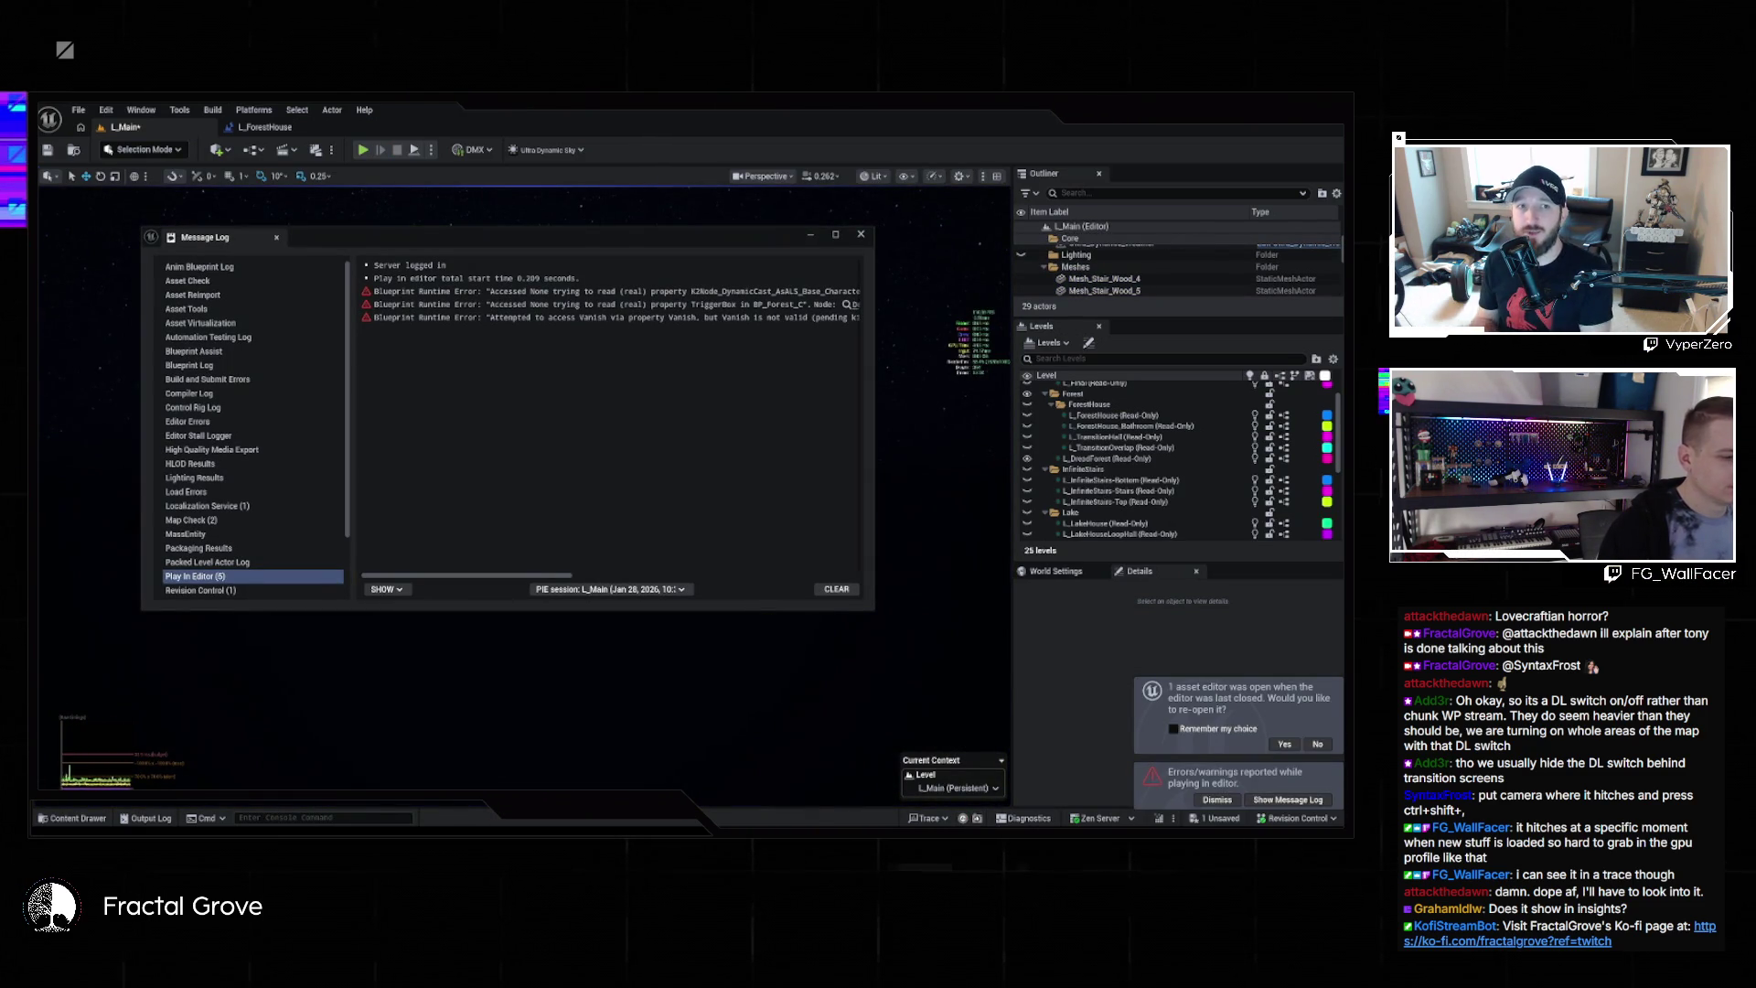
Save a trace snapshot, then open the newest recorded trace from the Insights session browser
mouse_move(842, 794)
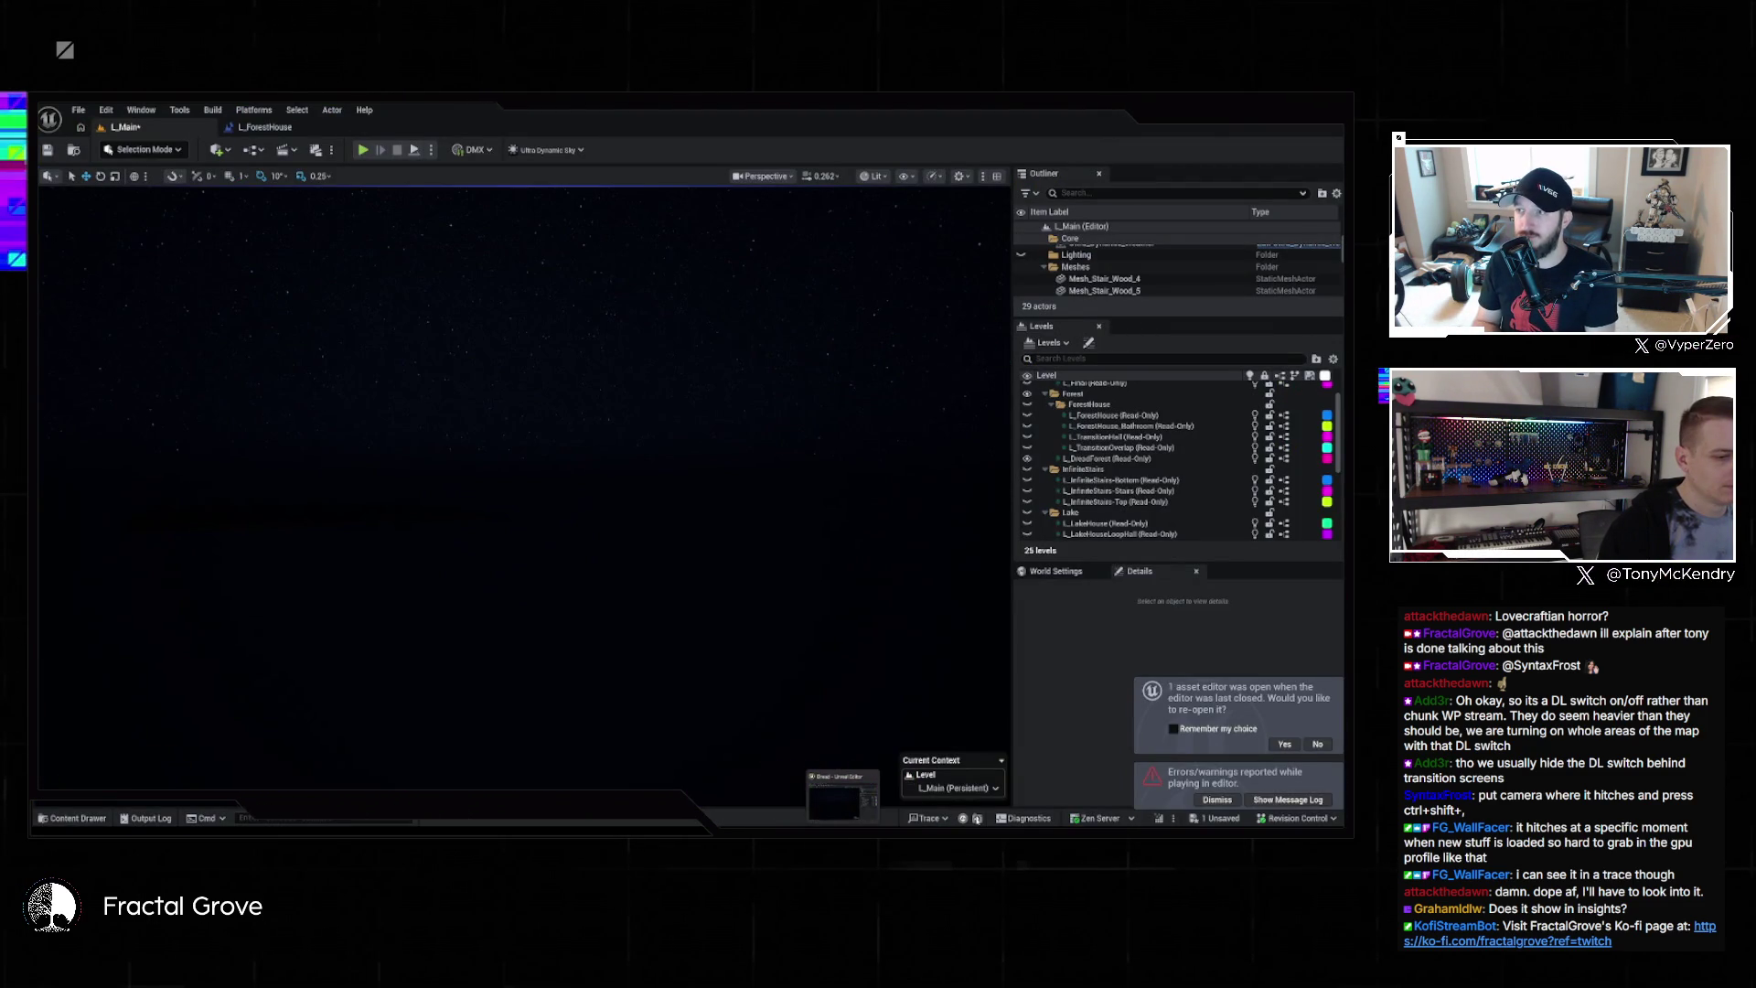
click(977, 819)
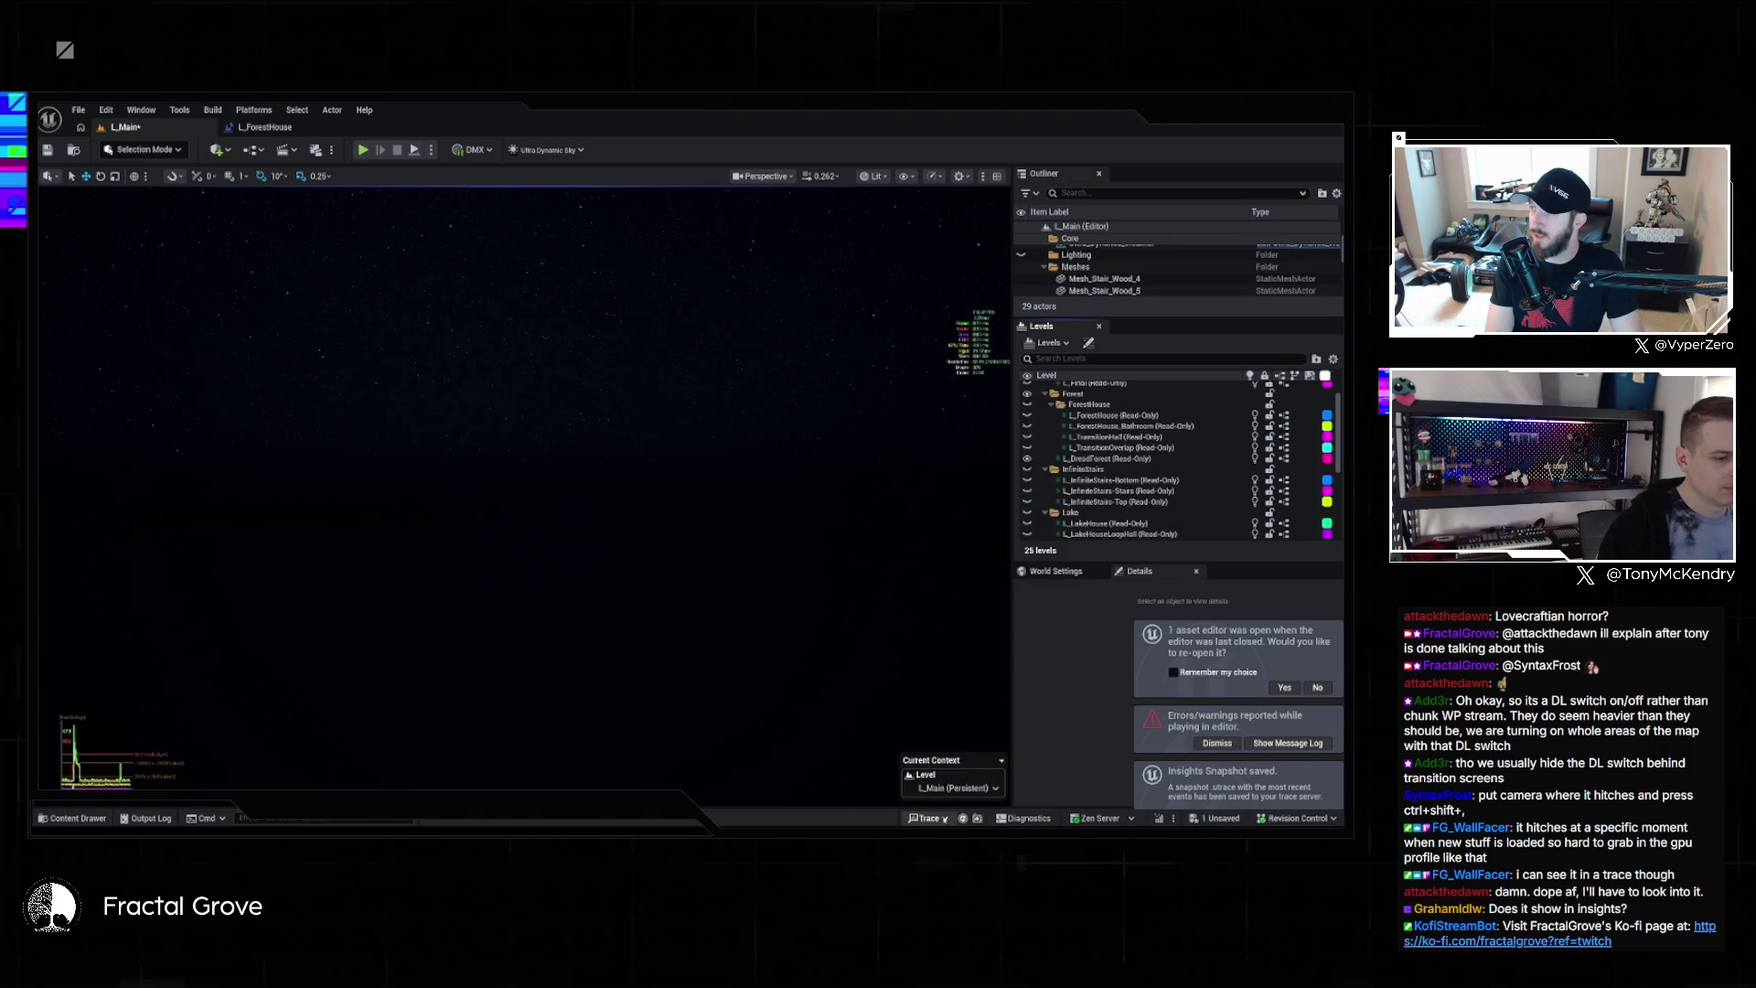
click(931, 818)
mouse_move(980, 755)
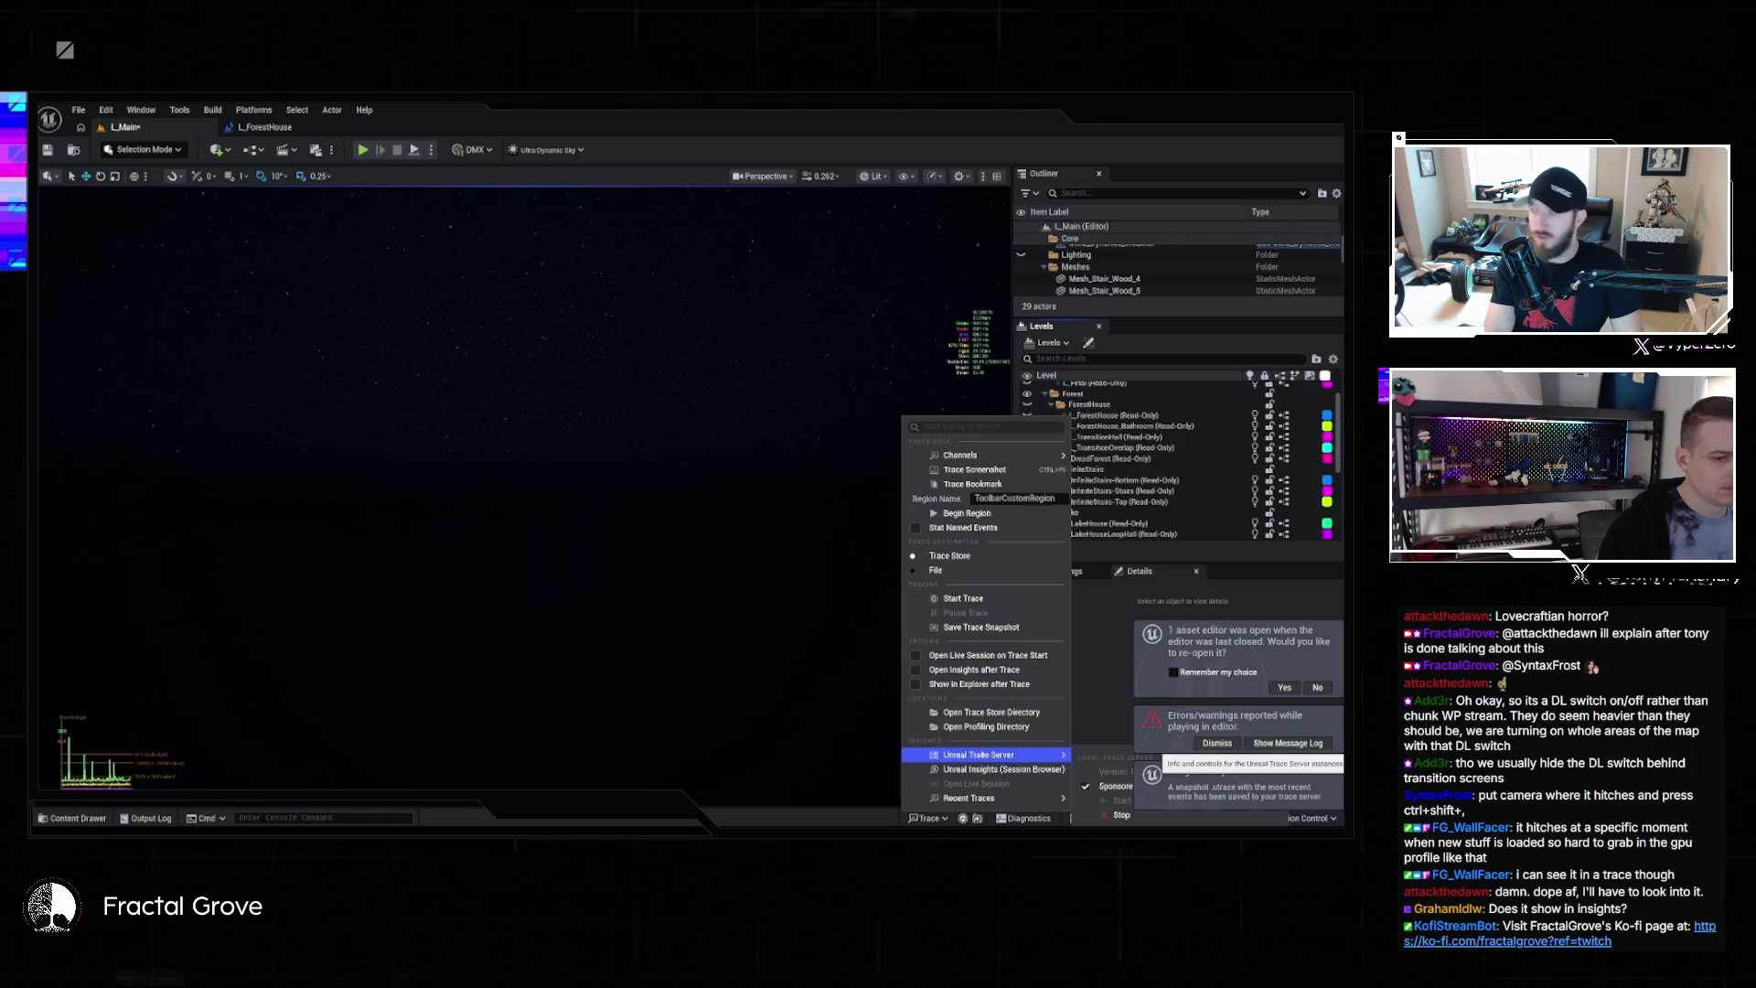
click(678, 539)
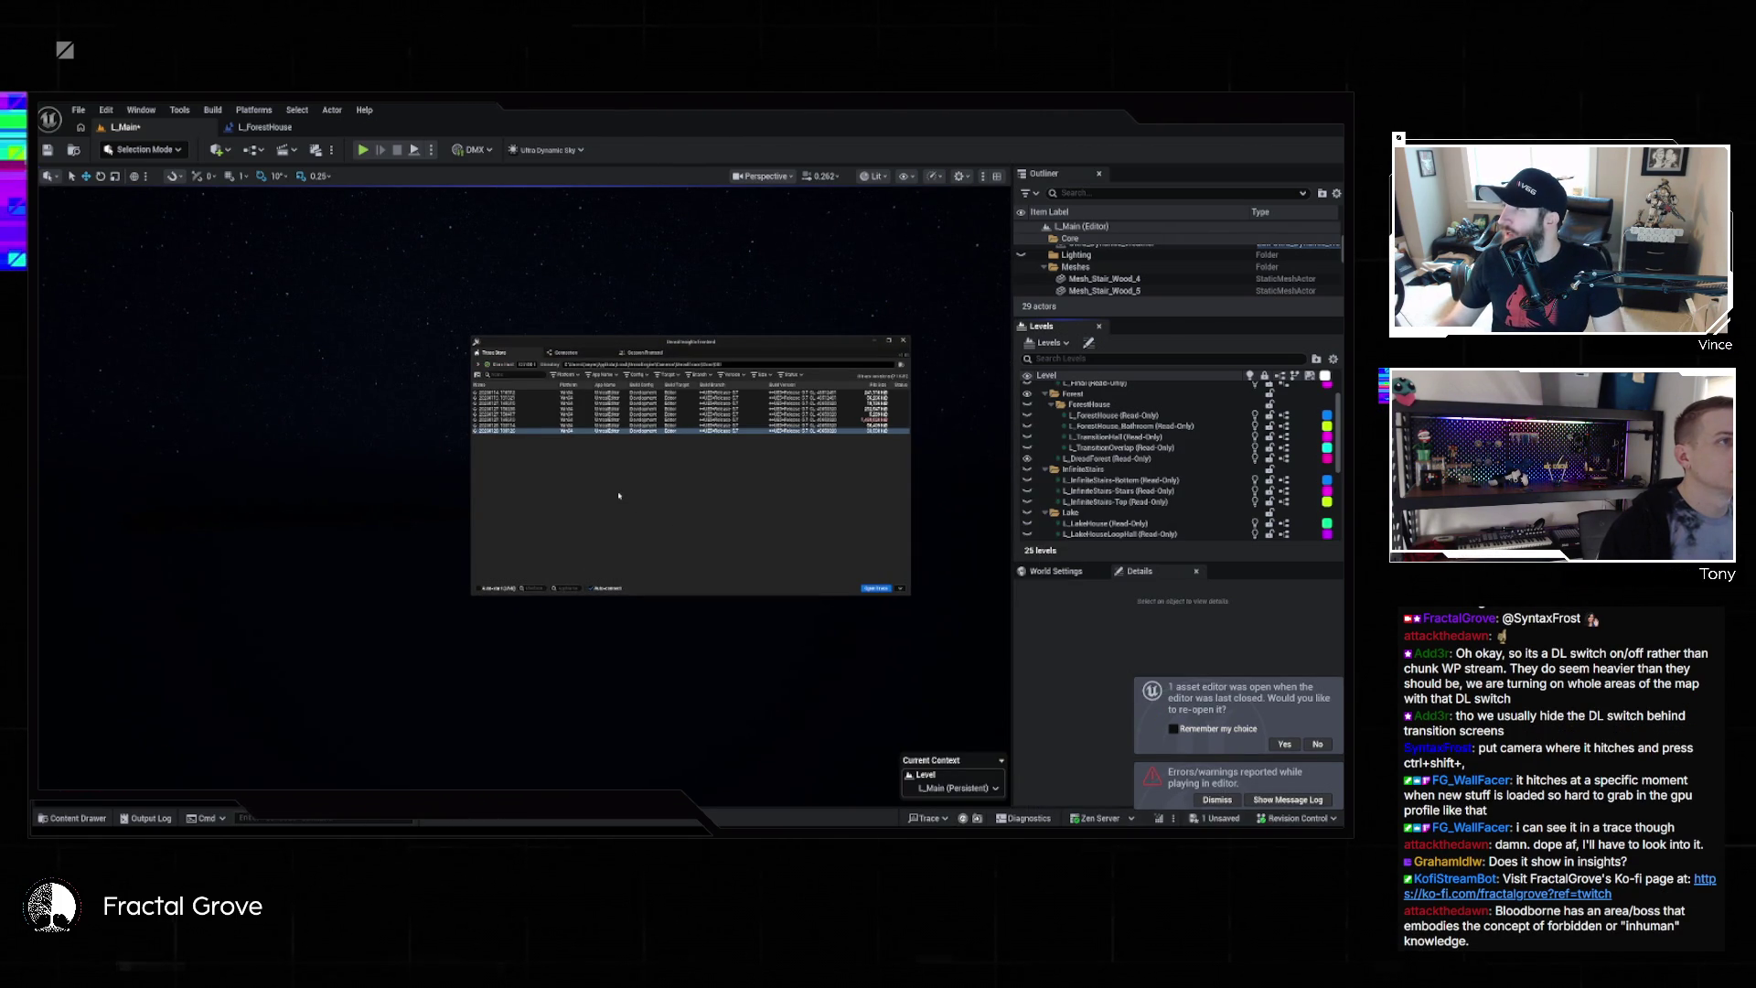
click(509, 432)
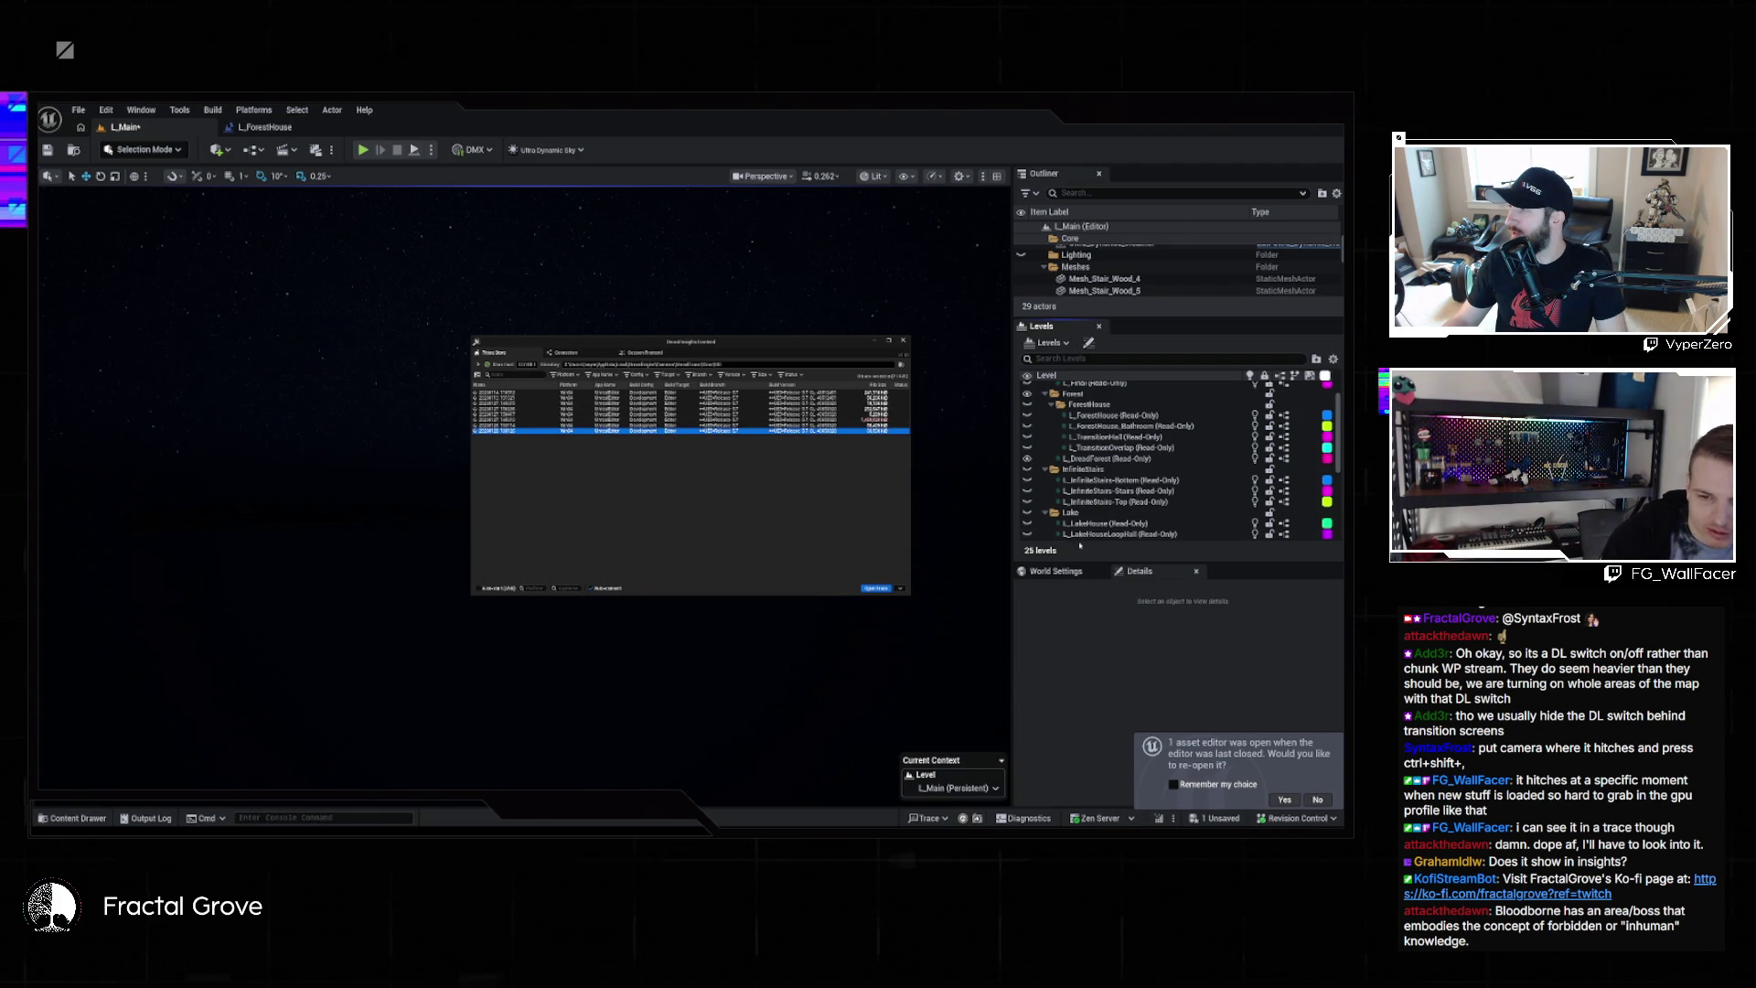
key(Return)
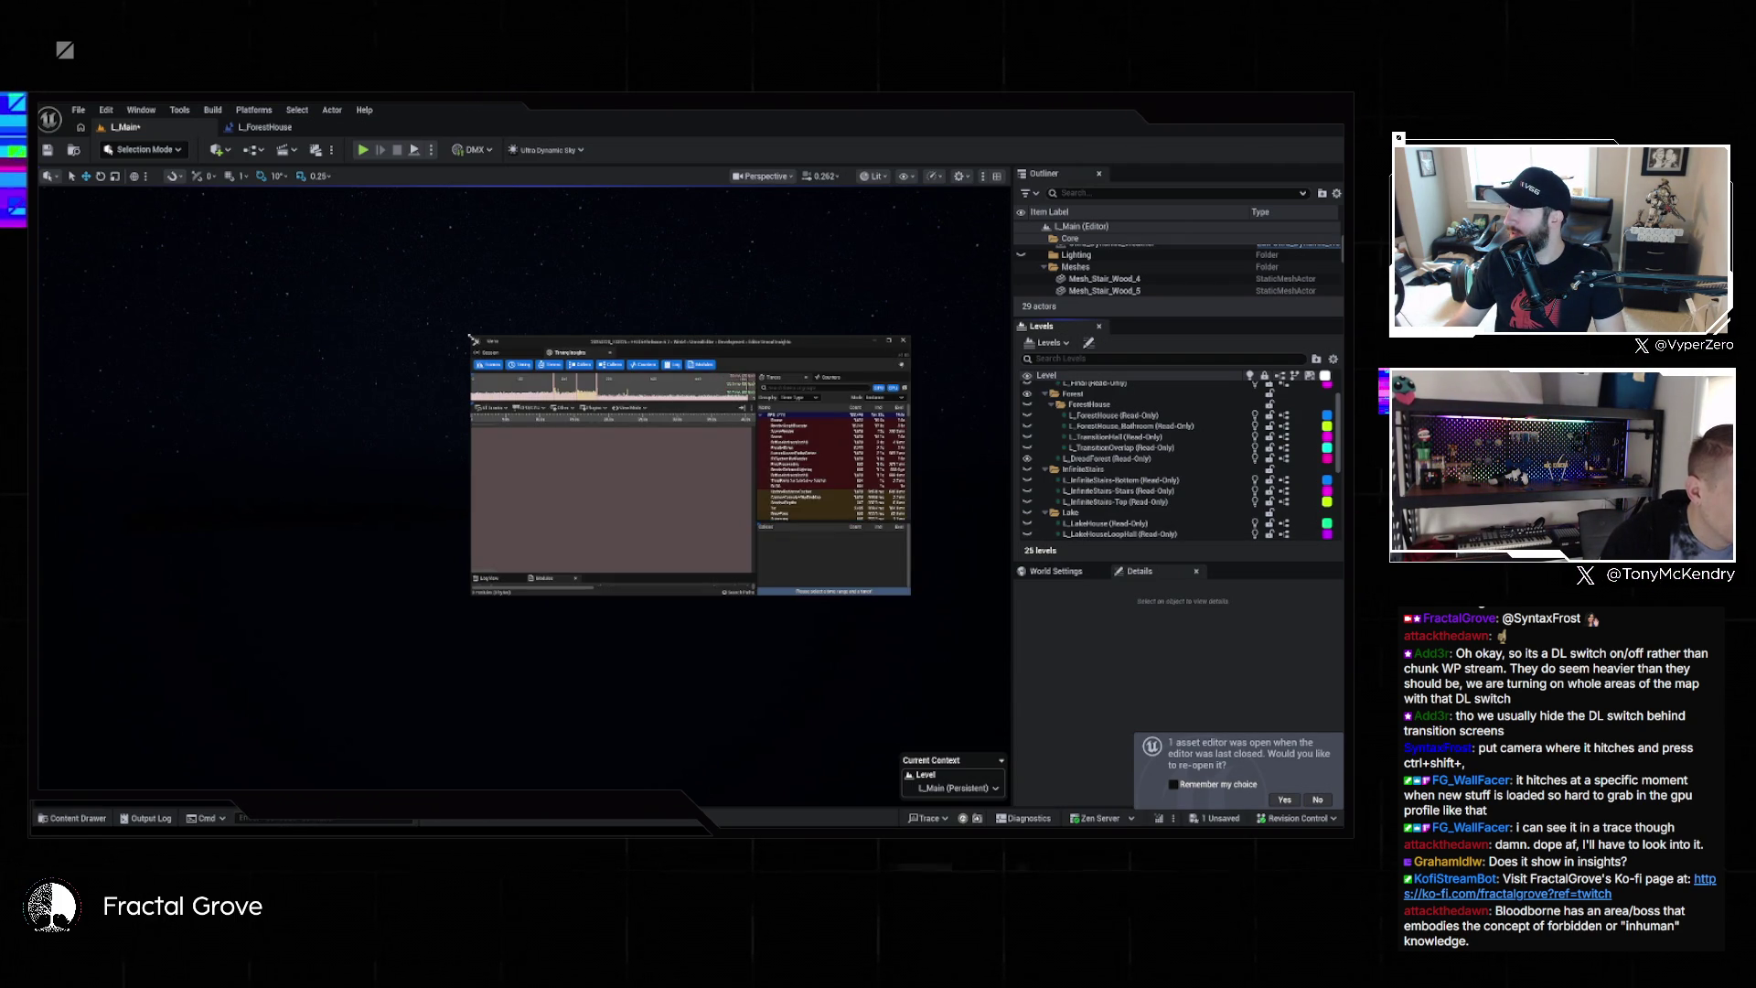
Enlarge the Insights window, select a frame range, zoom the timing tracks around the gap, and widen the panels
drag(471, 339, 183, 202)
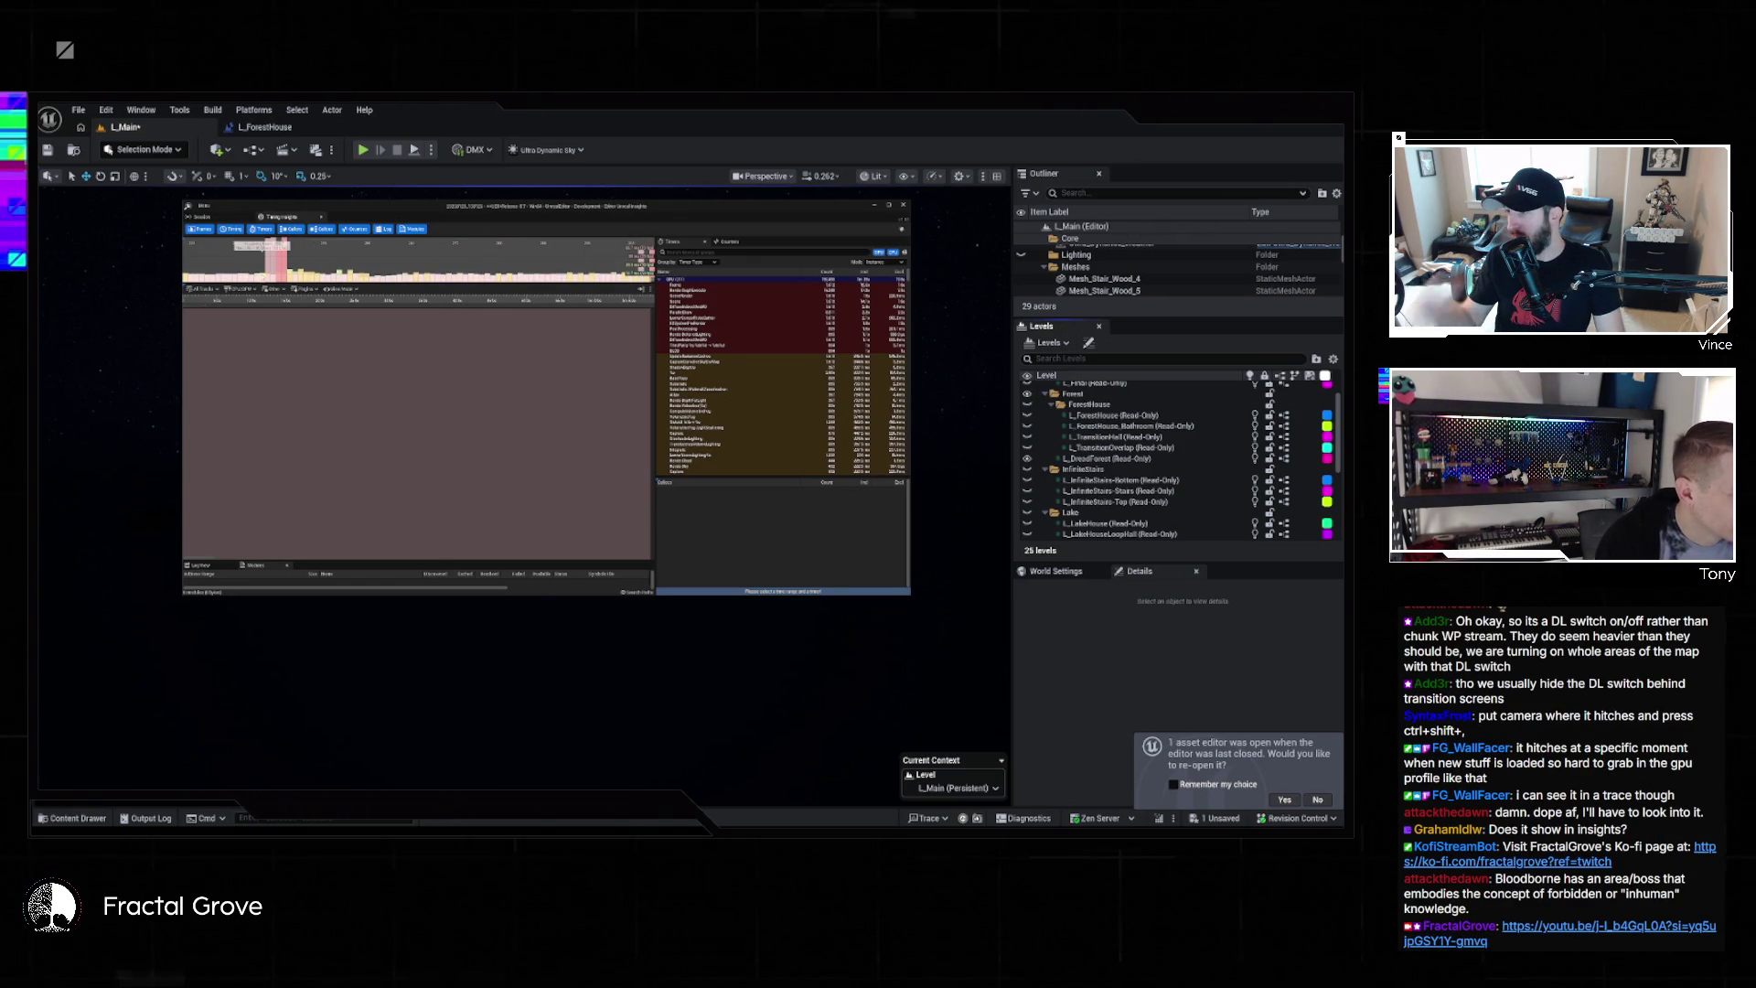
click(273, 260)
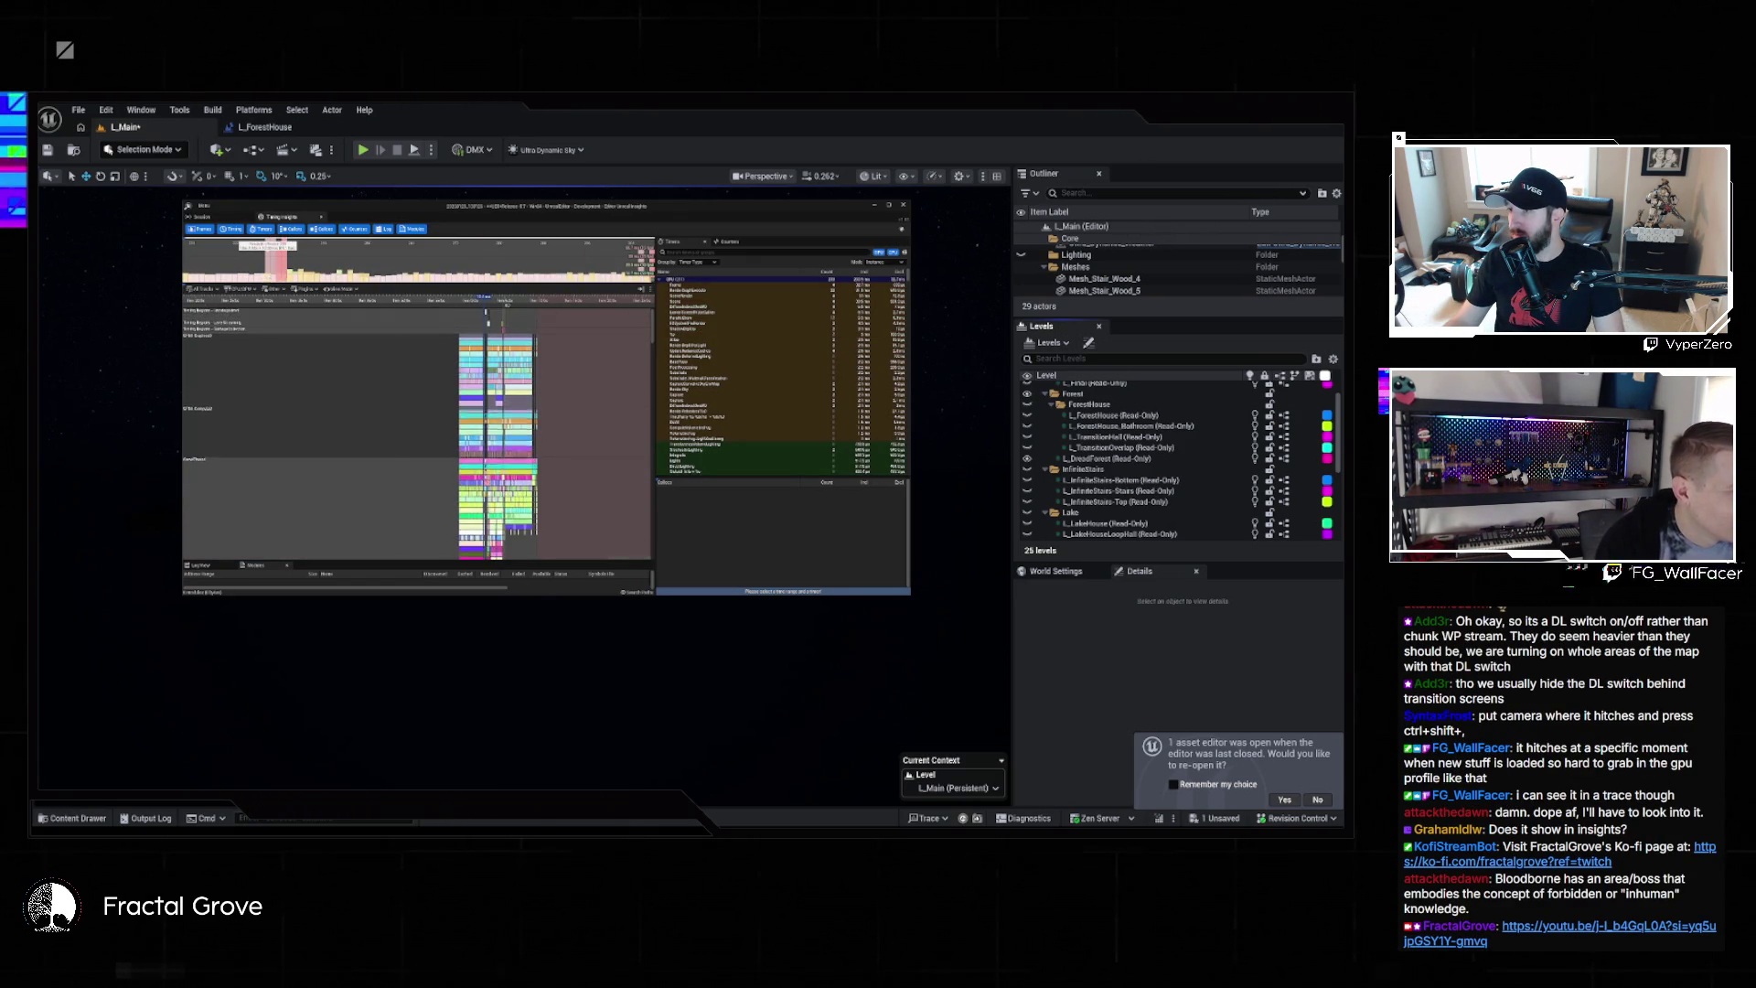
scroll(460, 312, up, 5)
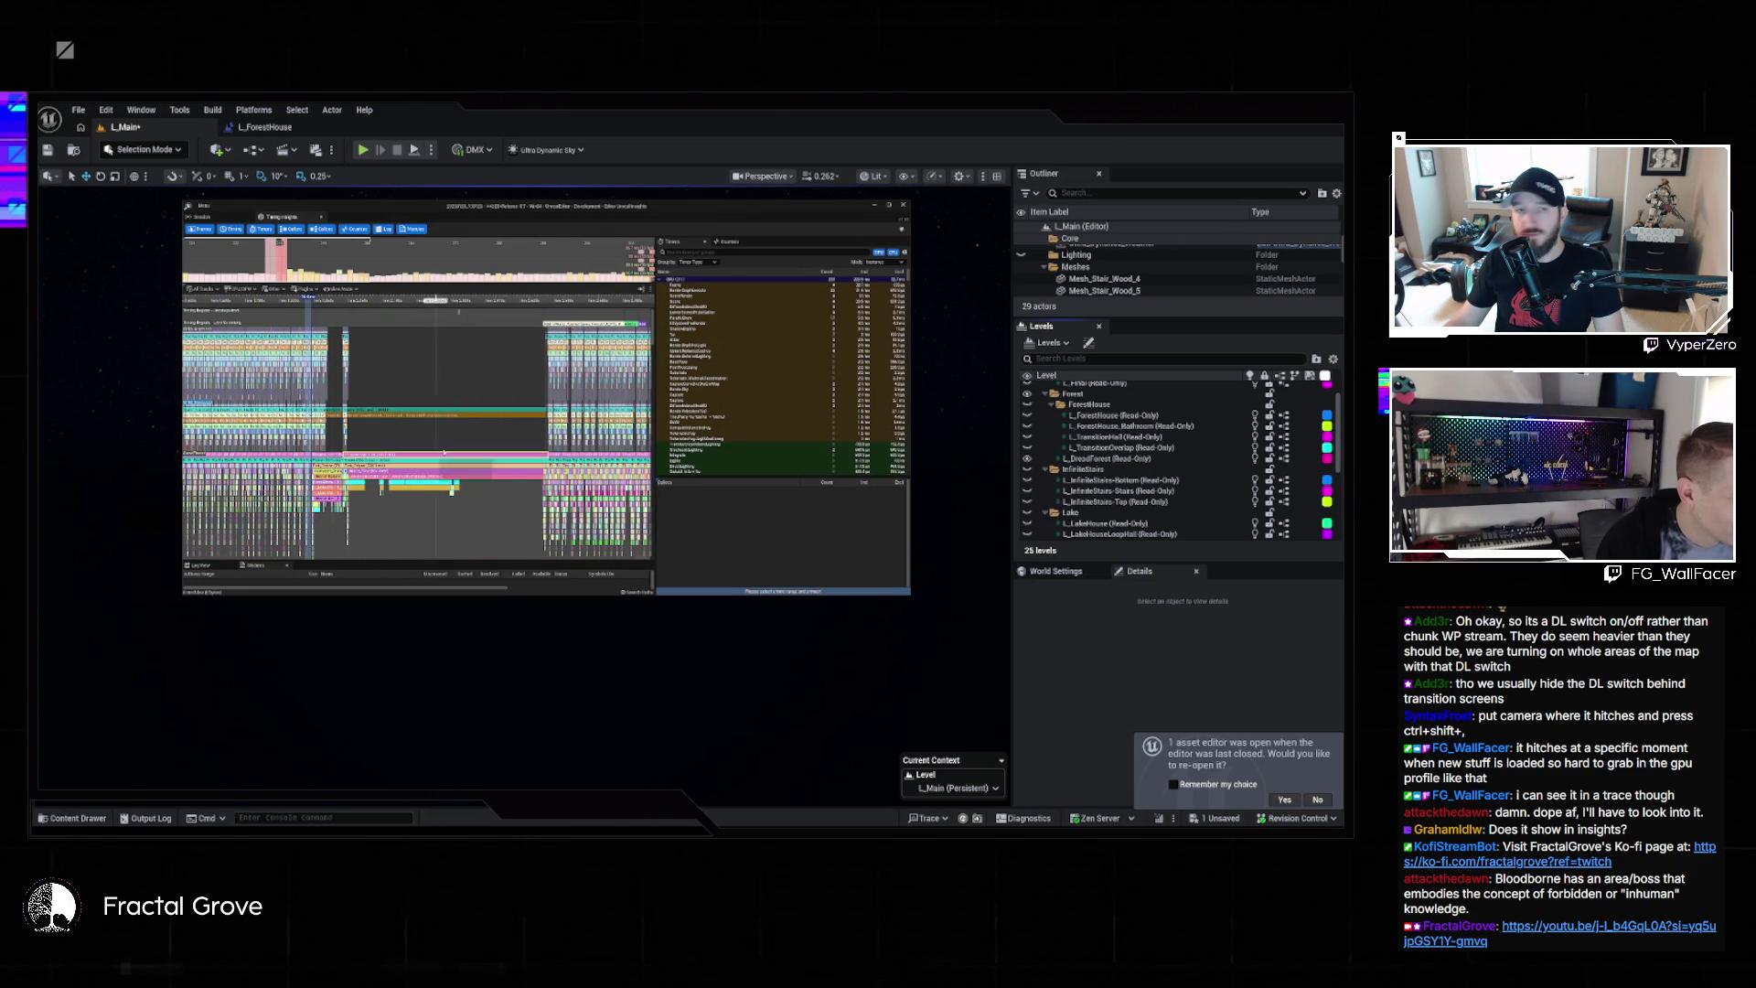
scroll(413, 423, up, 3)
scroll(421, 424, up, 2)
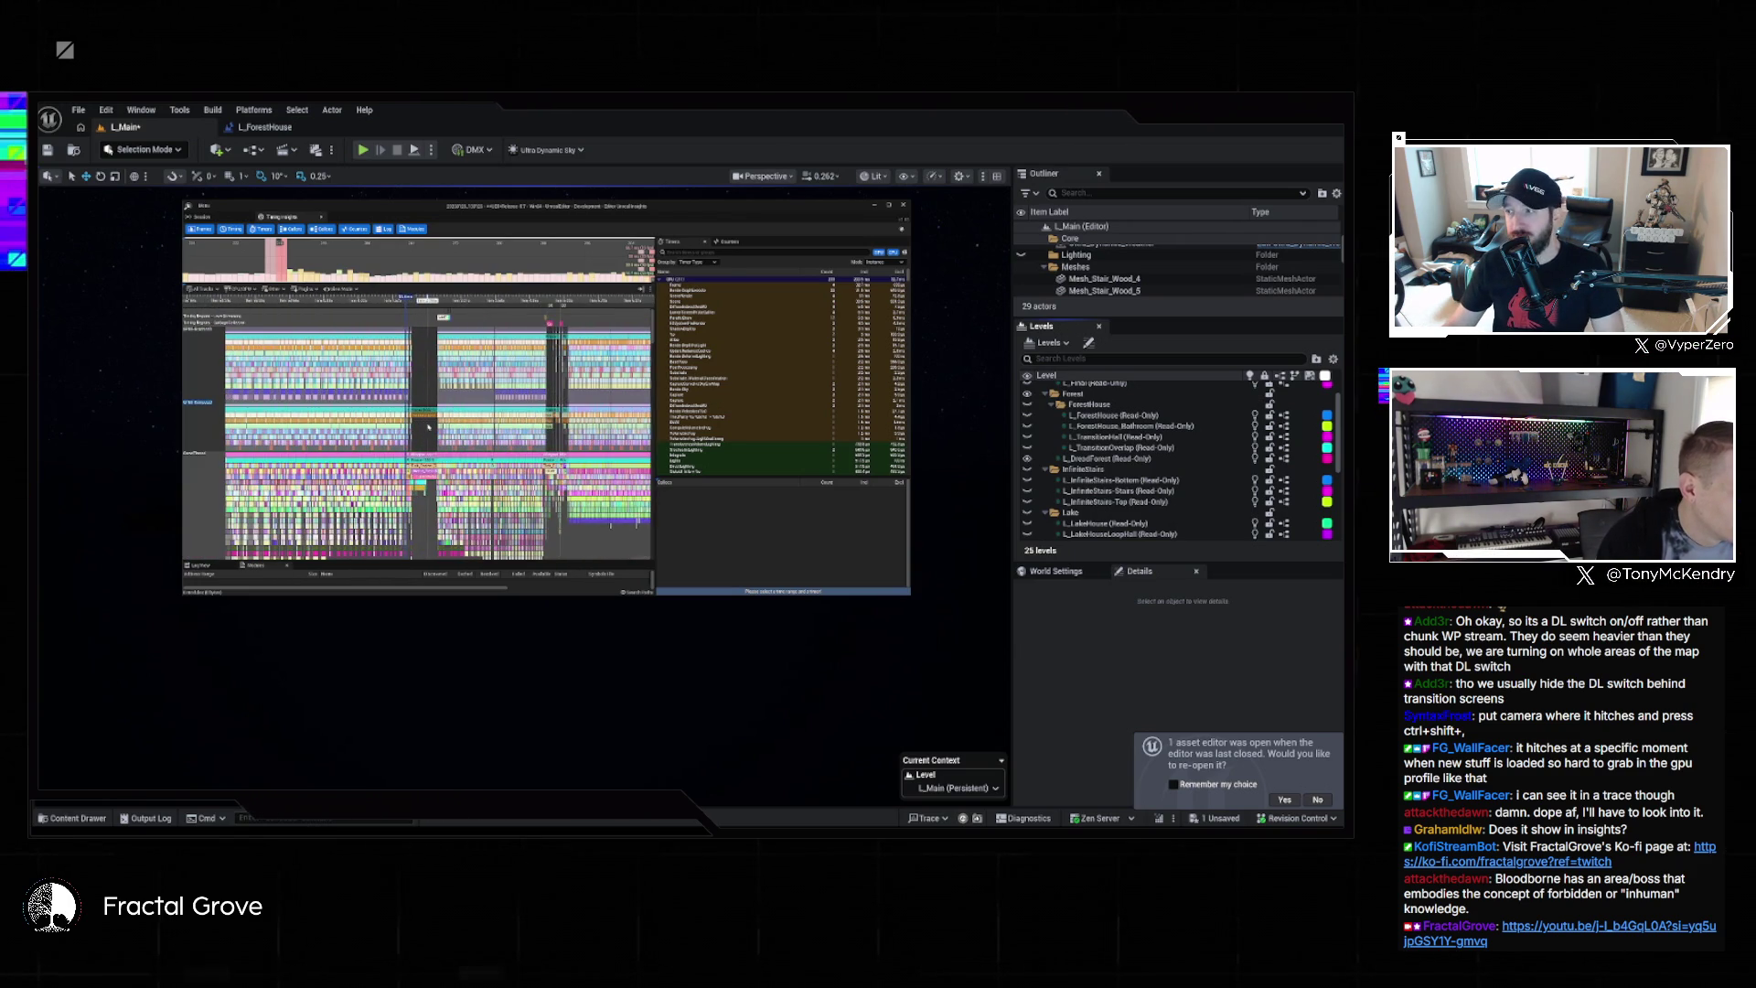
scroll(428, 435, down, 3)
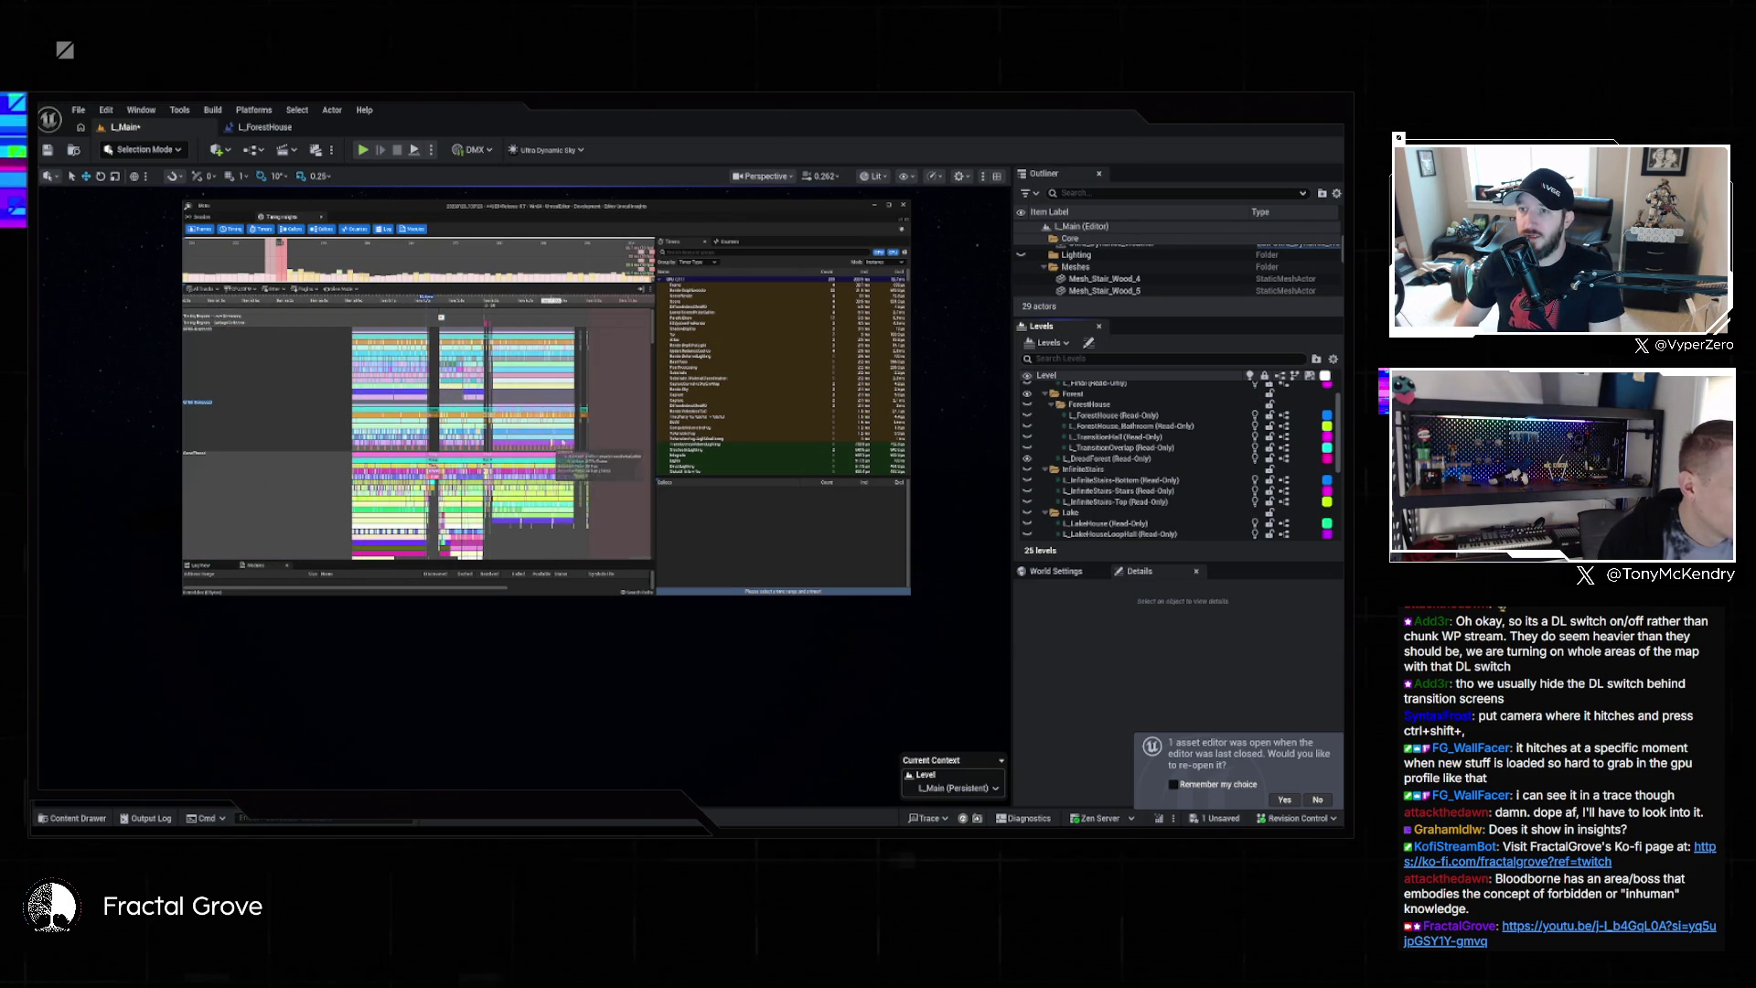
scroll(429, 403, up, 4)
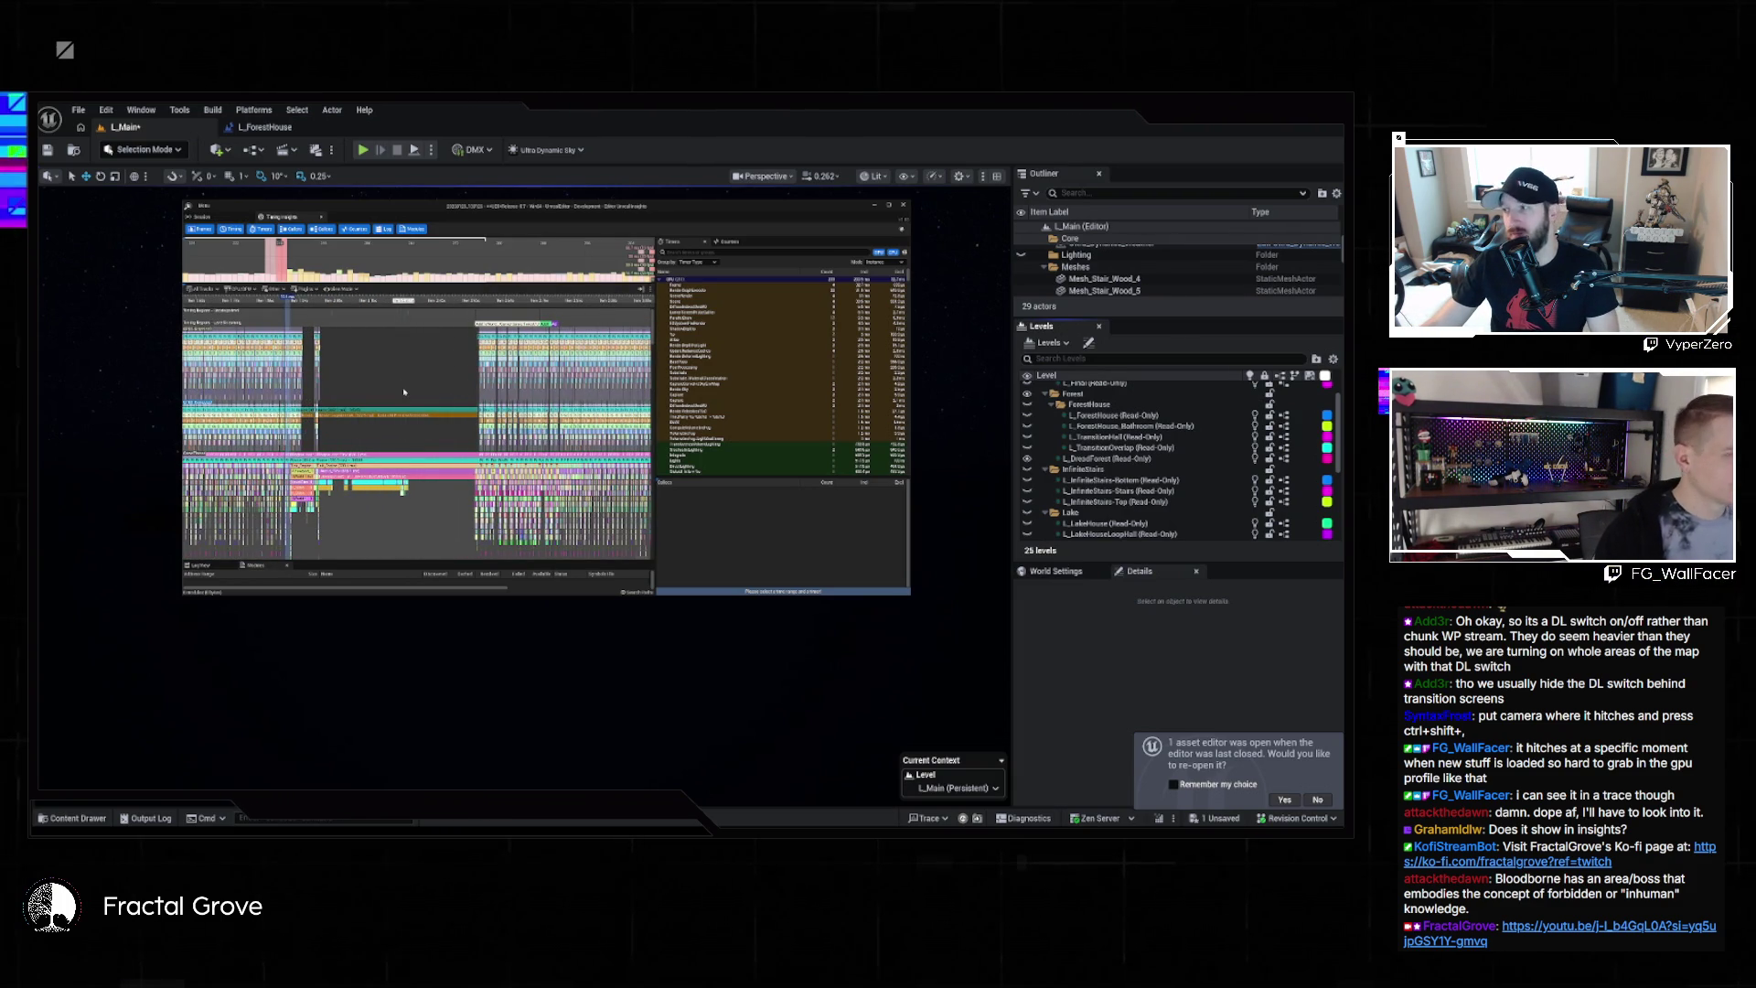
scroll(403, 388, up, 2)
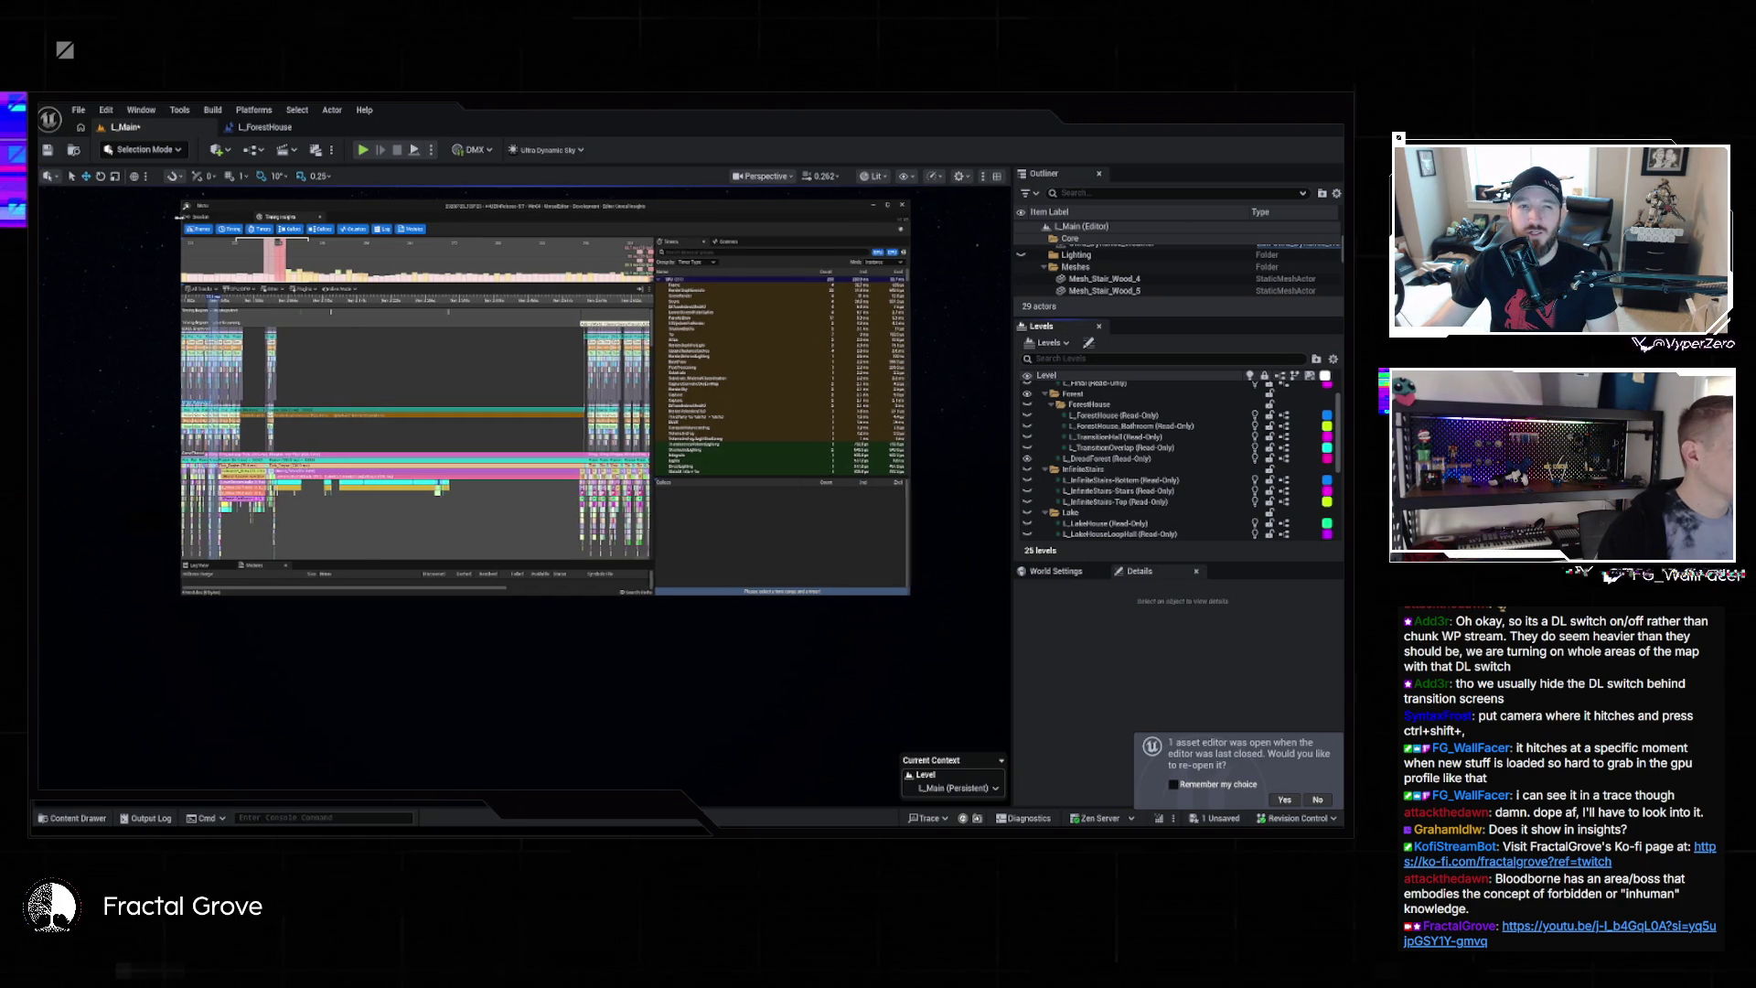
drag(181, 218, 39, 217)
mouse_move(604, 410)
mouse_down()
mouse_move(824, 410)
mouse_move(714, 409)
mouse_up()
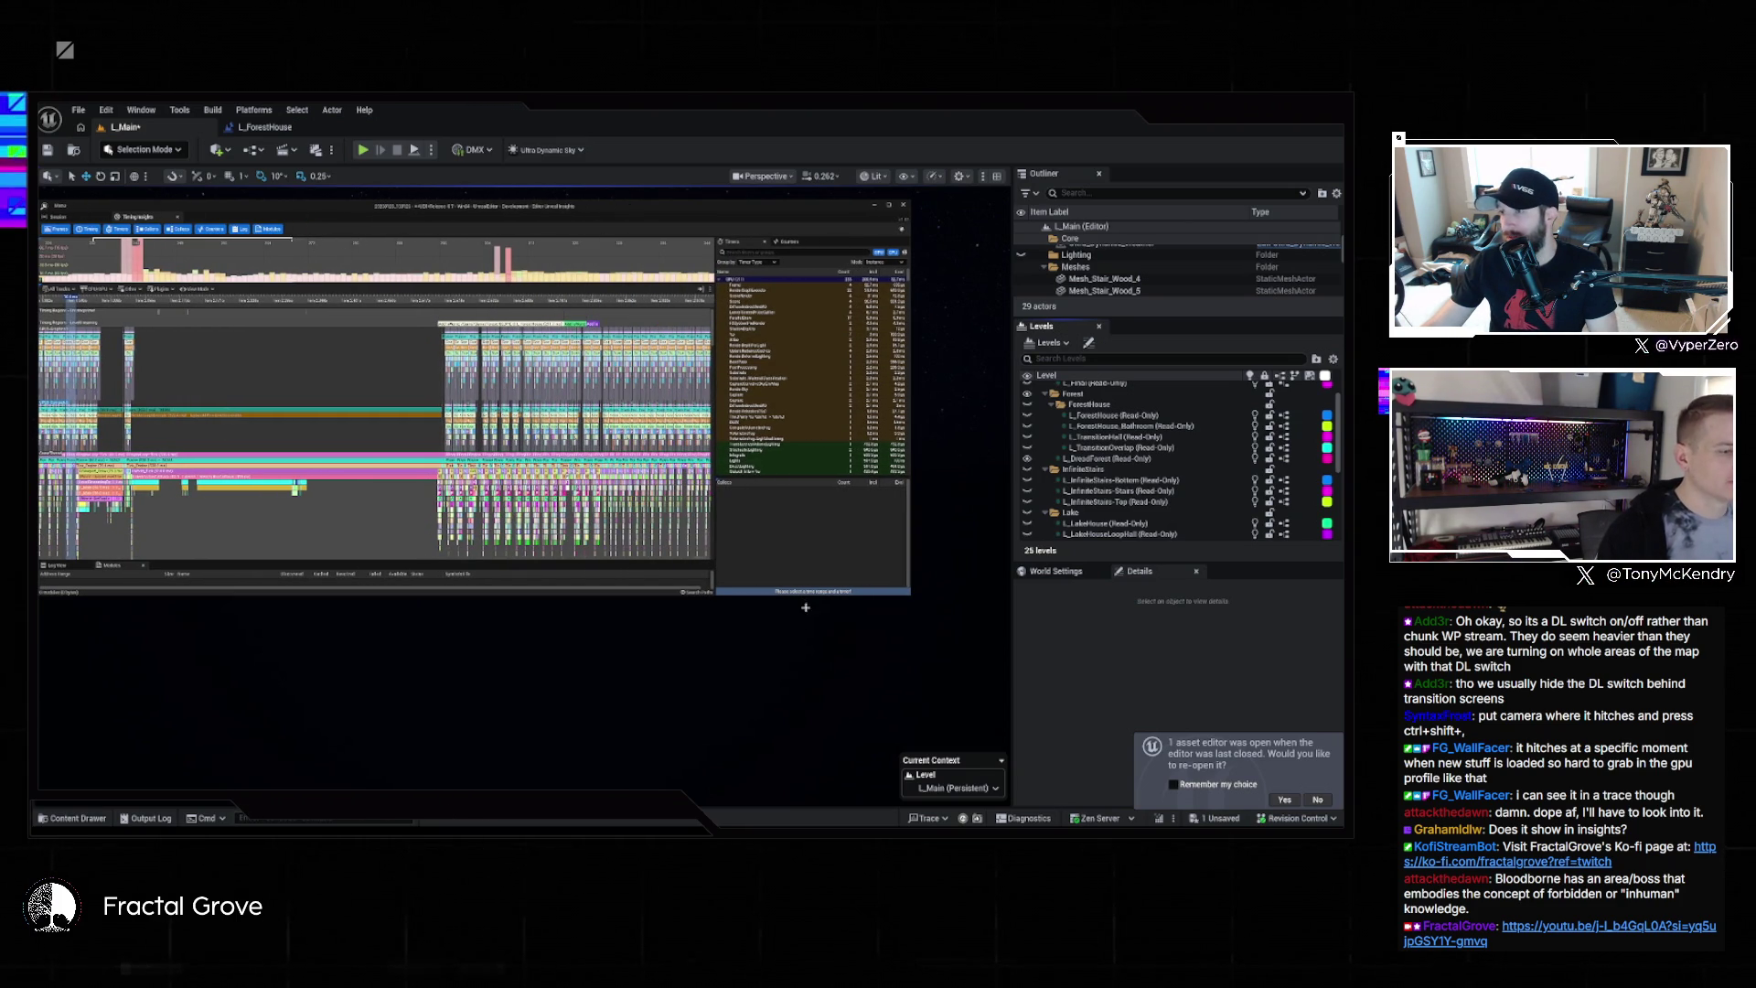
Resize the Insights window, pan and zoom the timeline toward earlier events, then close the timing view
drag(782, 596, 771, 699)
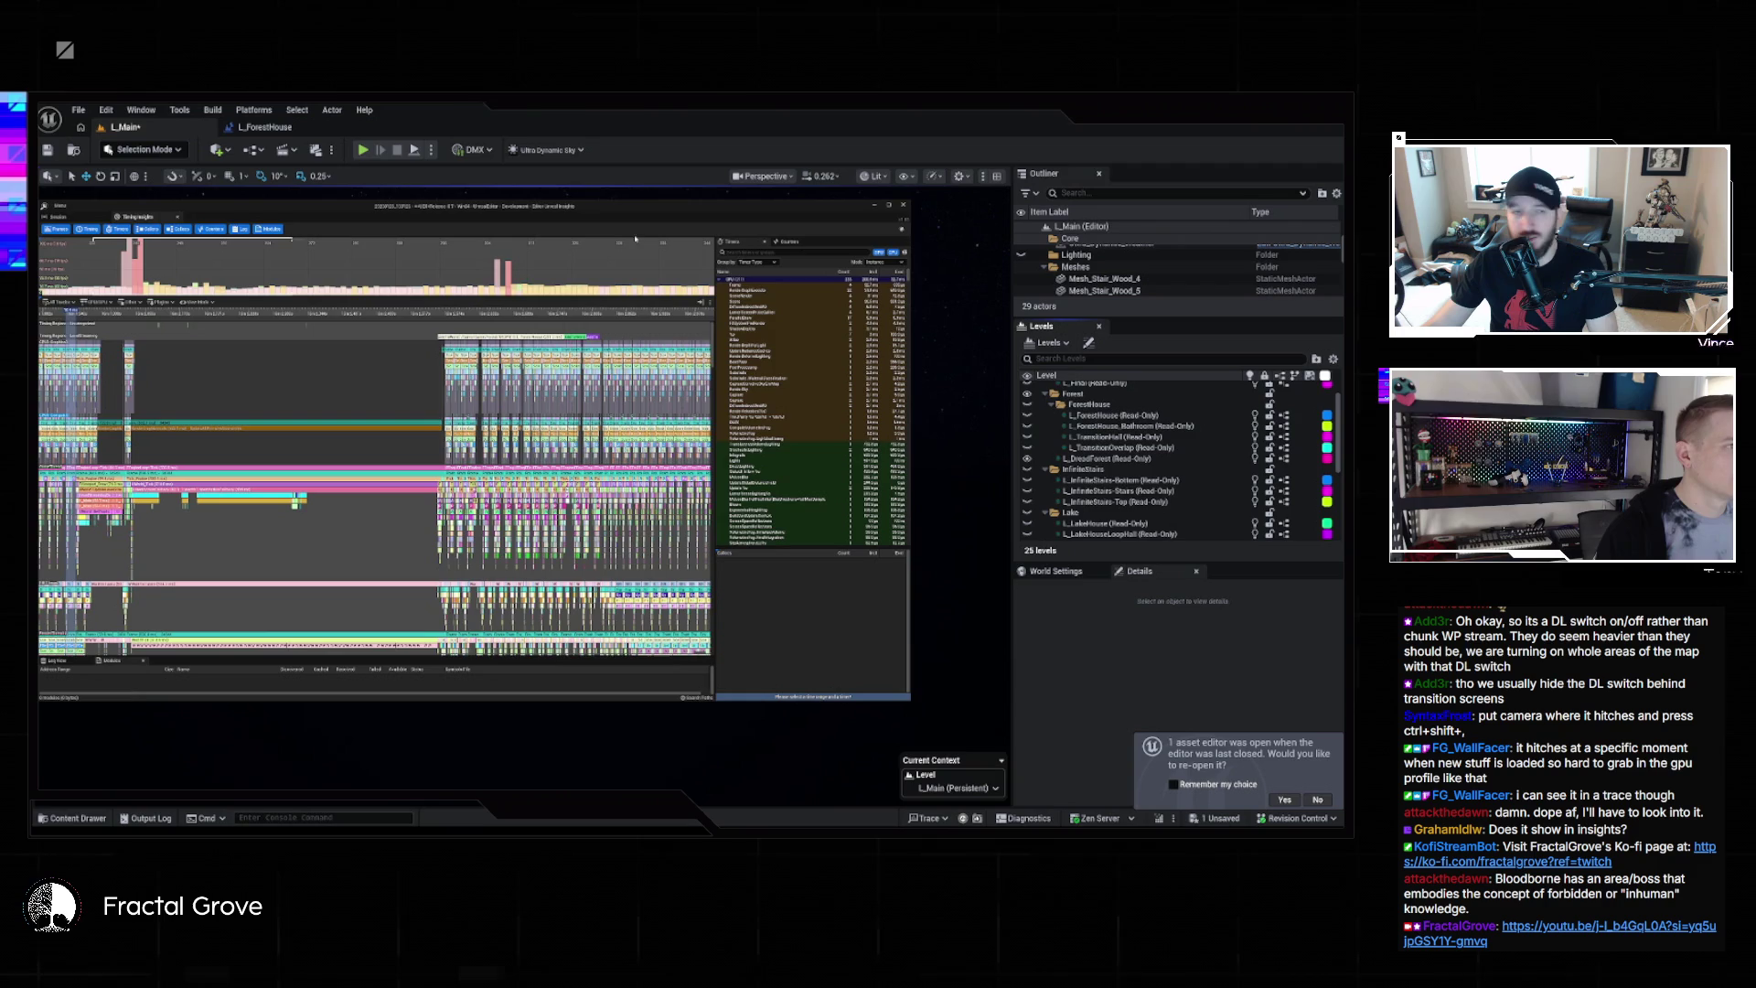
drag(604, 213, 639, 202)
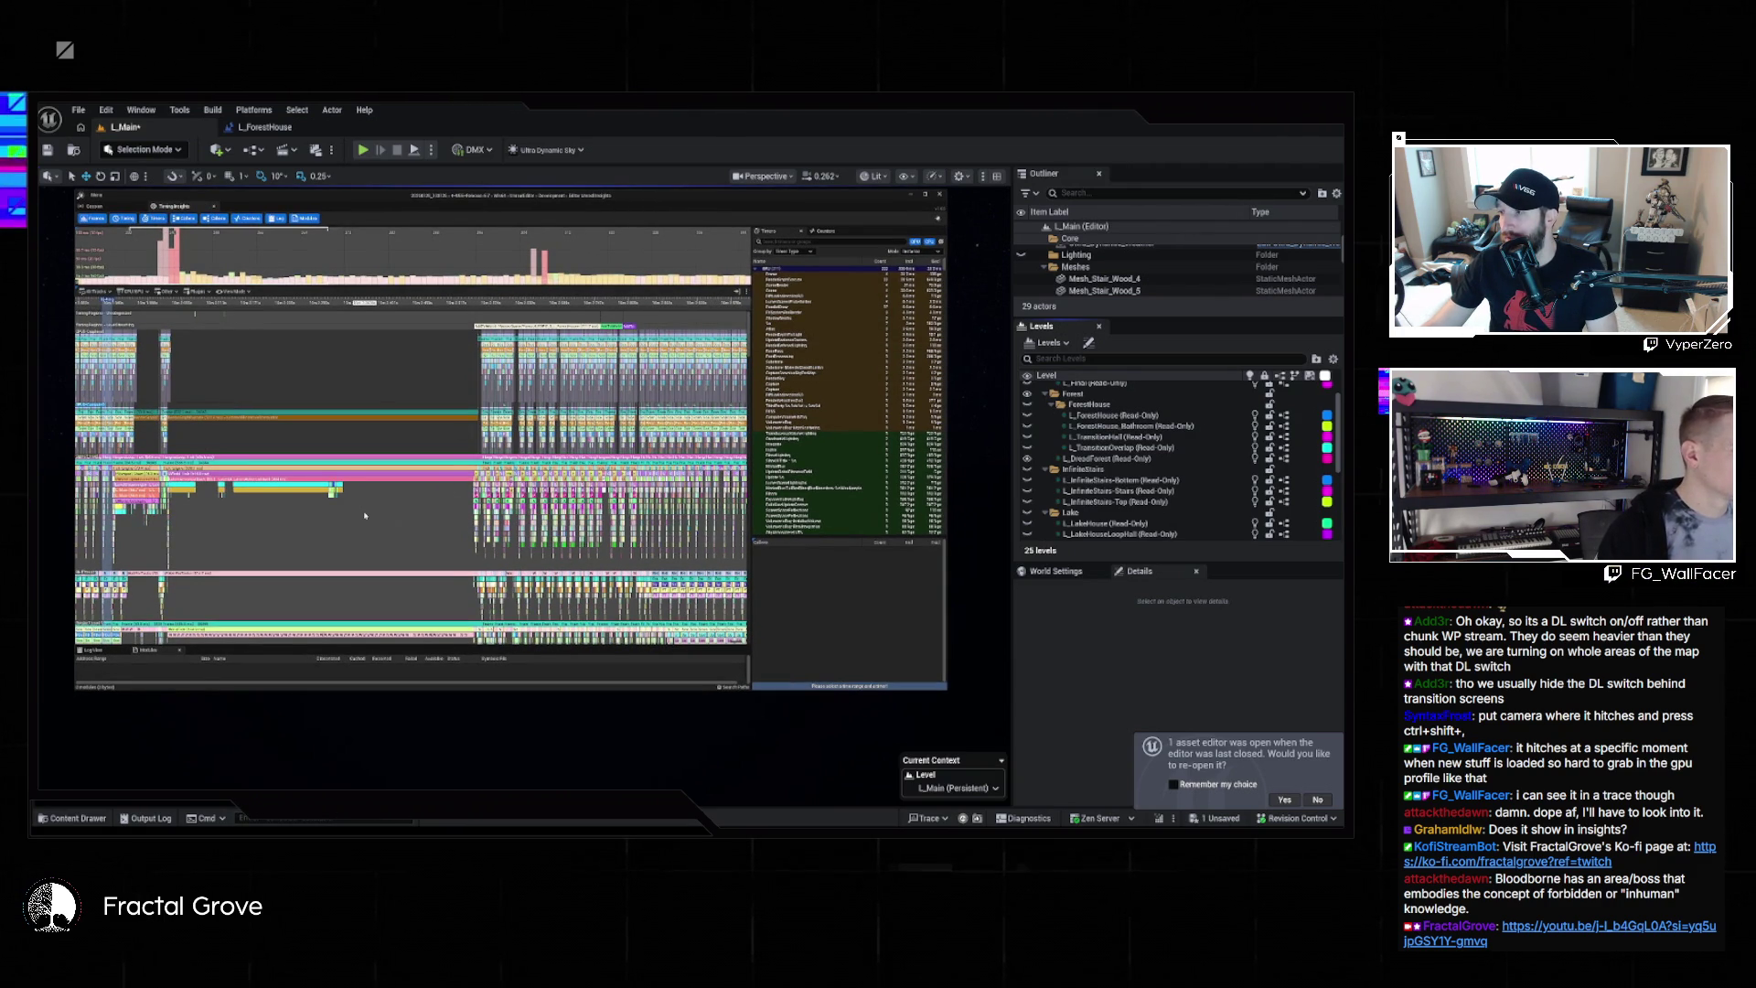
drag(365, 533, 486, 510)
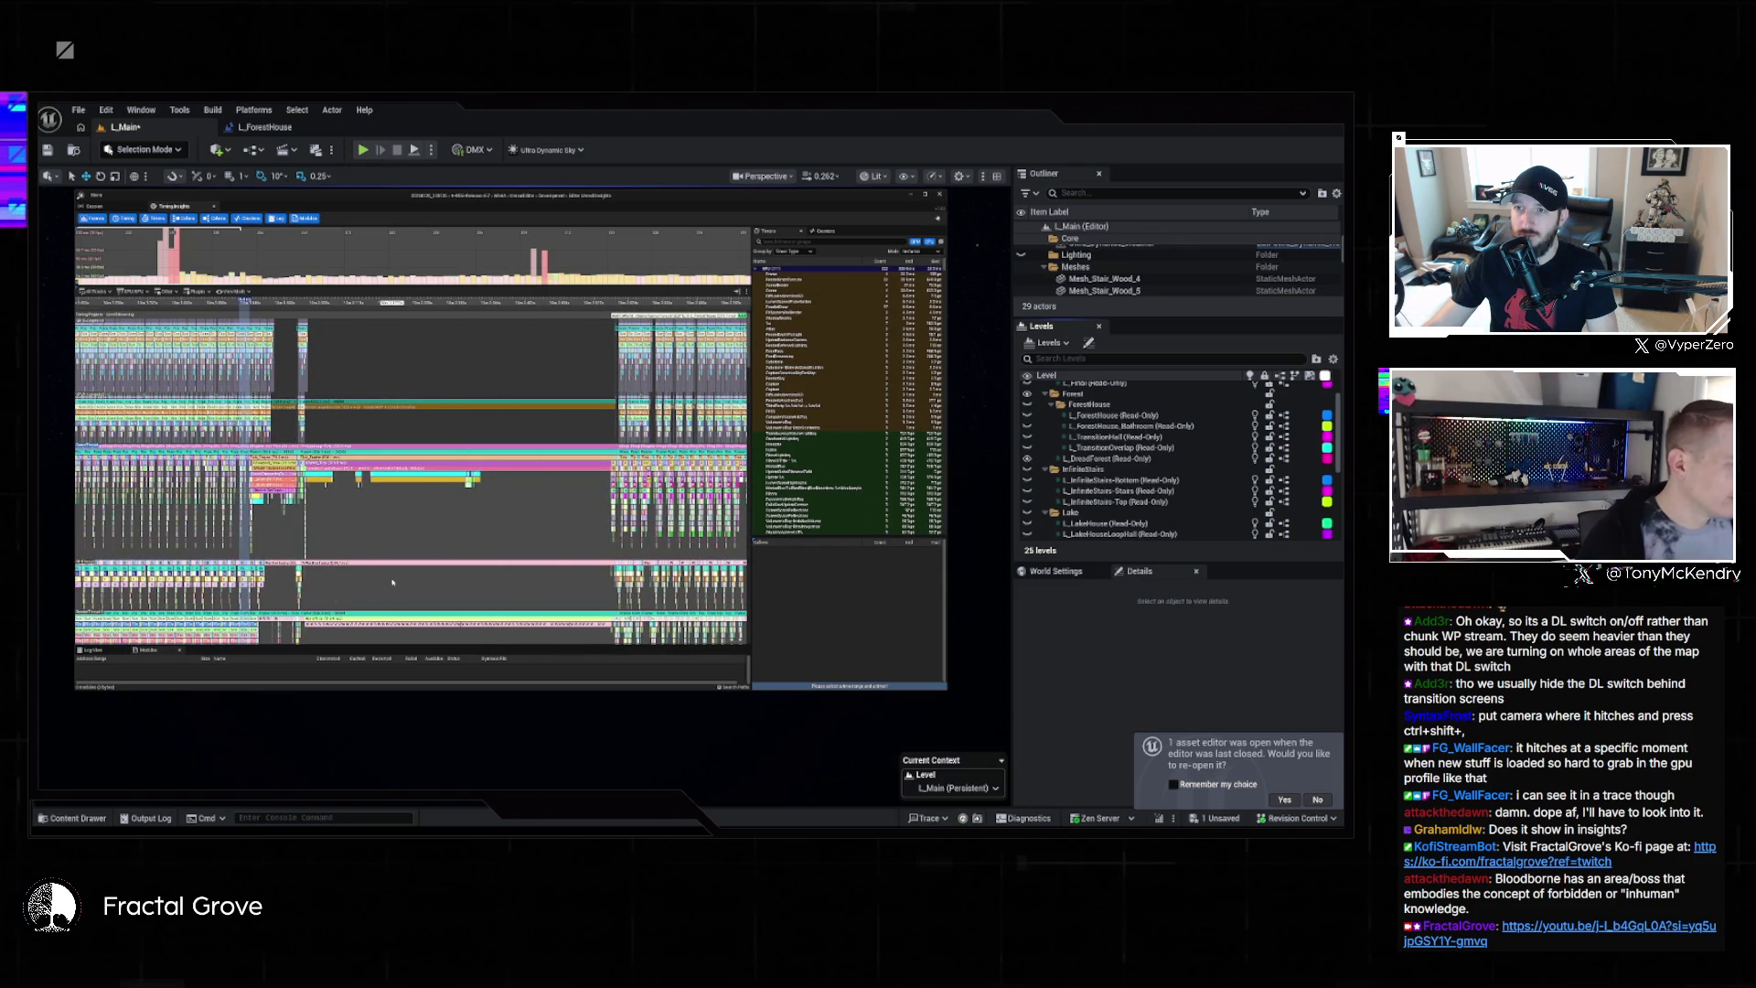
scroll(467, 548, up, 5)
scroll(439, 433, up, 5)
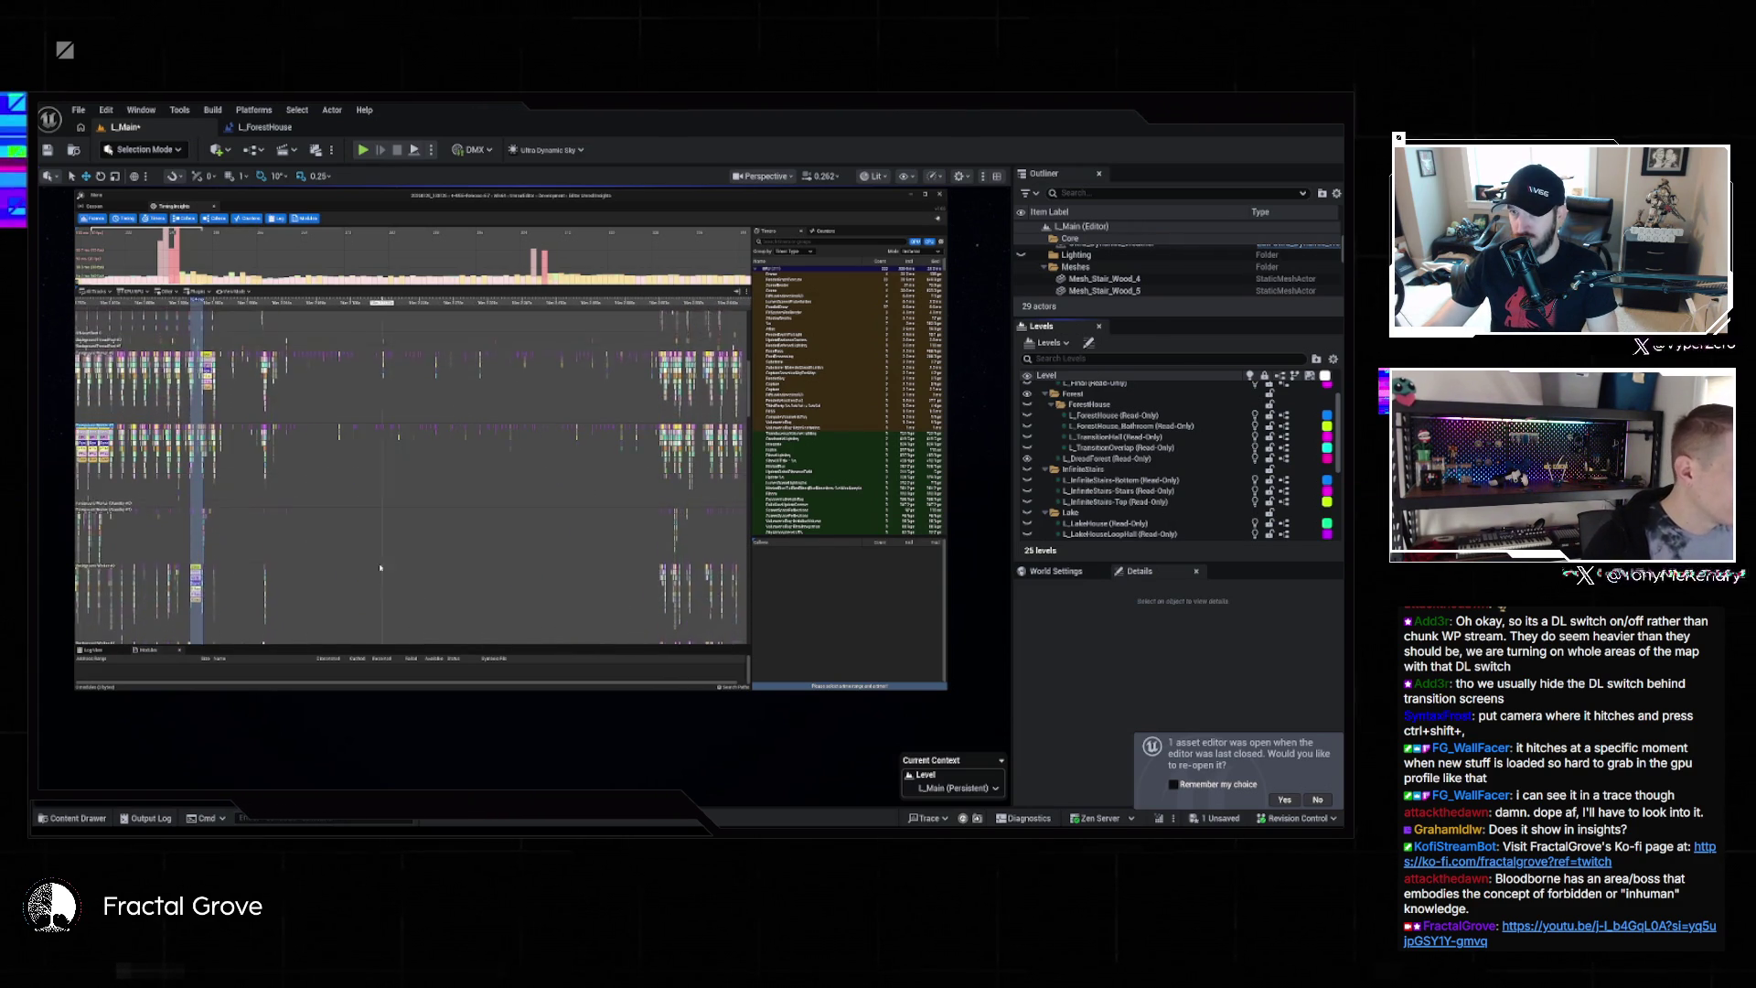
scroll(350, 460, down, 3)
drag(350, 460, 449, 569)
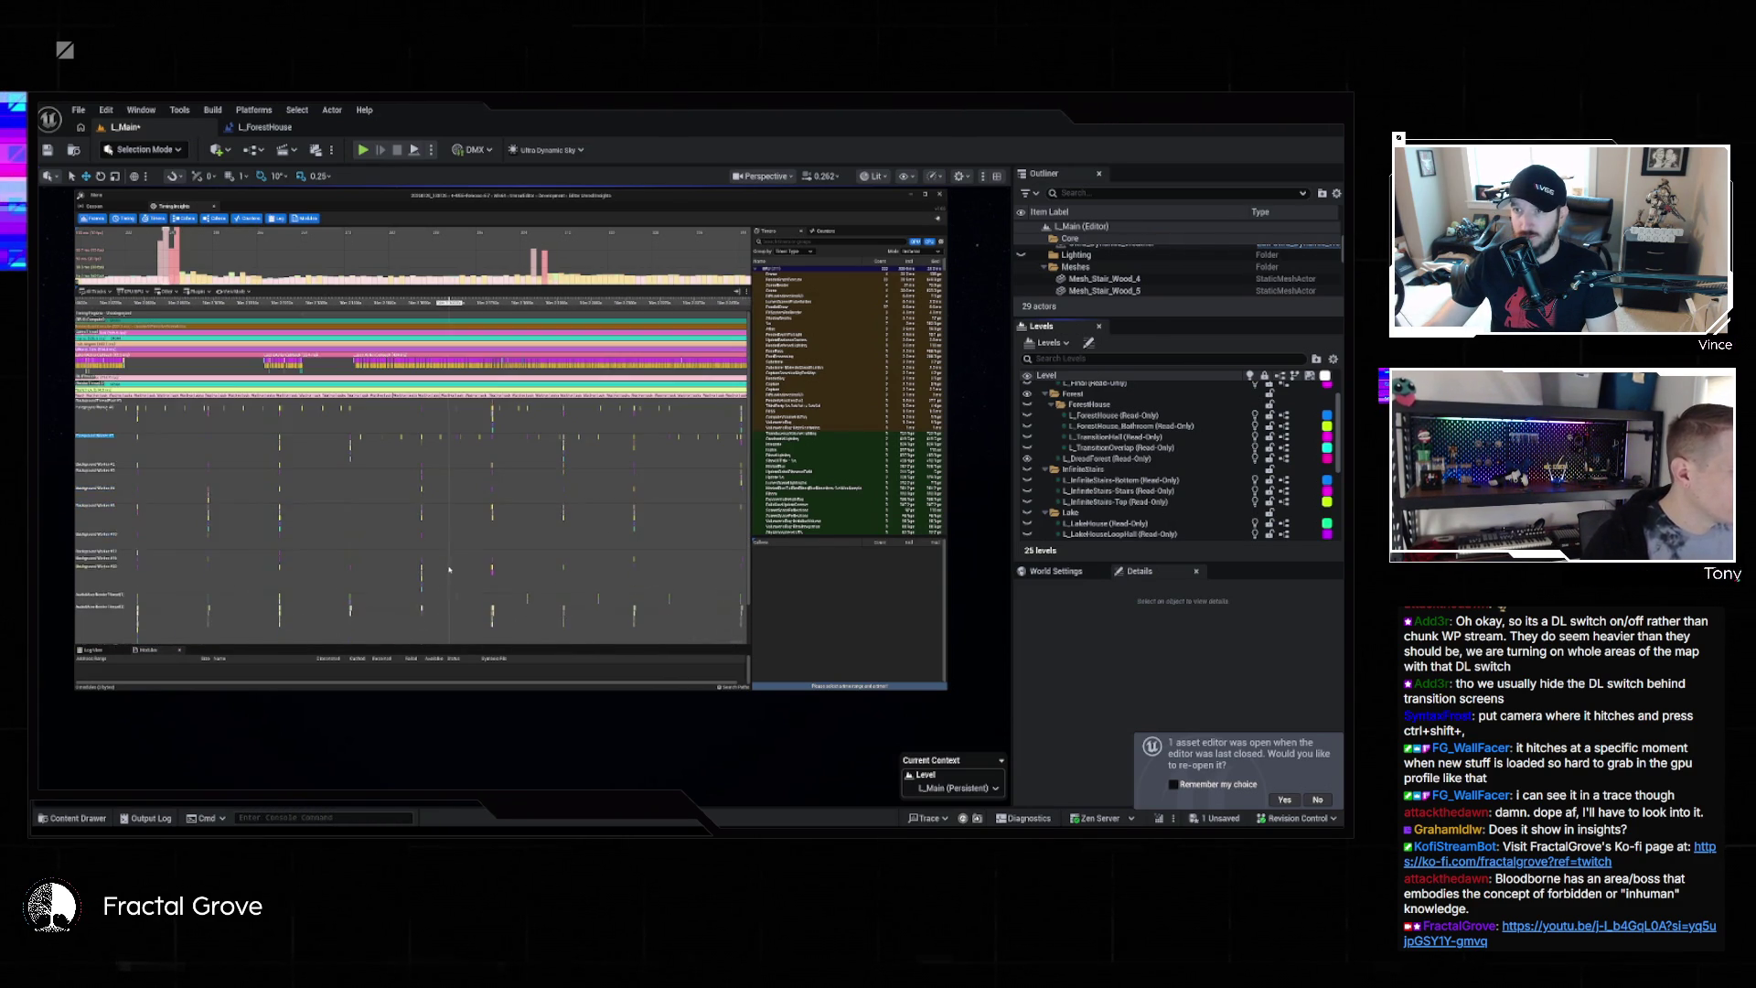
scroll(405, 363, up, 3)
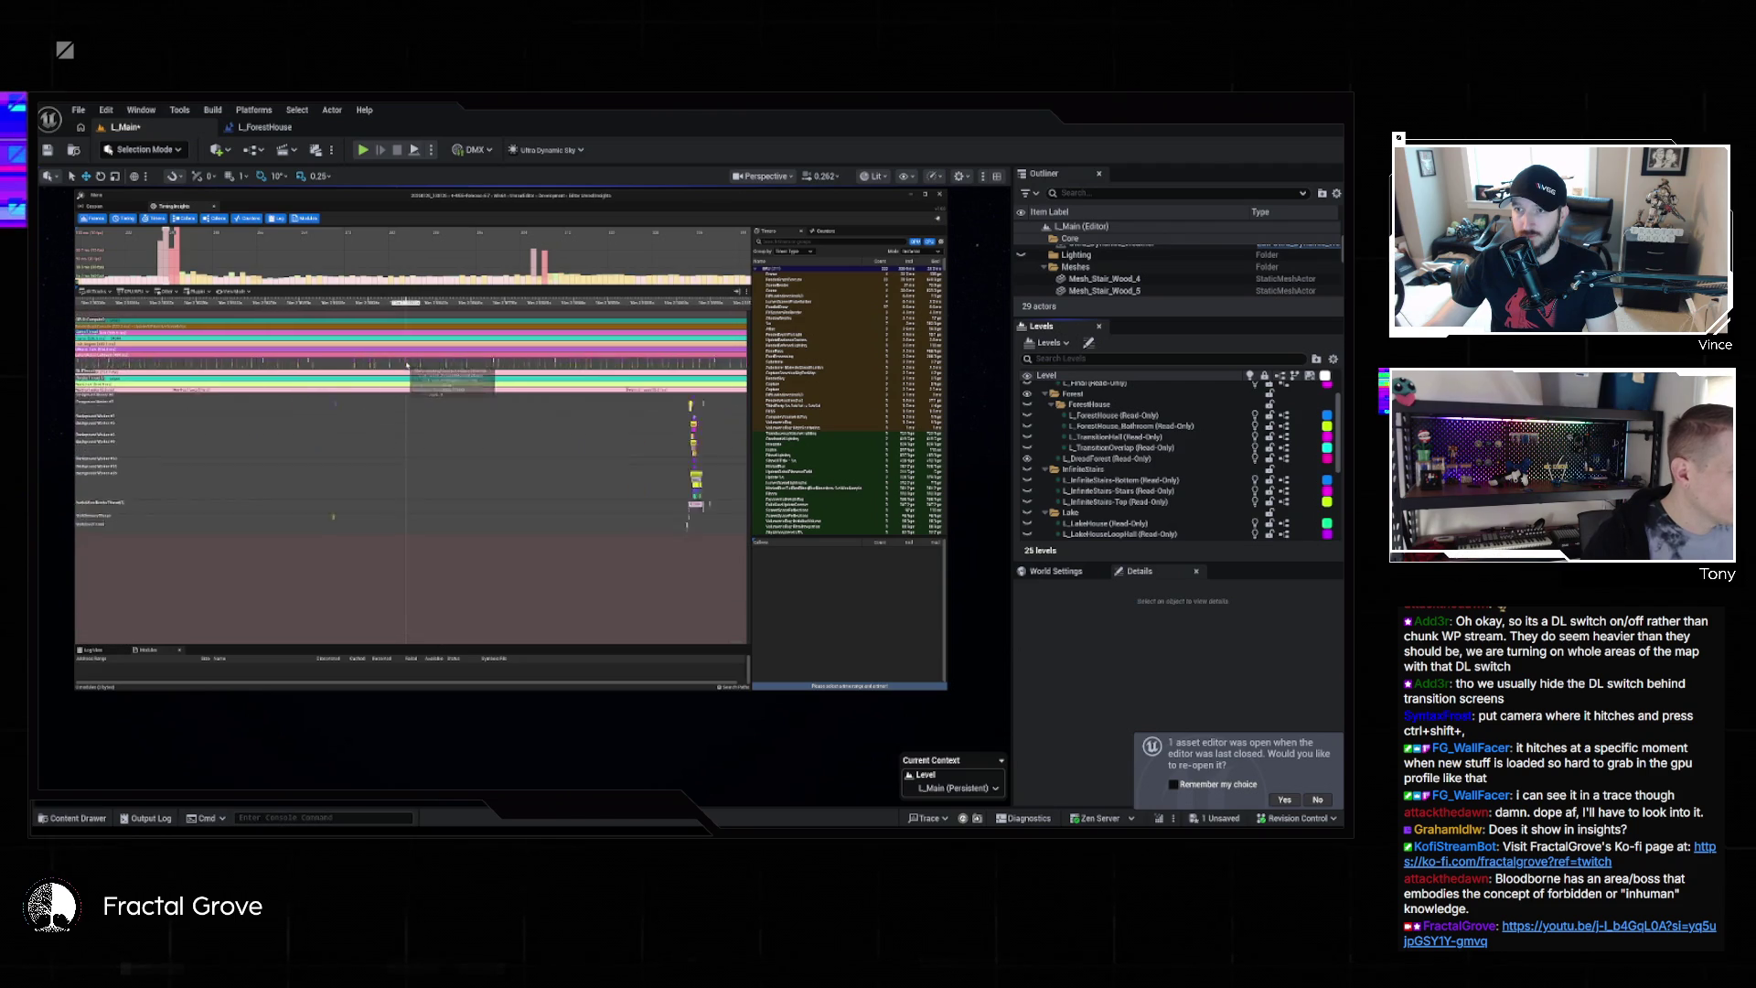
mouse_move(403, 360)
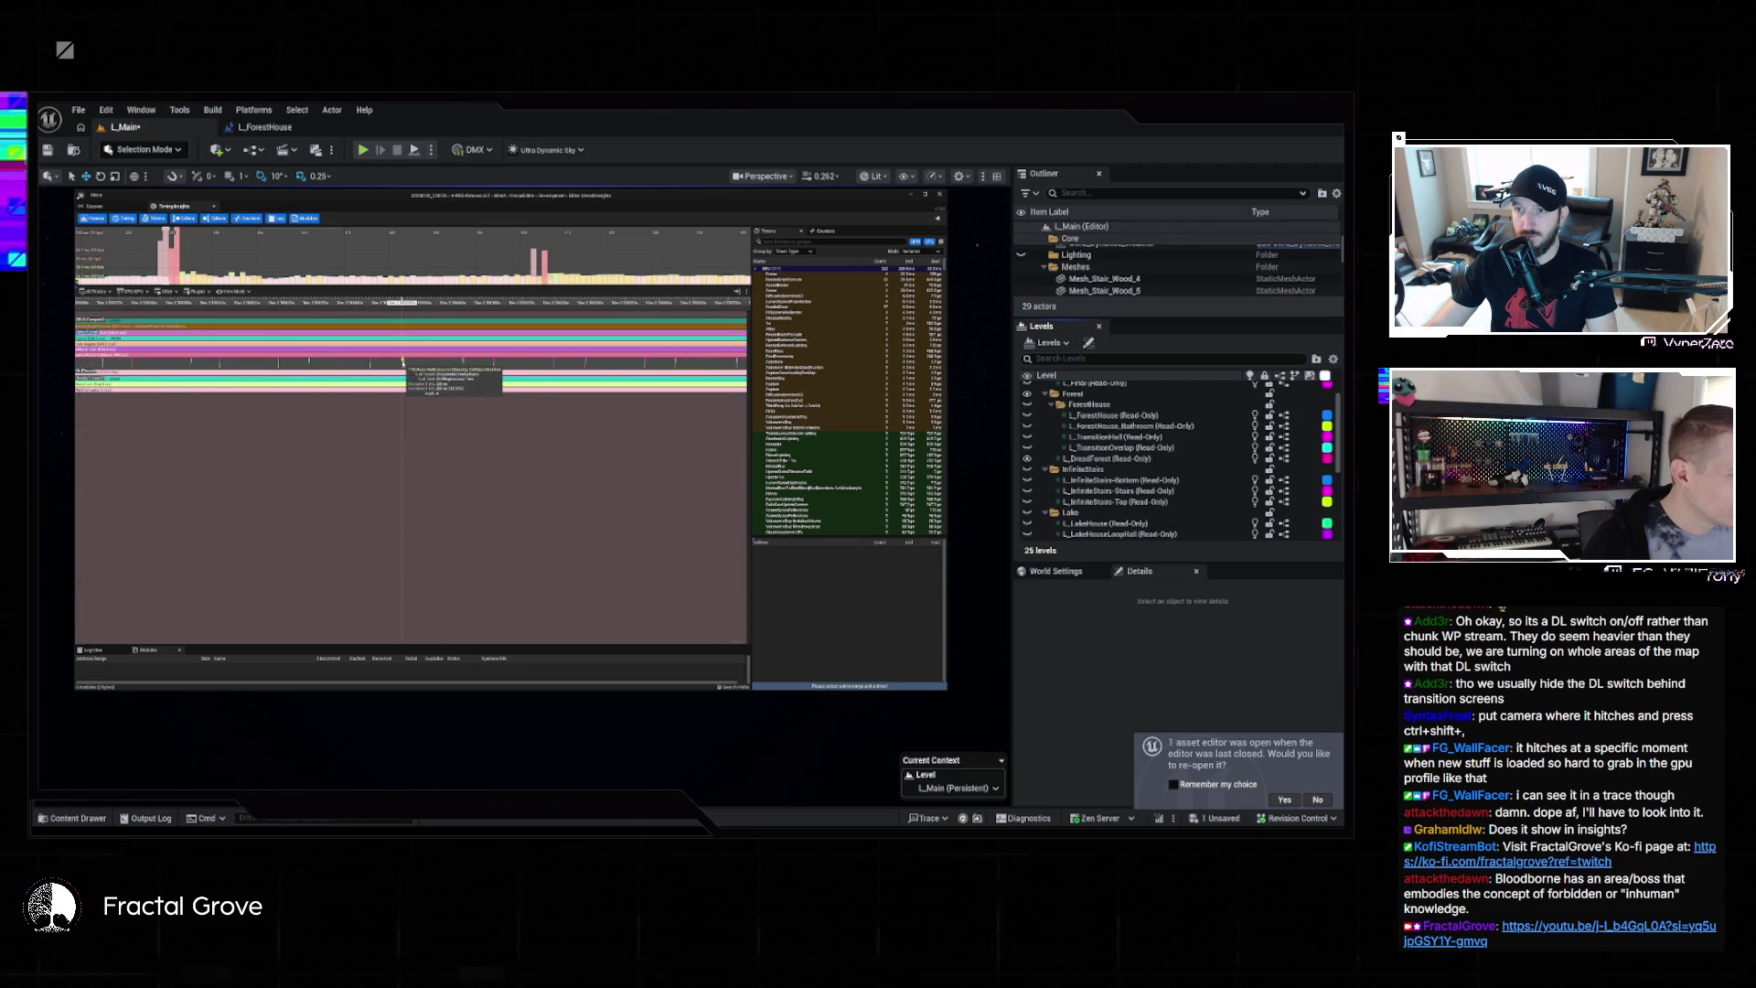
scroll(403, 360, down, 4)
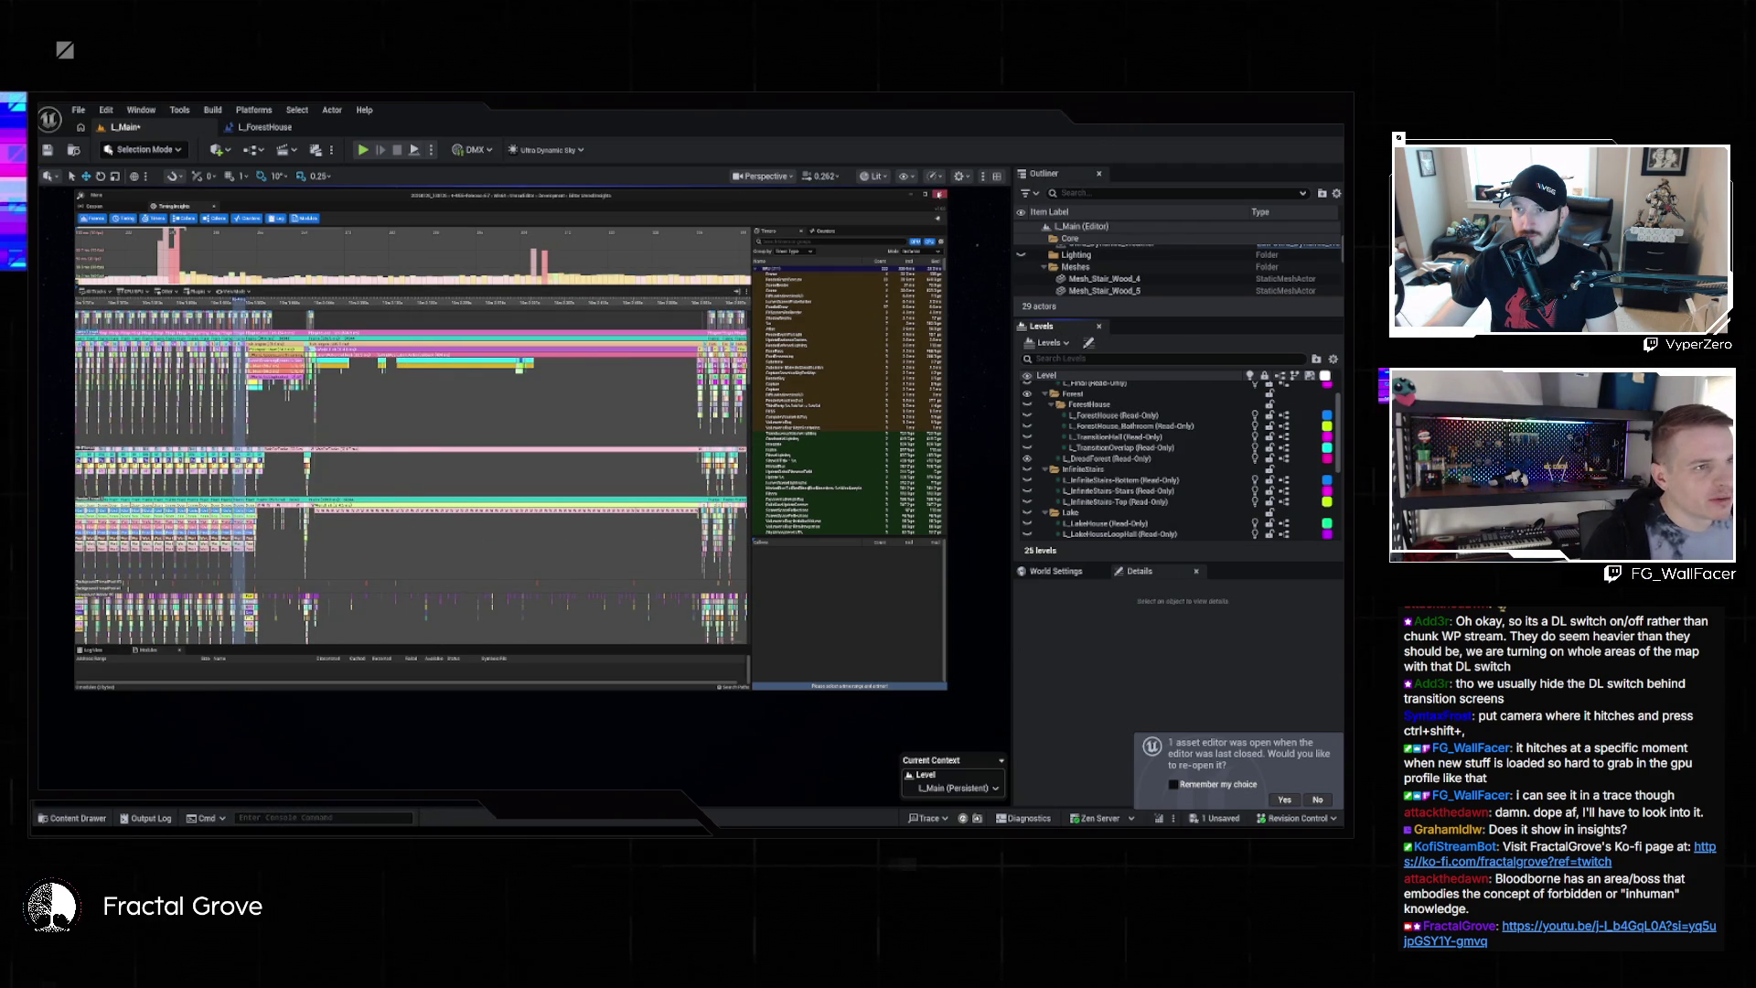
click(940, 194)
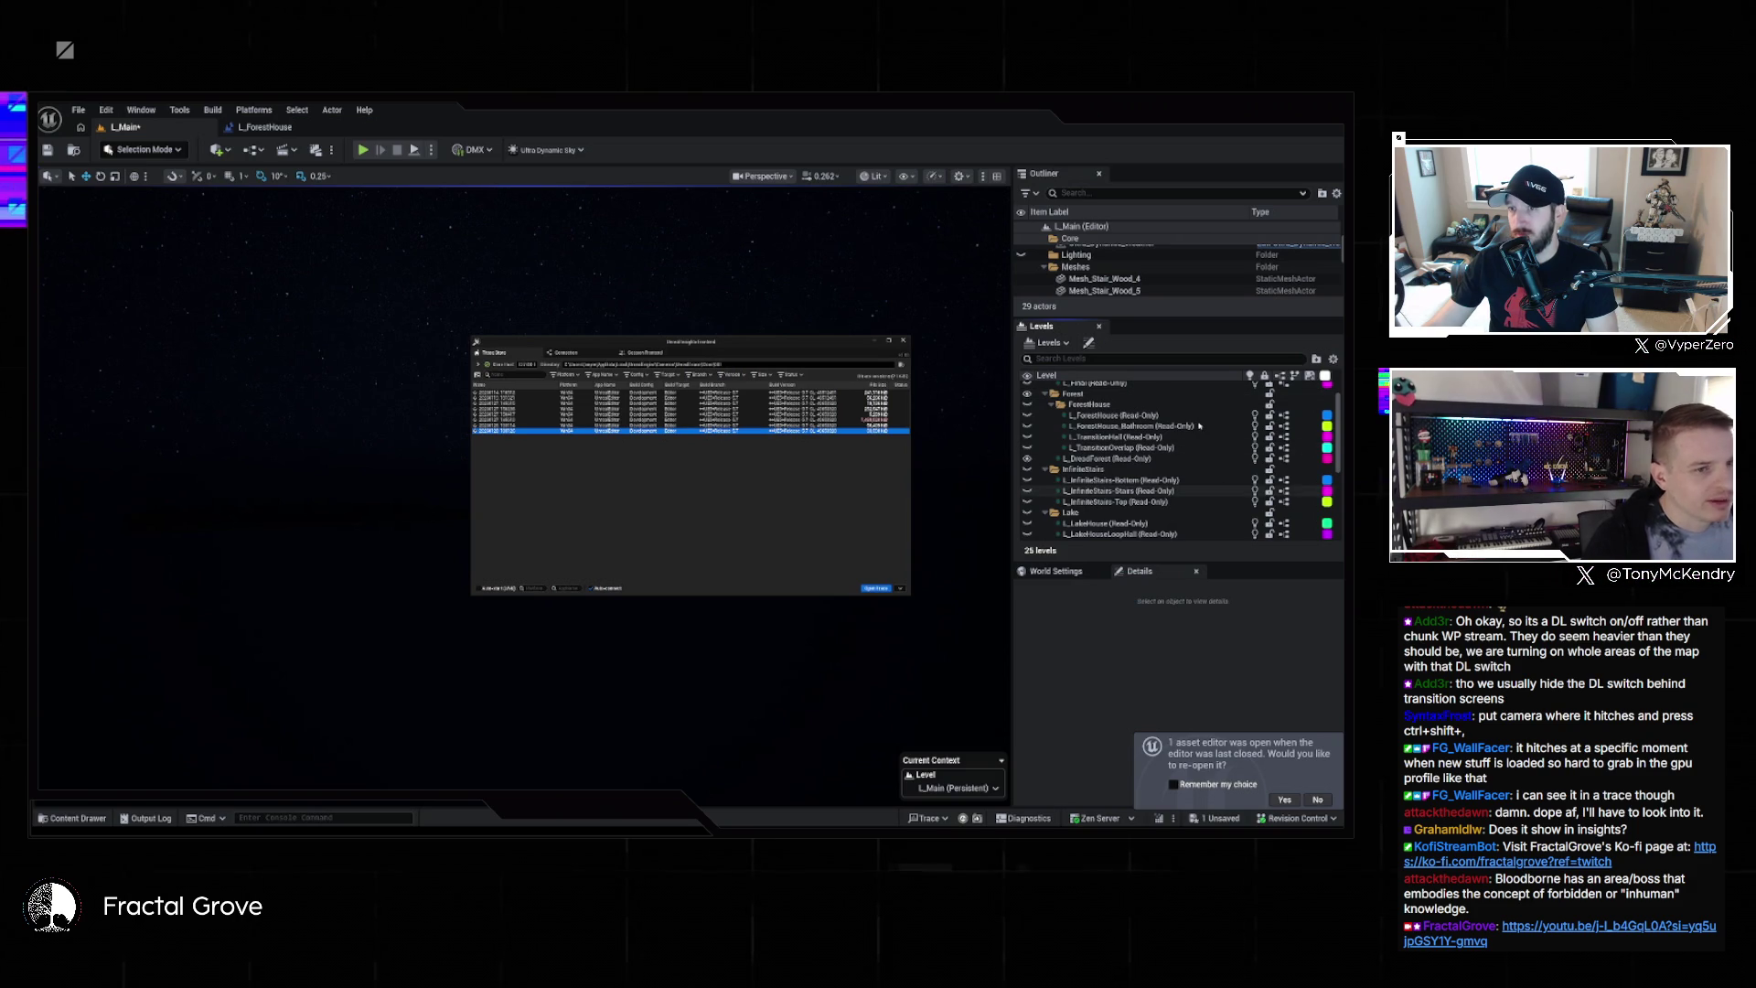
Close the Insights session browser and relaunch Unreal Insights (Session Browser) from the status-bar Trace menu
click(905, 339)
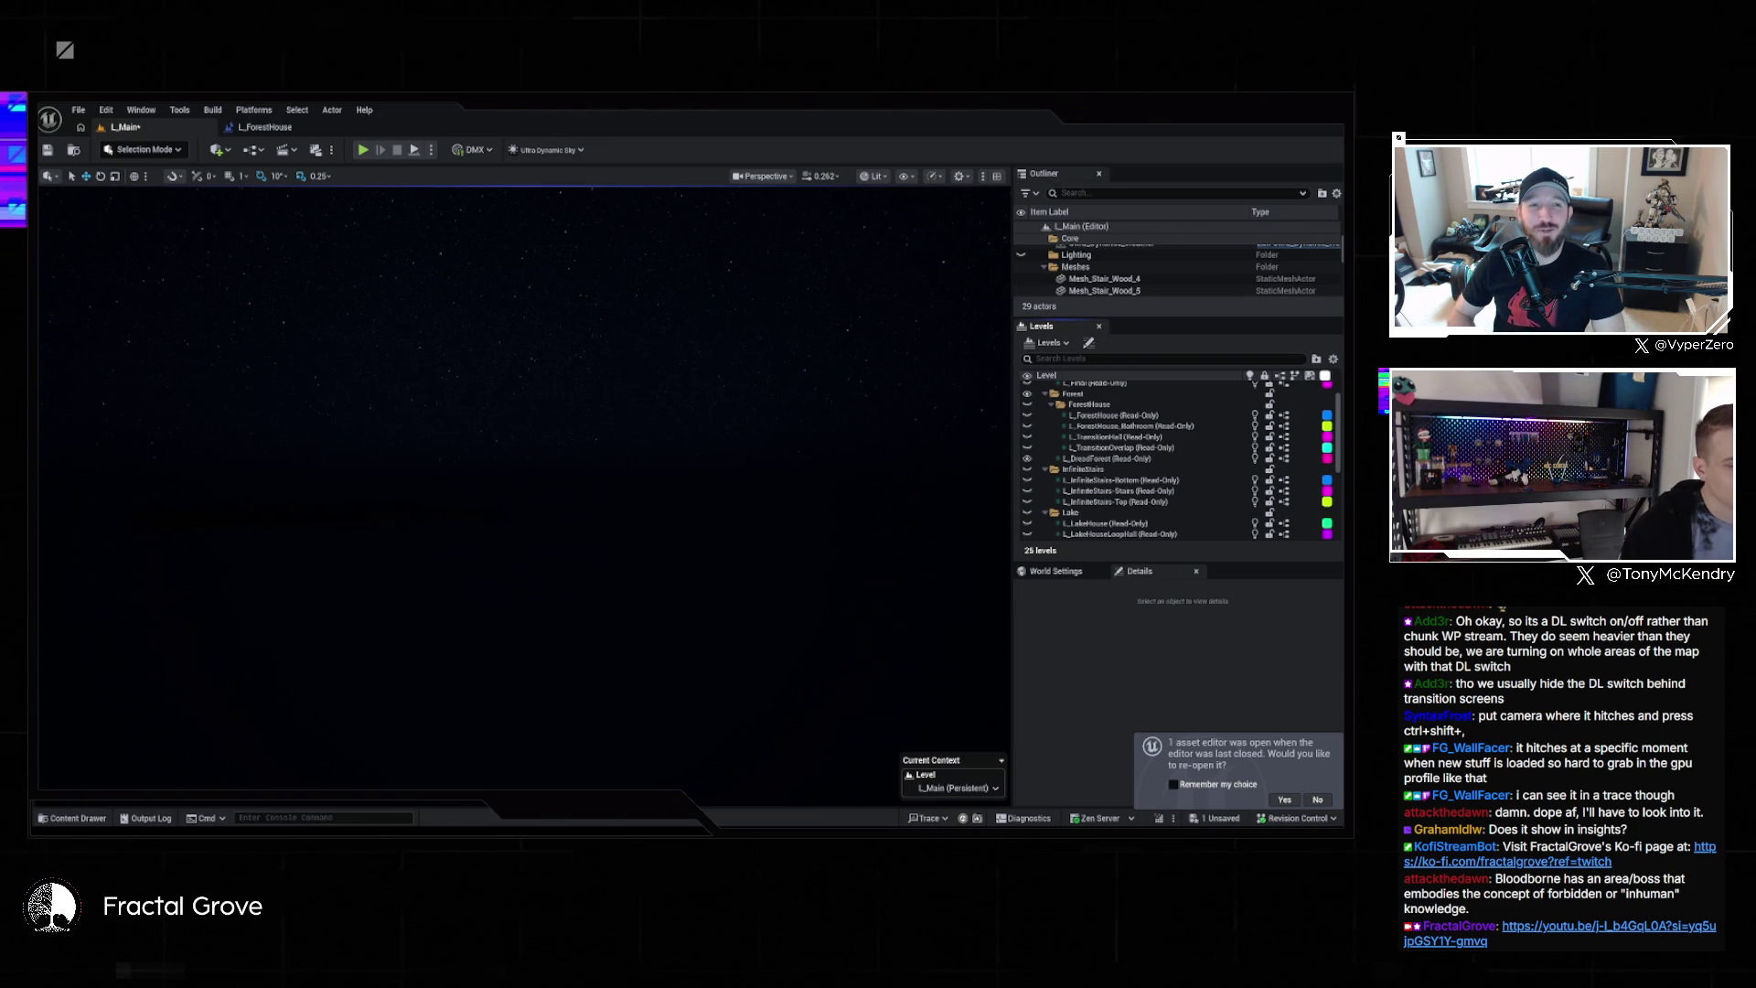
click(927, 818)
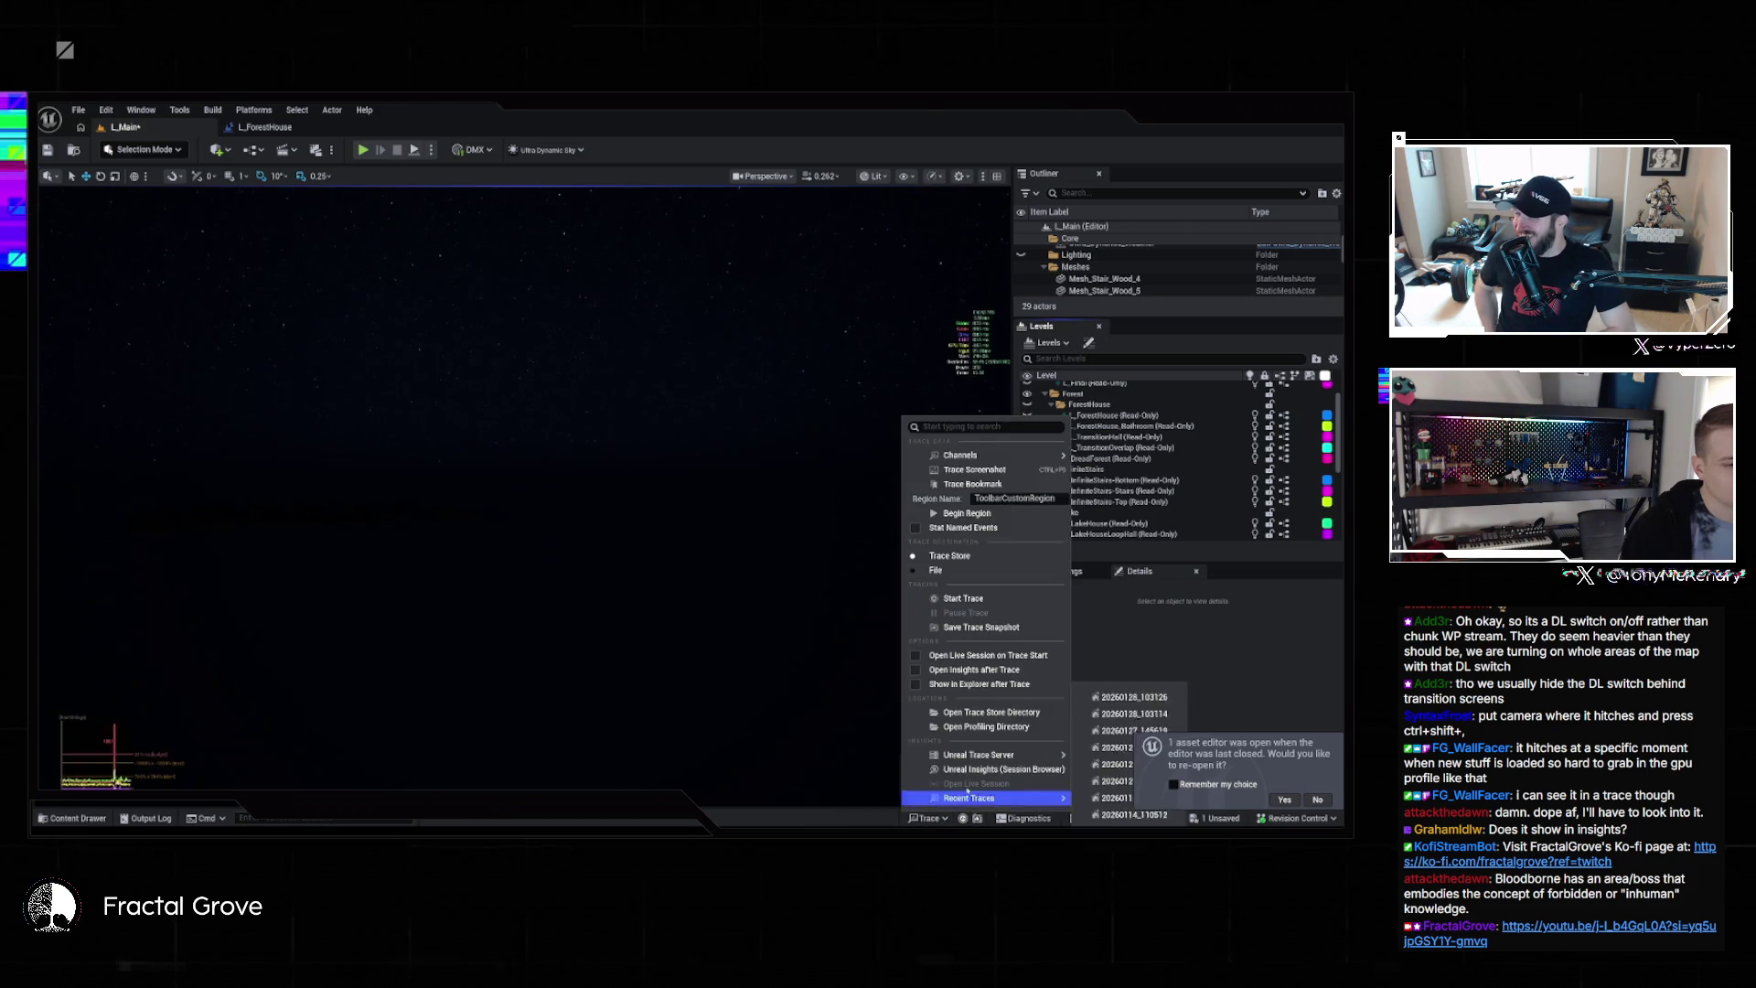
click(984, 771)
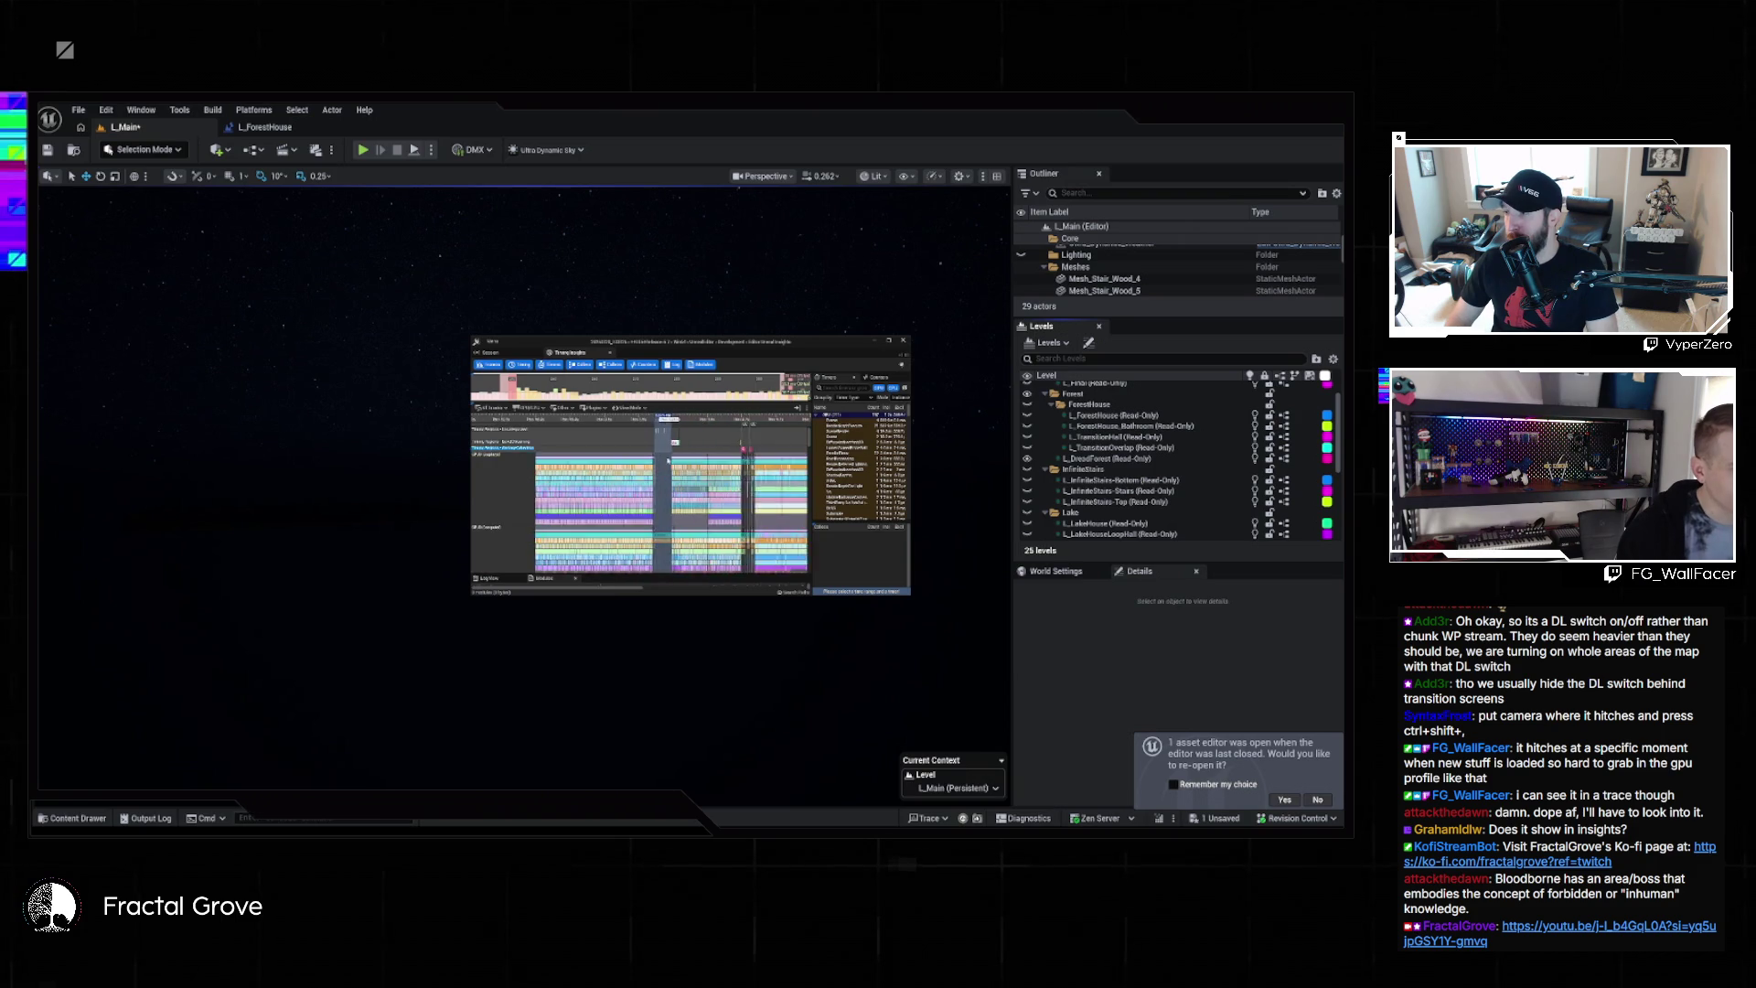
Zoom the timing timeline in and out around the hitch, then close the Timing Insights window
scroll(674, 441, up, 8)
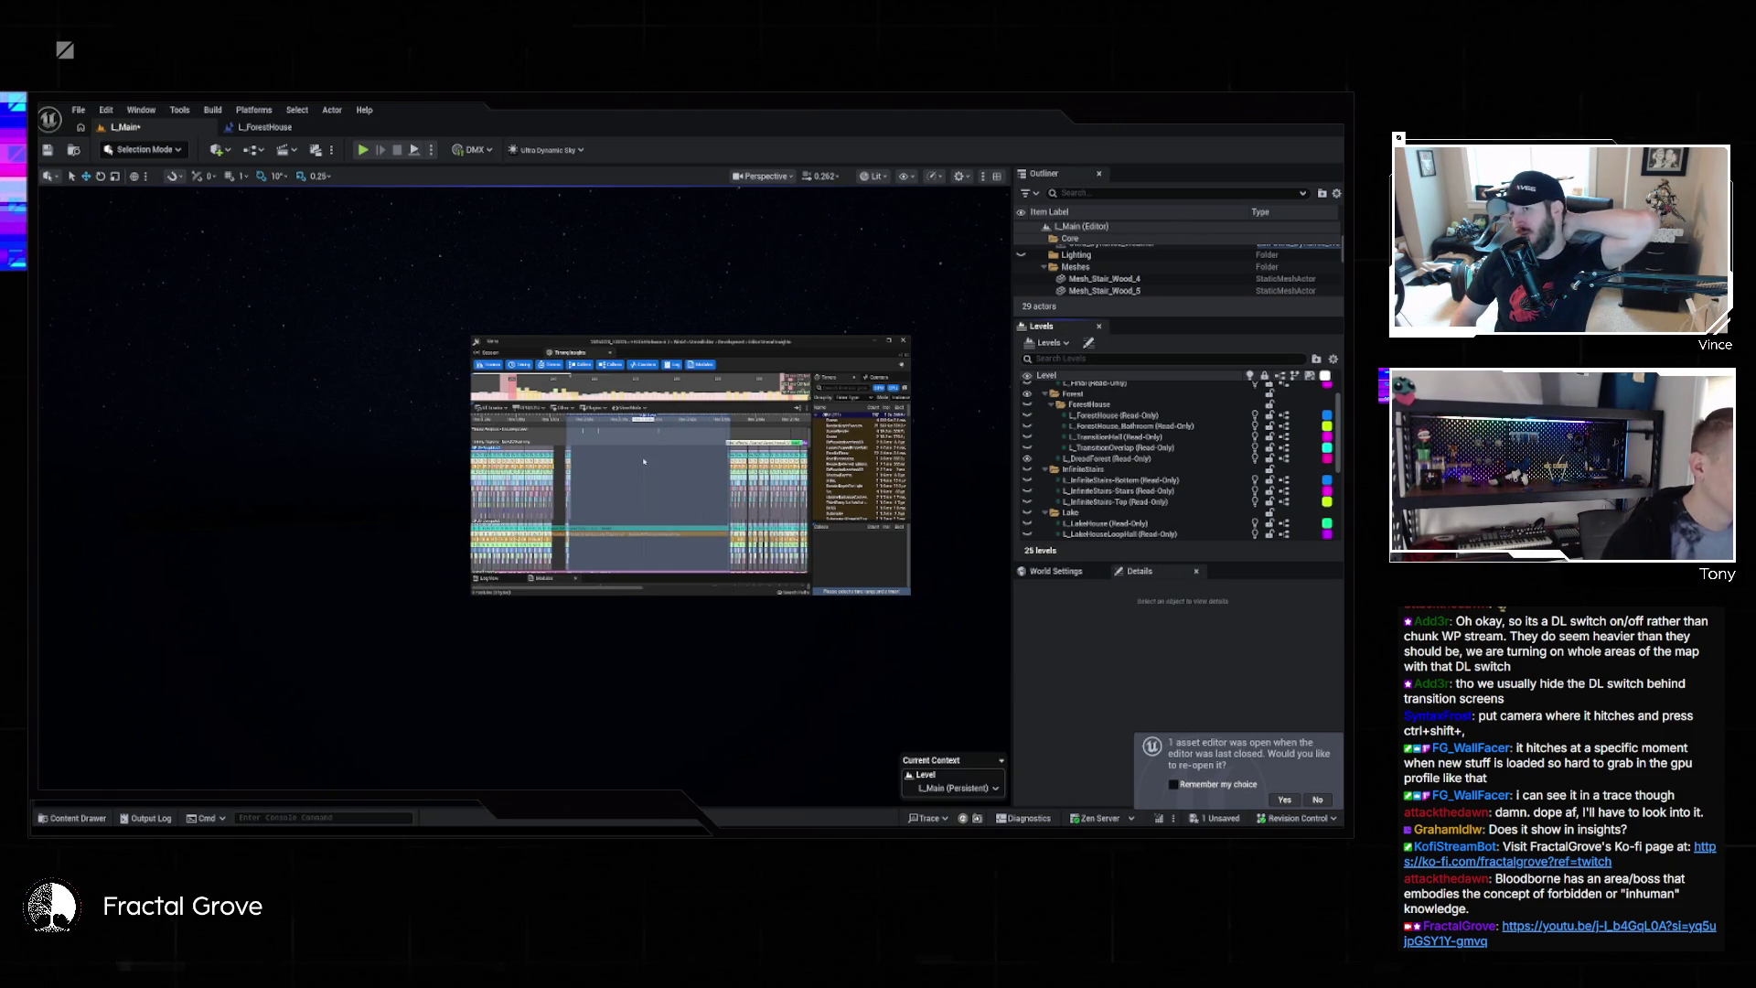
scroll(679, 446, up, 3)
scroll(679, 446, down, 3)
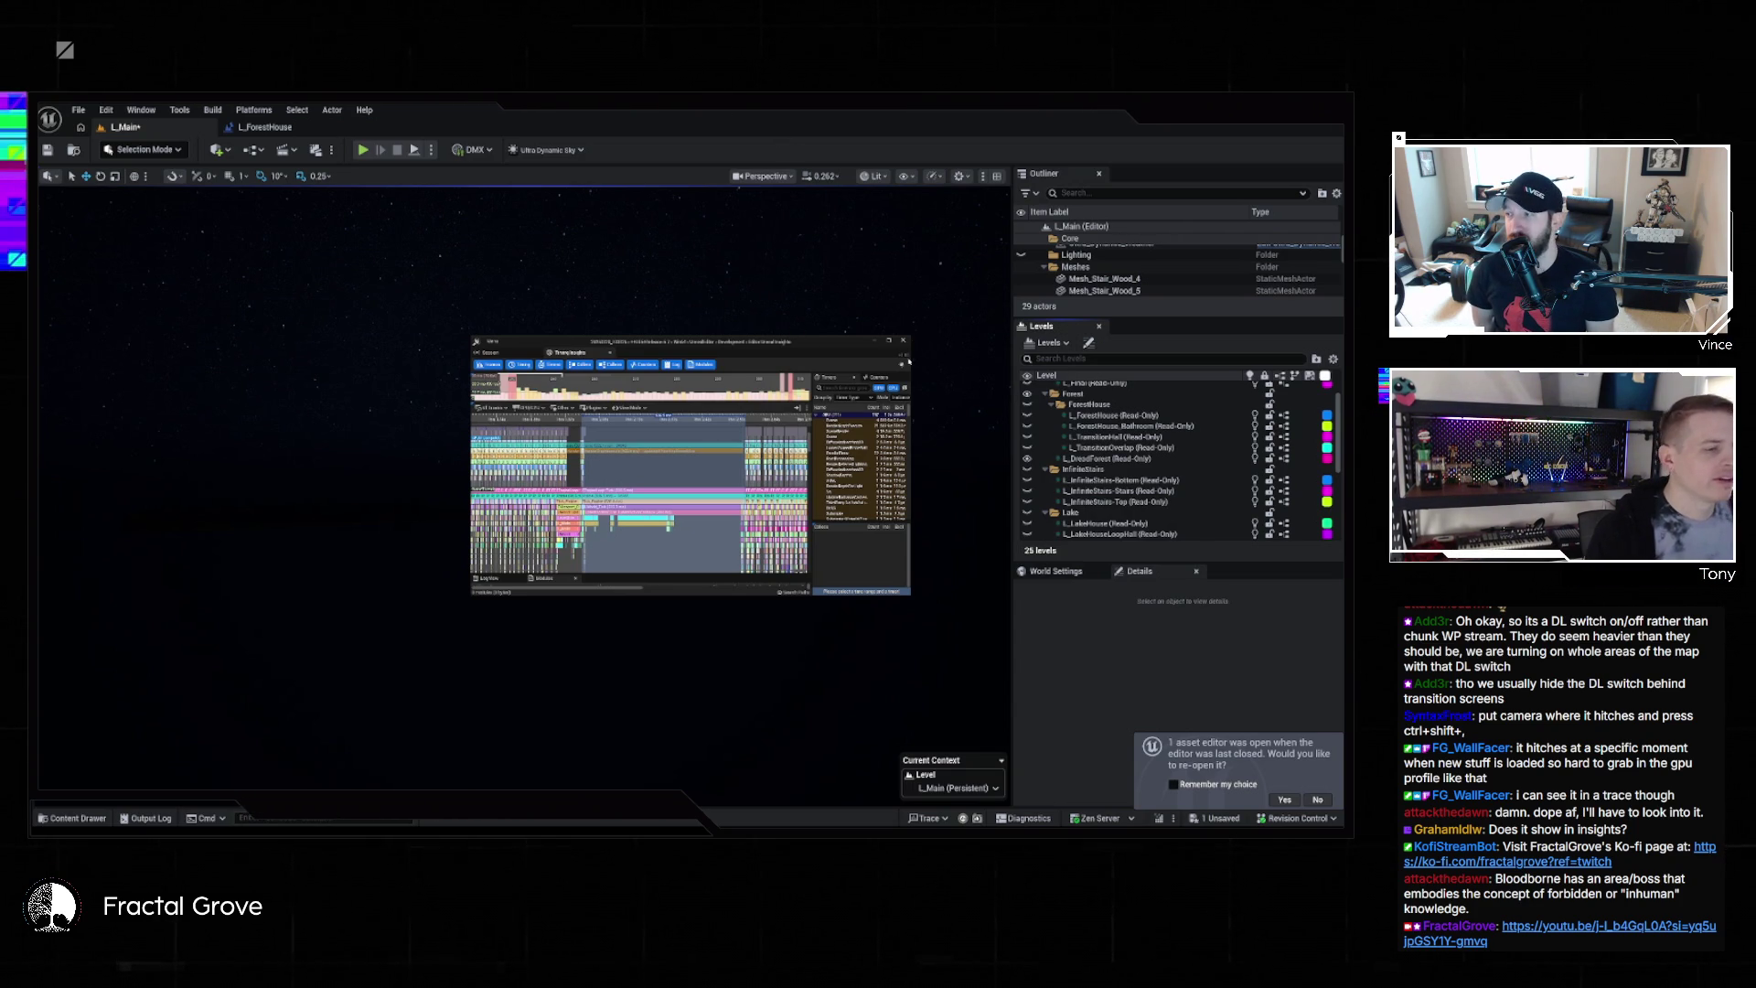
click(904, 340)
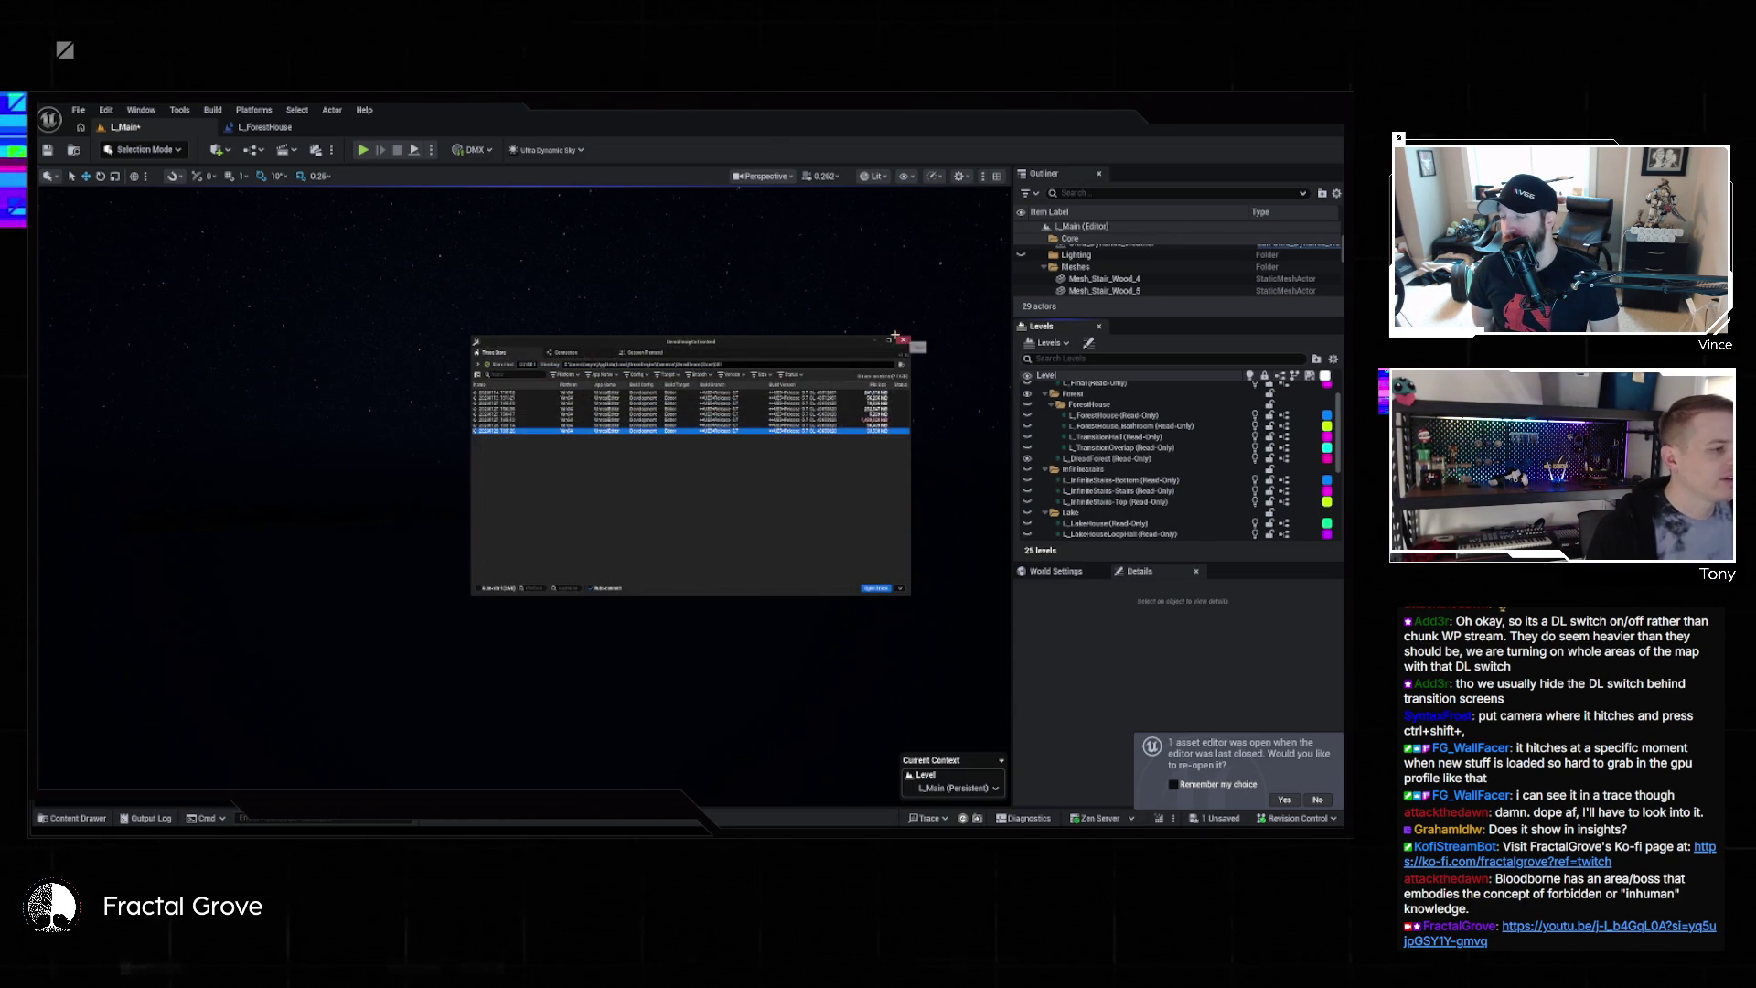
Close the Unreal Insights trace list, scroll the Levels panel down and back up, and open the play mode options
click(904, 340)
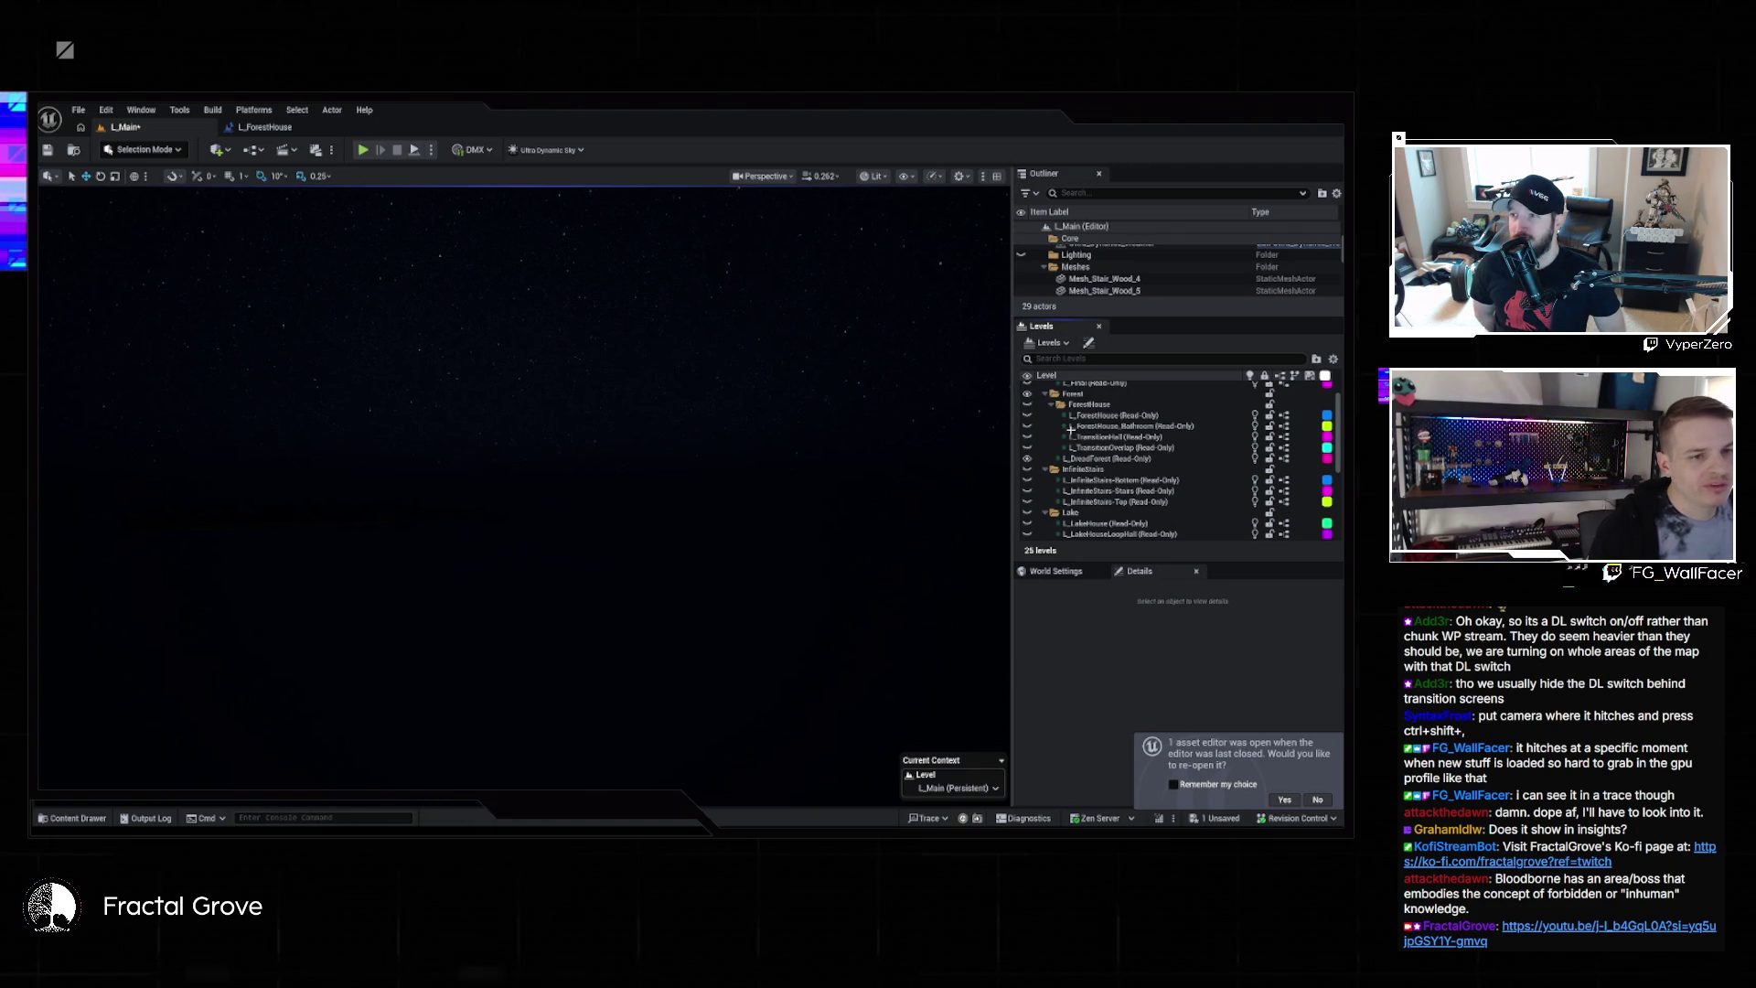
scroll(1152, 486, down, 5)
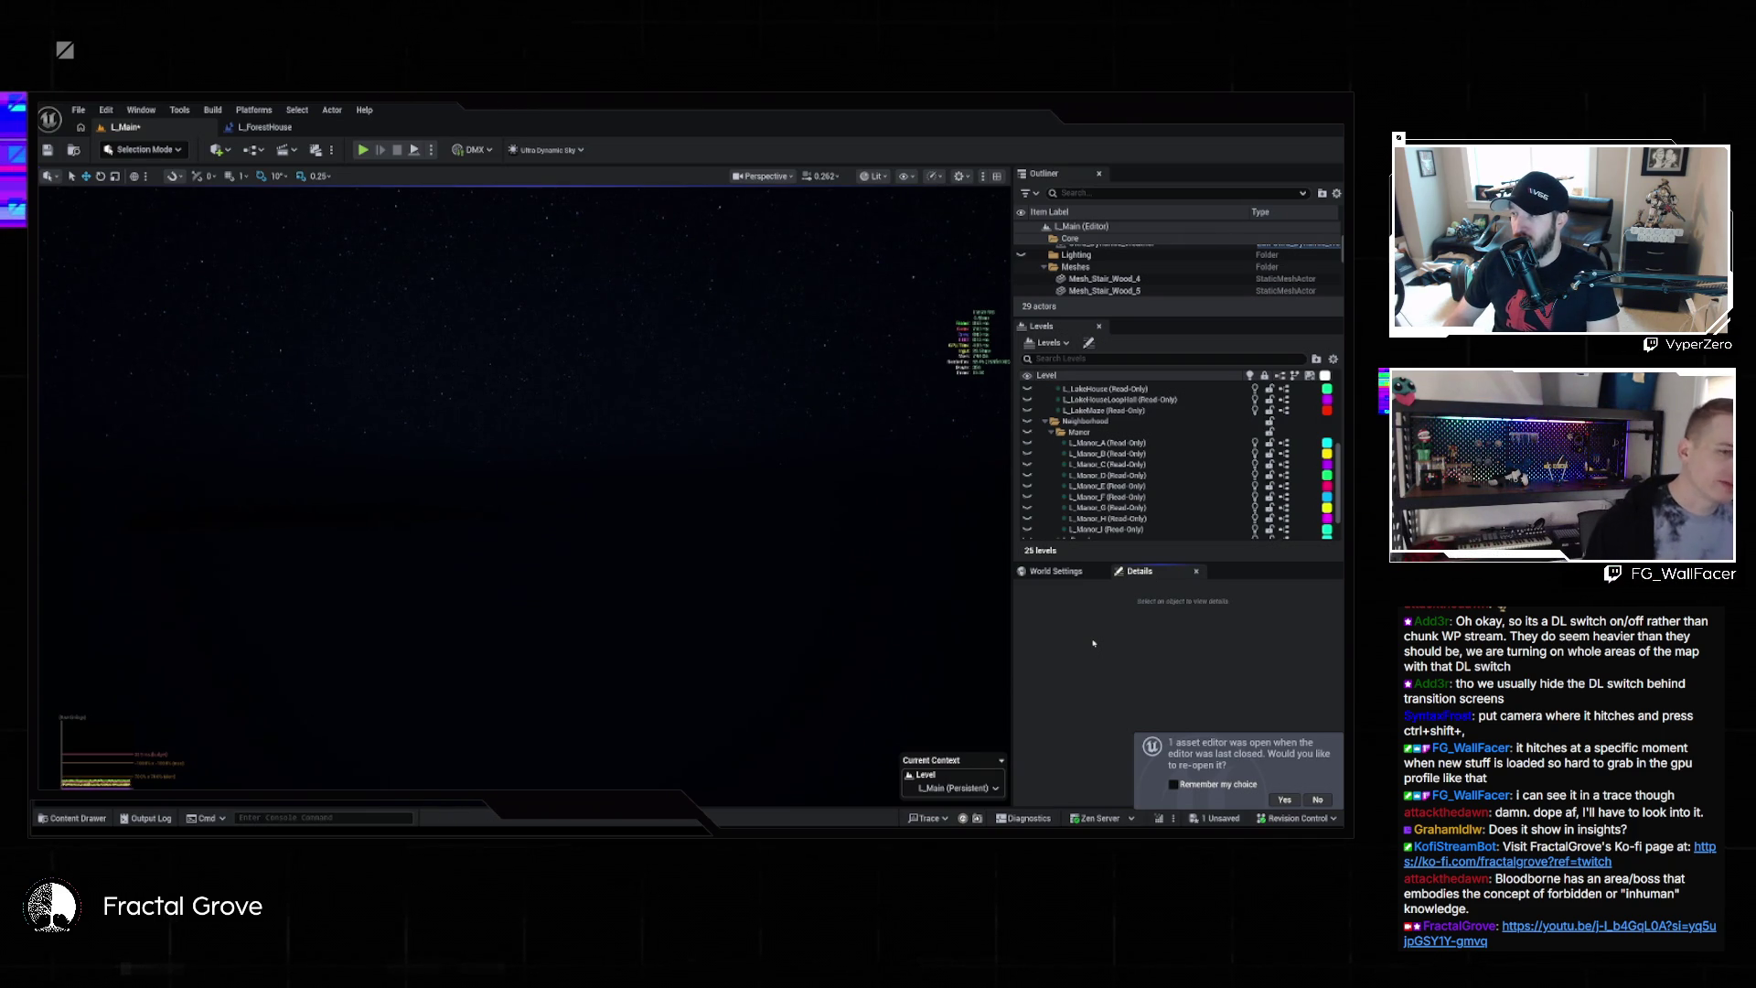
scroll(1087, 442, up, 5)
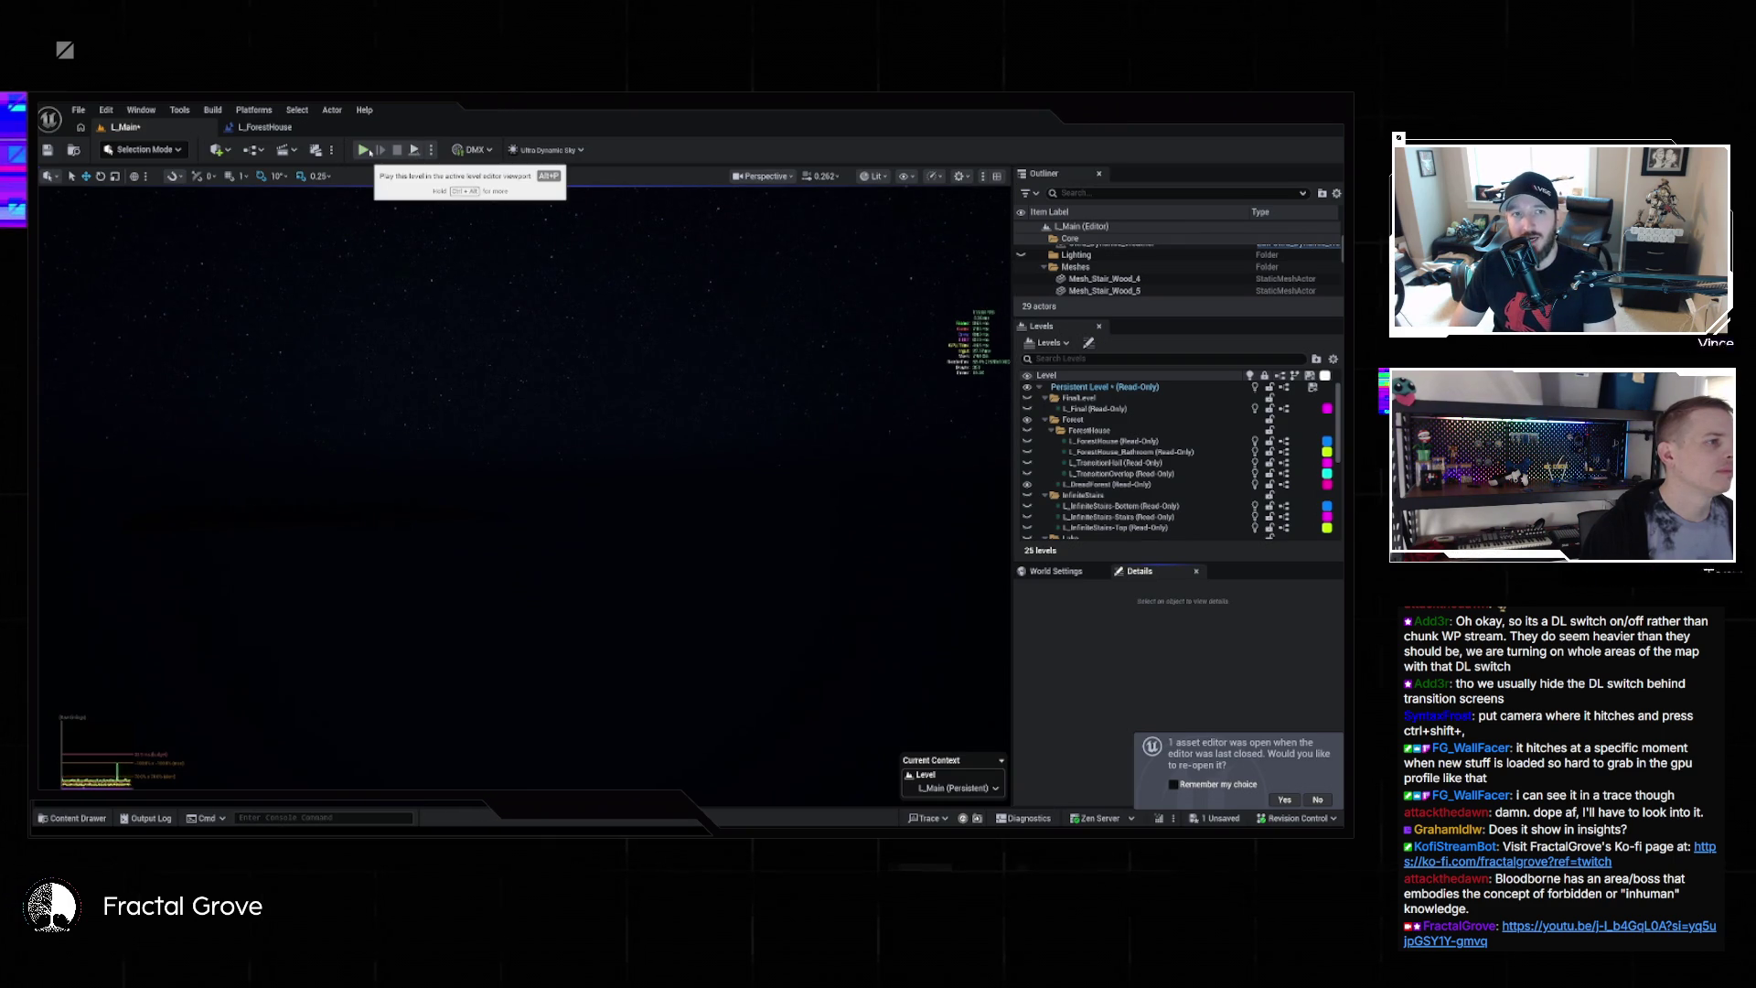
click(431, 149)
click(473, 273)
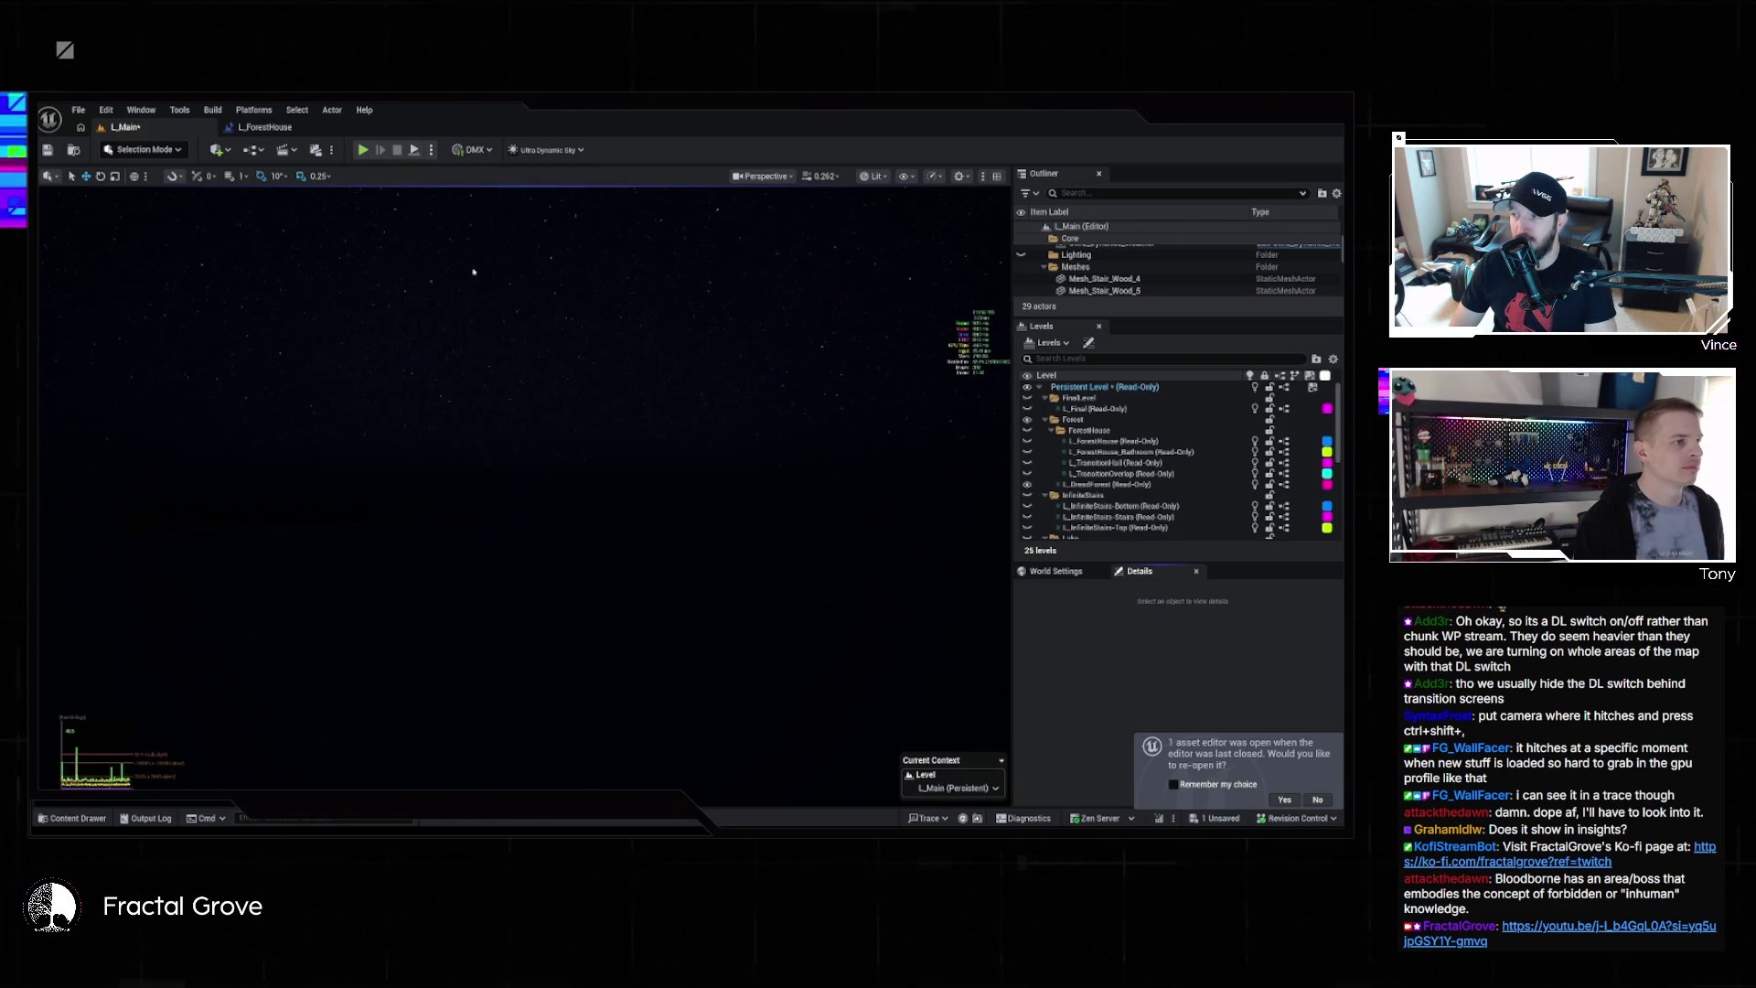
key(Escape)
click(432, 149)
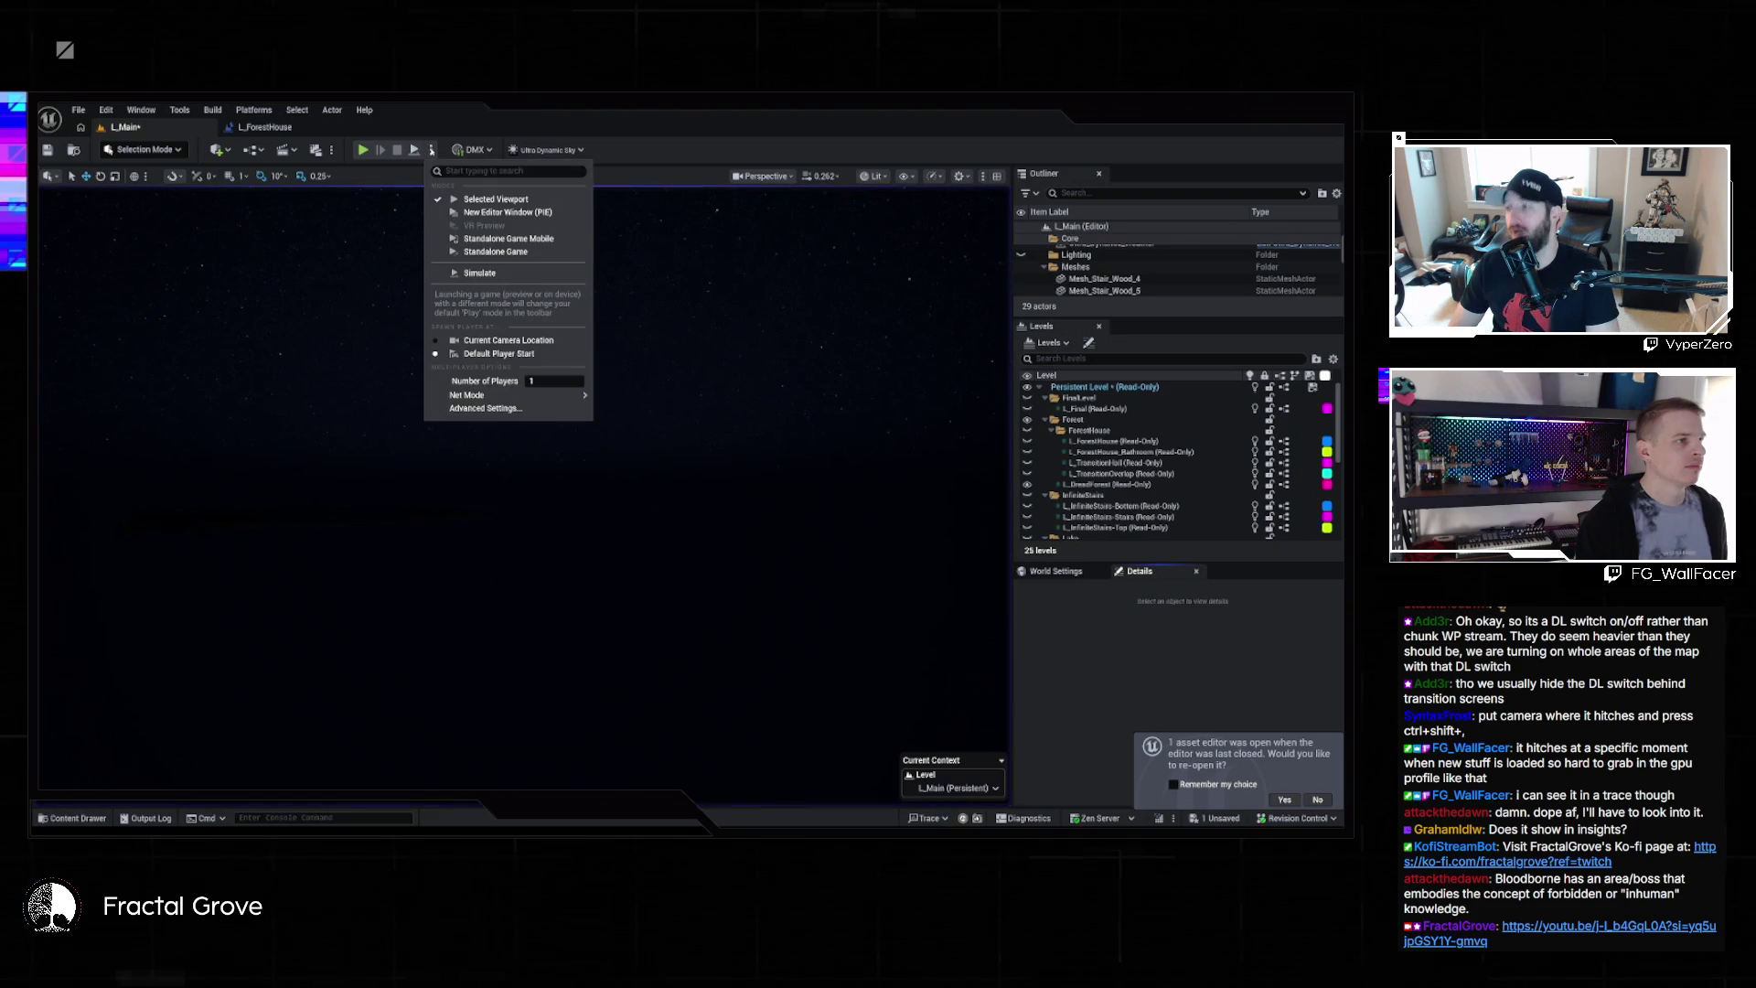
click(495, 252)
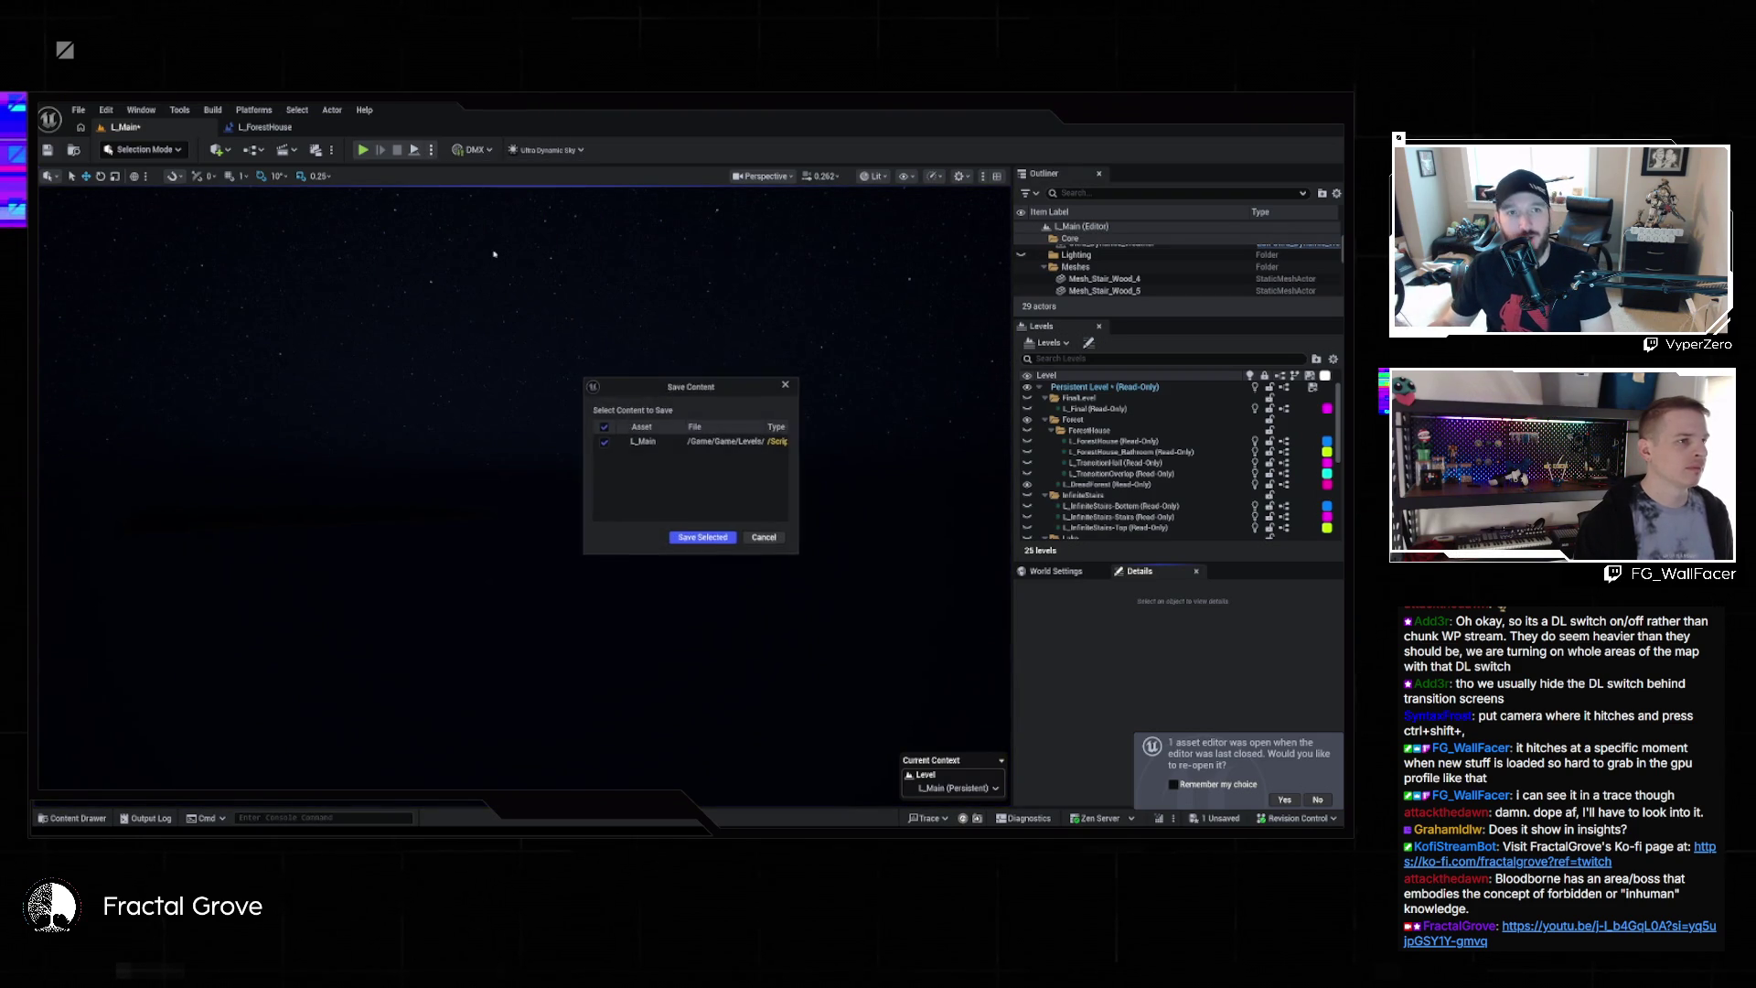
click(765, 538)
click(861, 234)
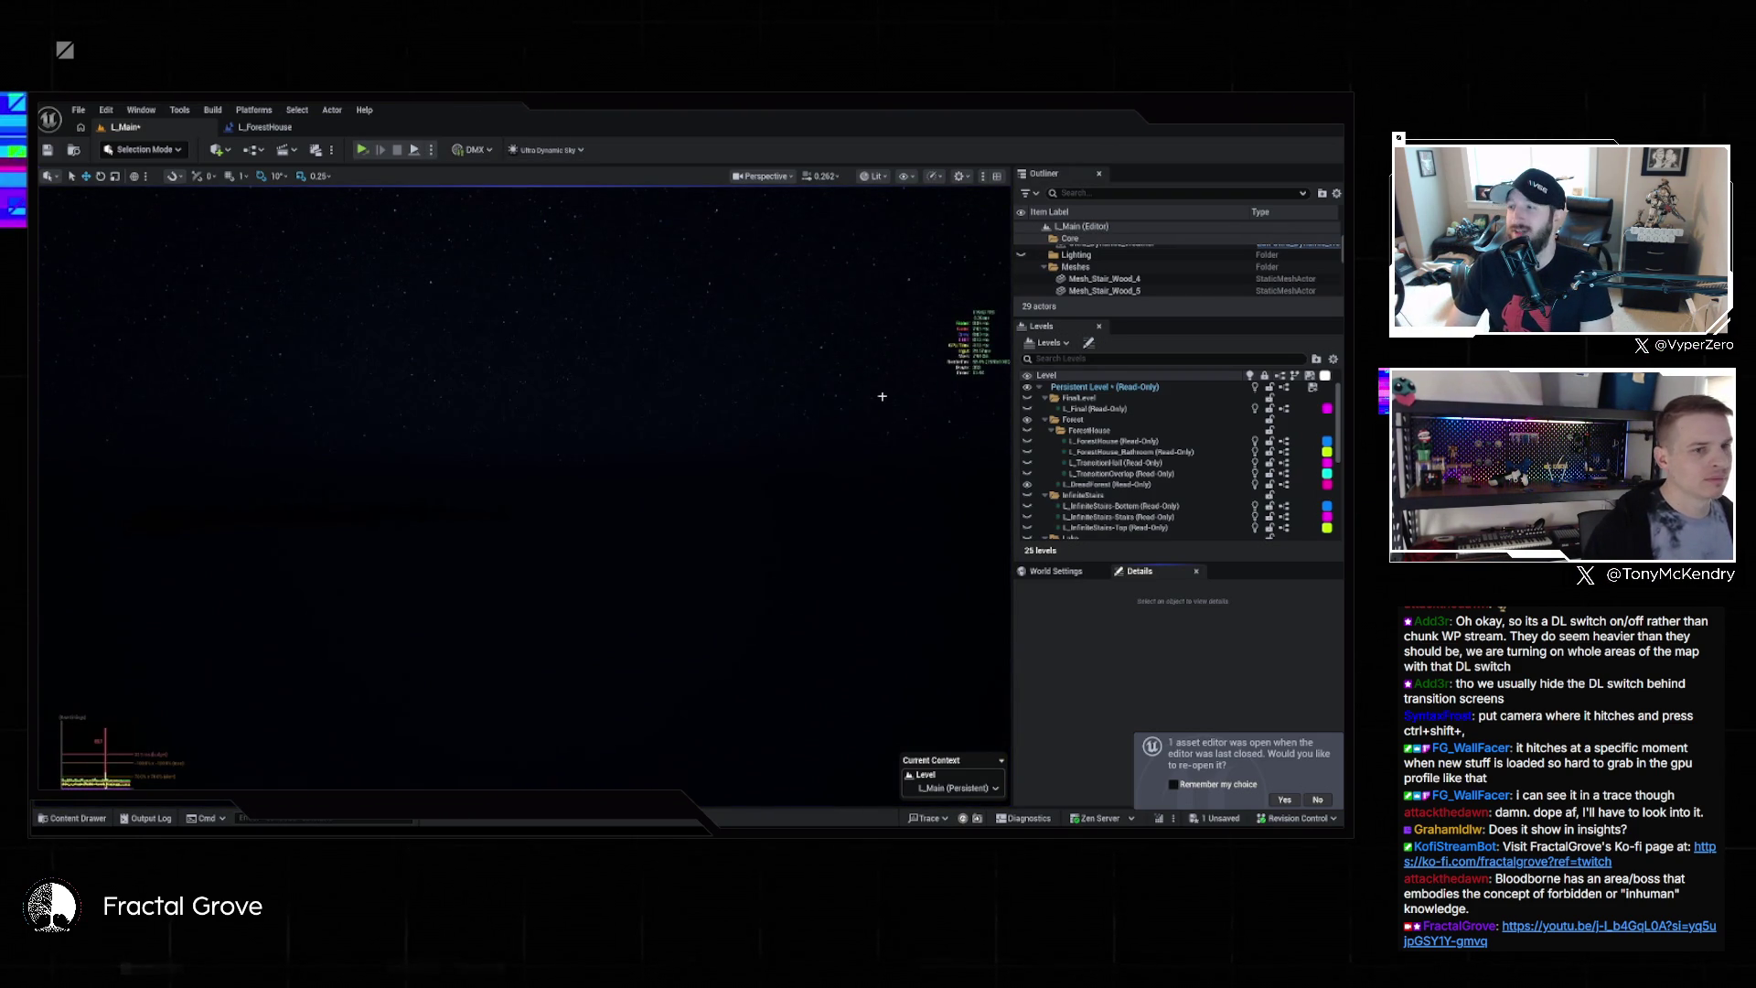
Reopen L_Main from File > Recent Levels and choose Don't Save to discard the level changes
click(78, 109)
mouse_move(137, 194)
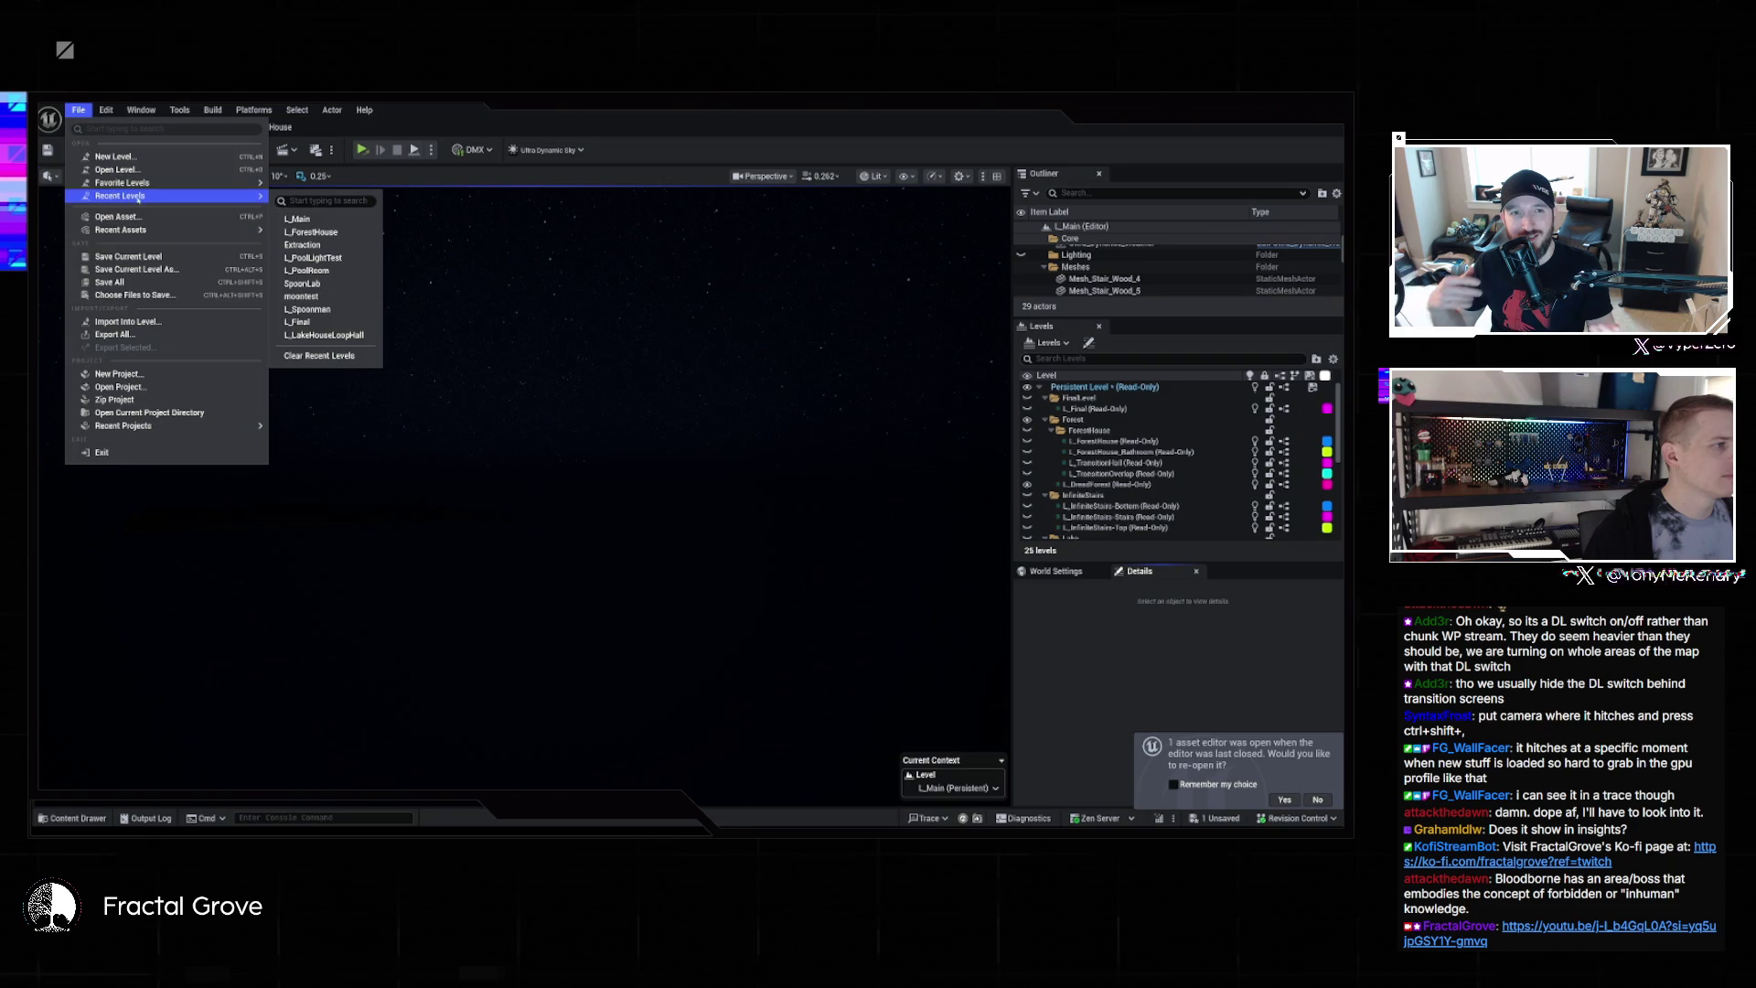
click(317, 225)
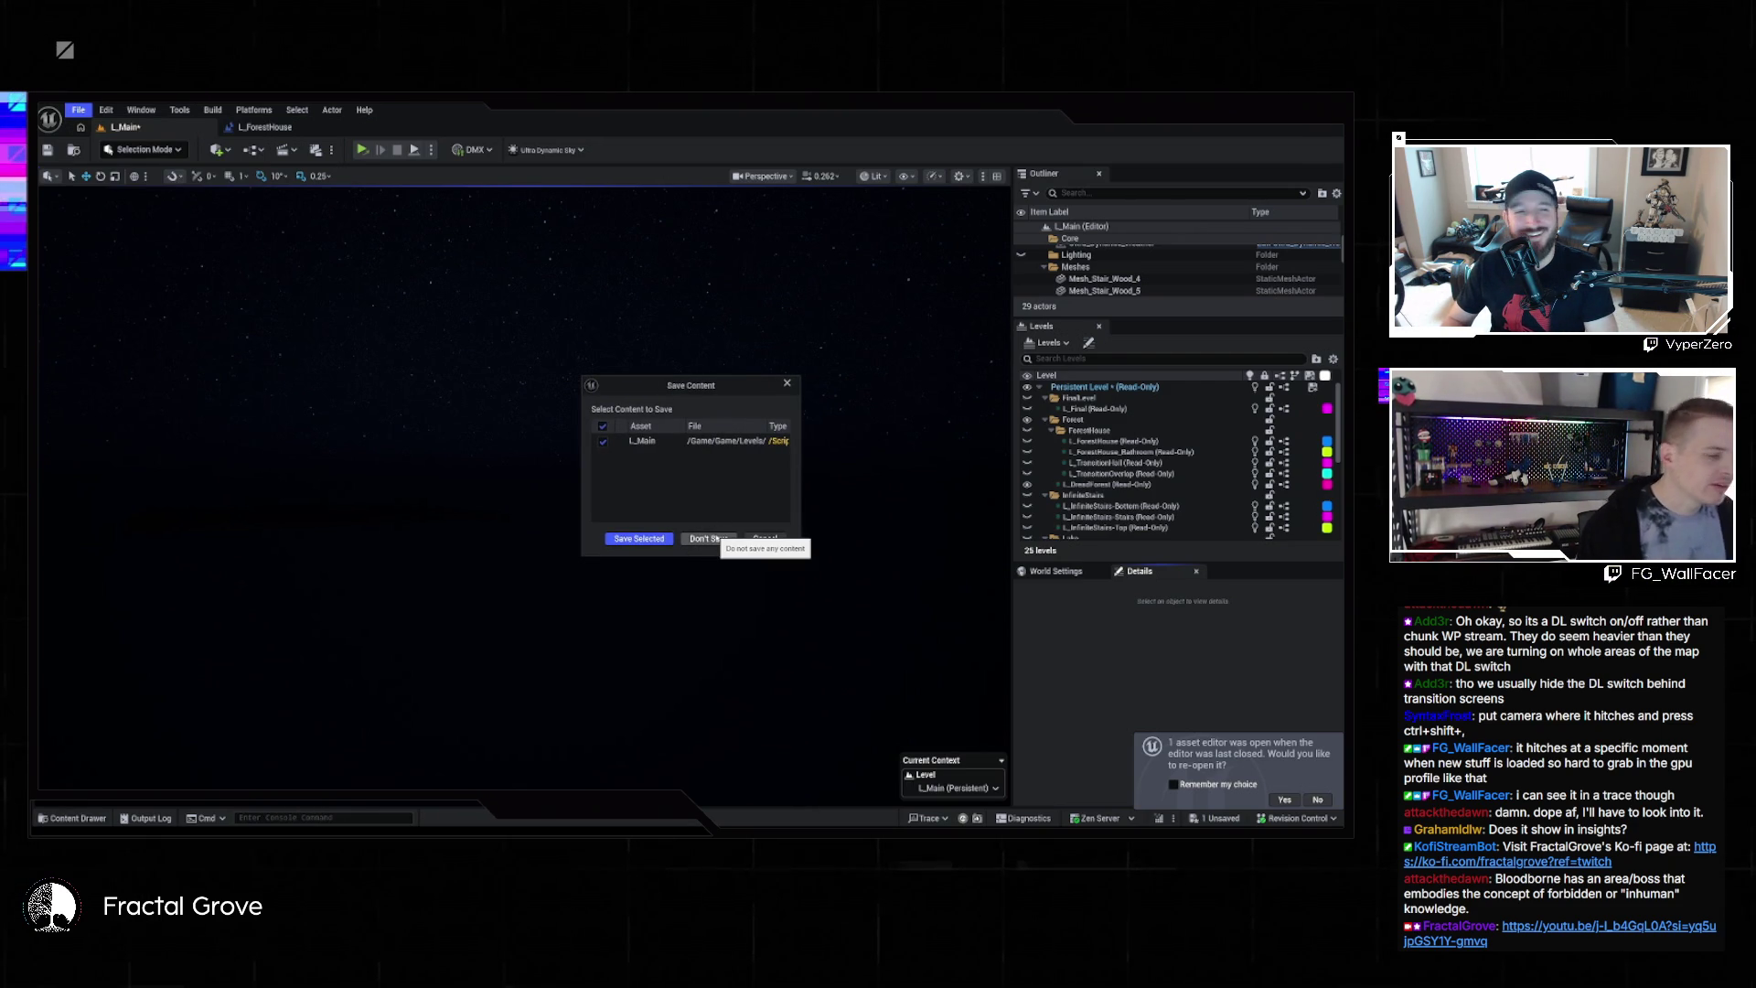
click(722, 539)
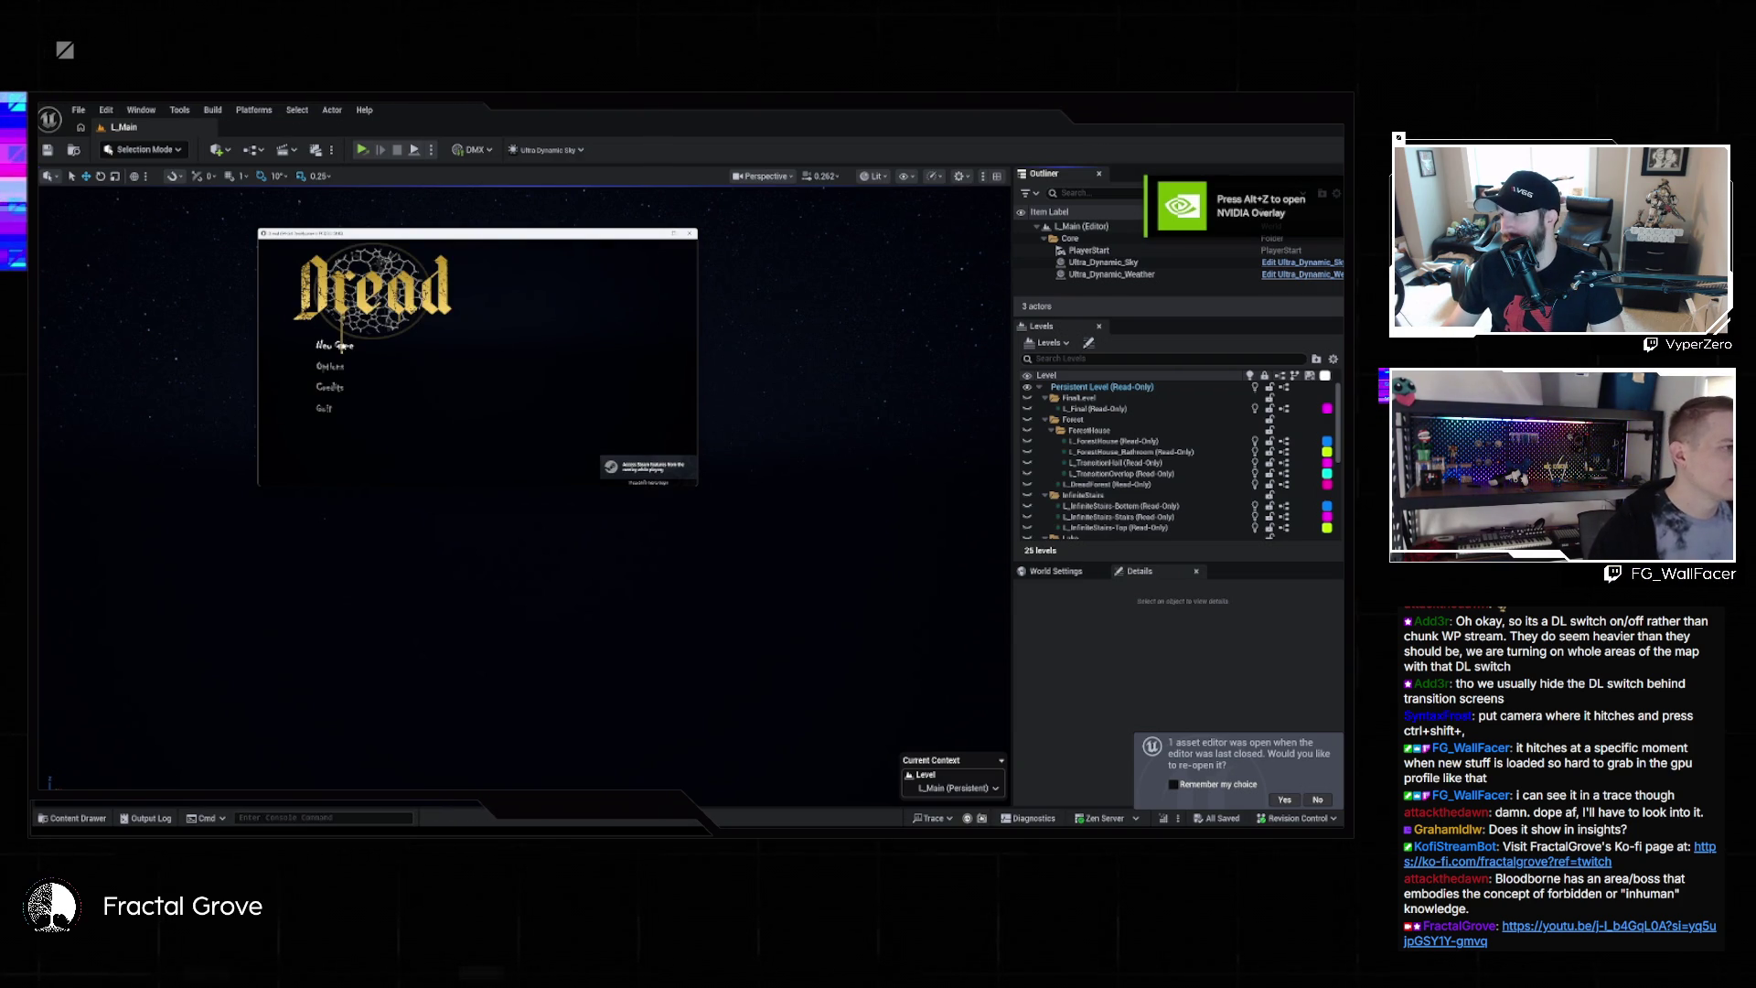
Start a New Game from the Dread menu, play briefly, then close the standalone game window
click(342, 345)
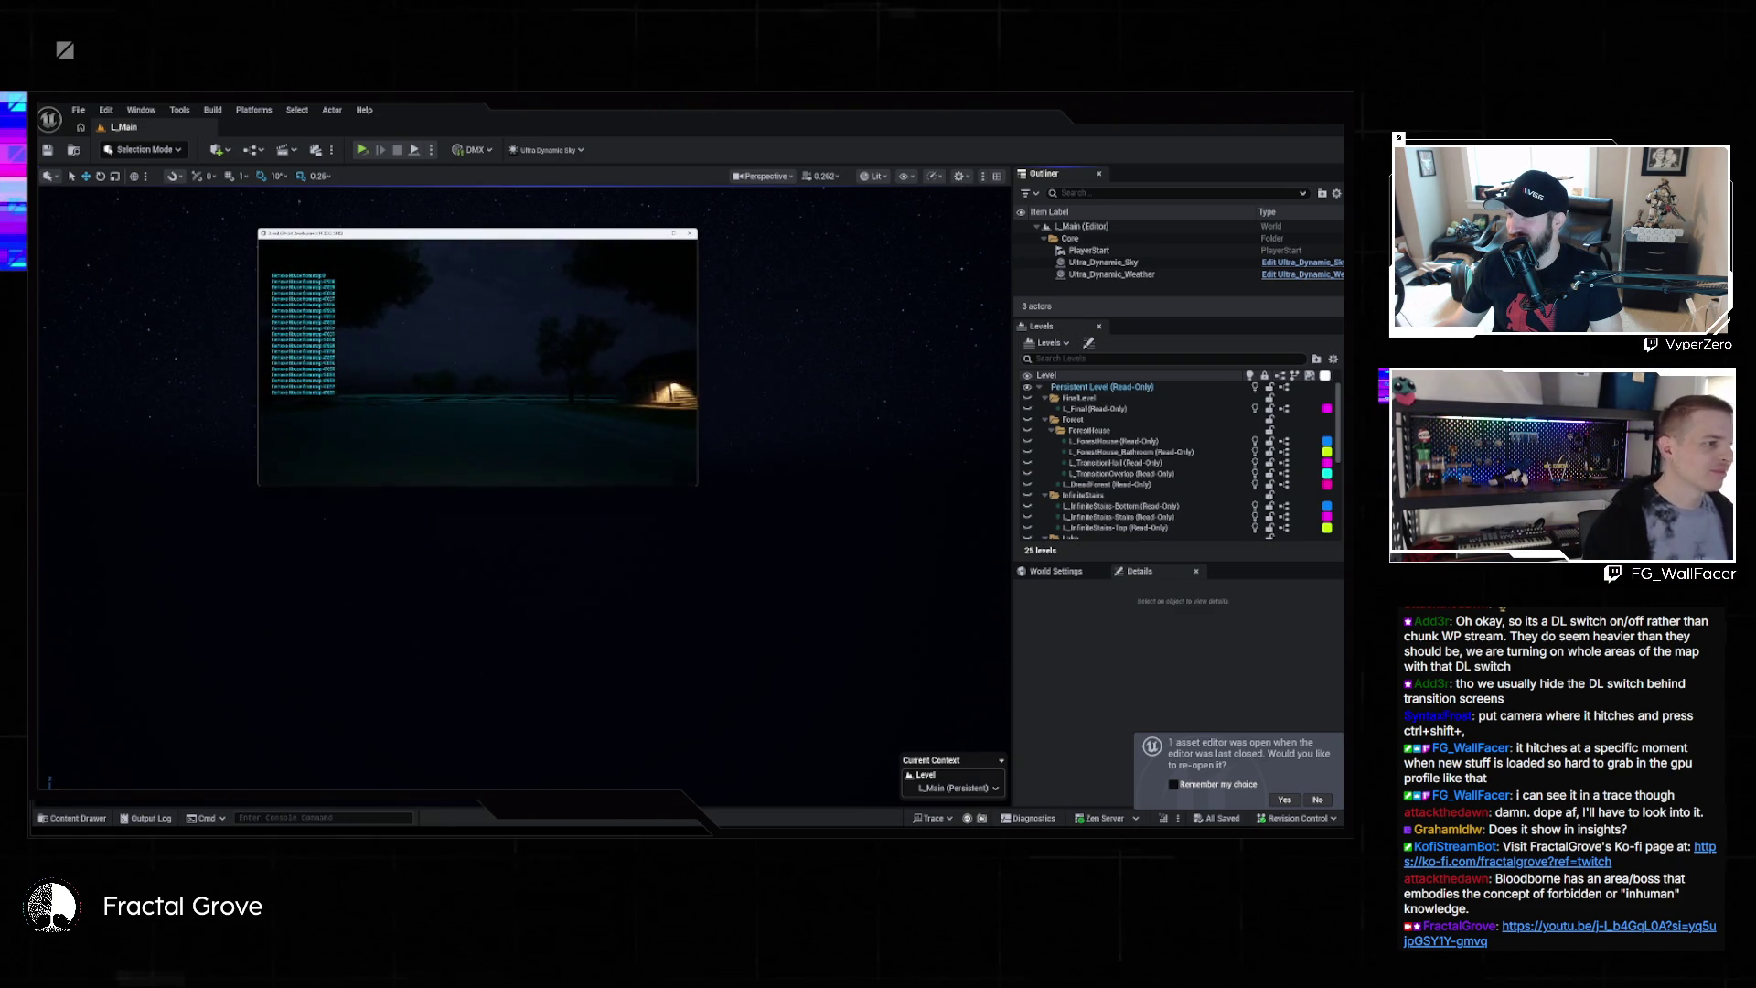
key(super)
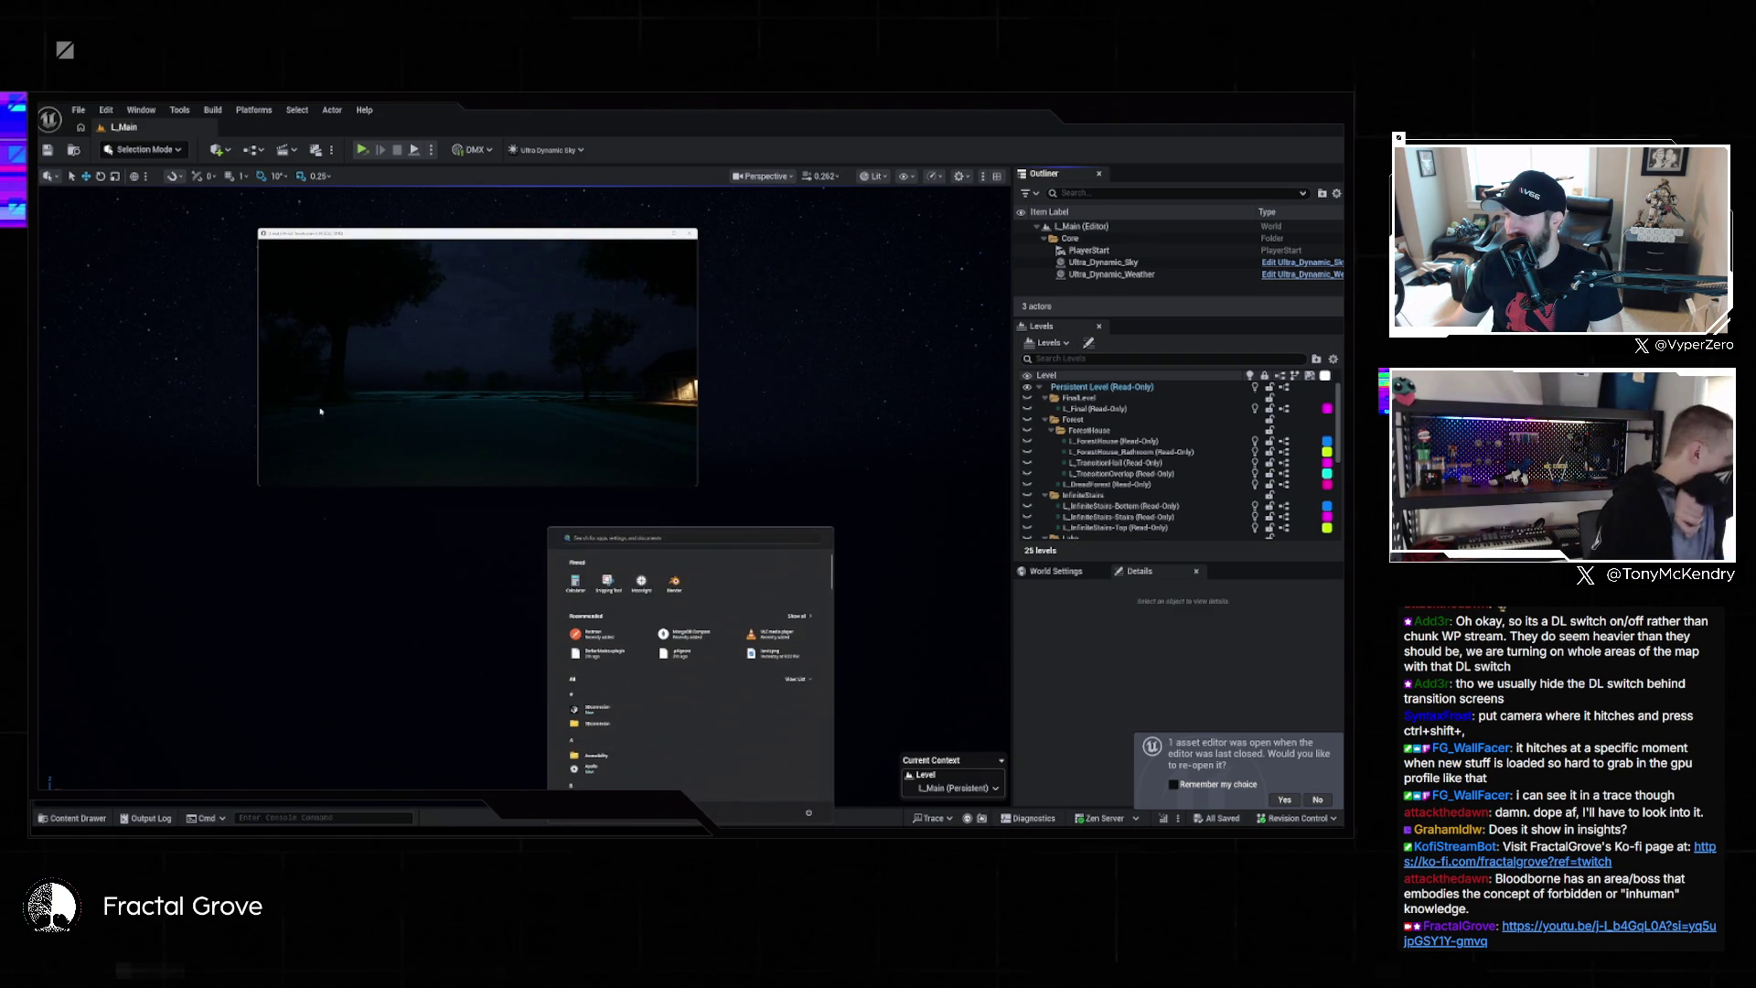
click(690, 234)
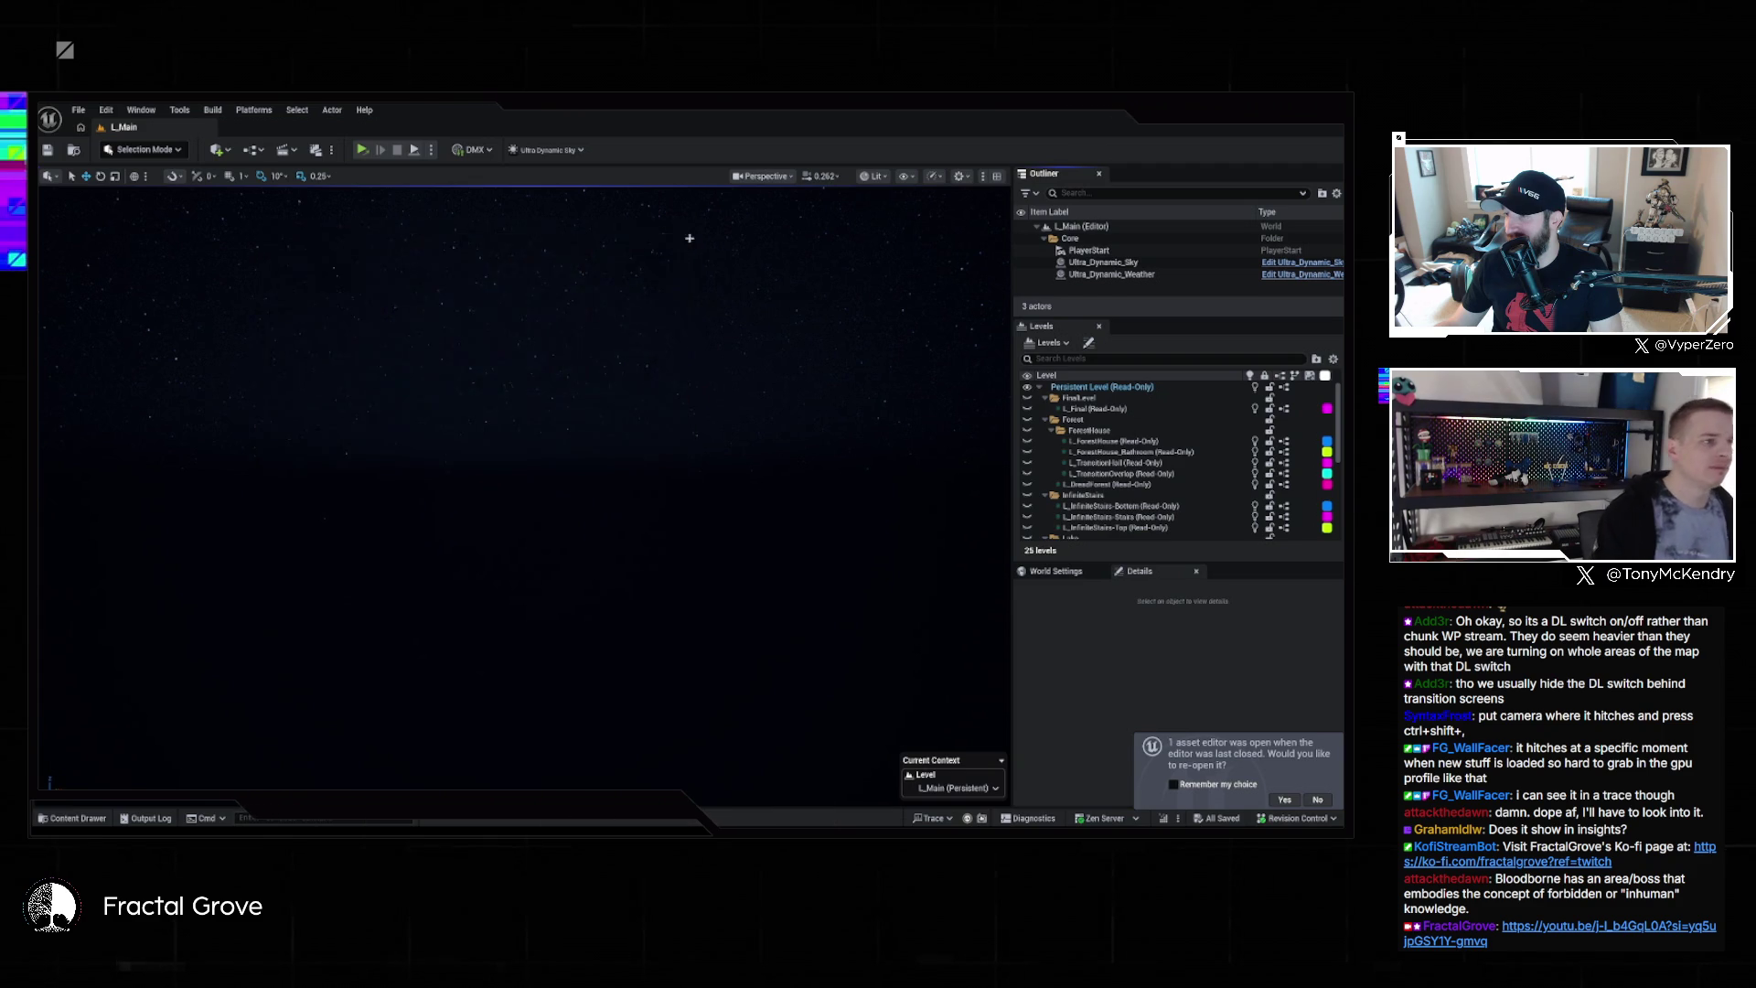
Run 'stat unitgraph' to show the frame-time unit graph in the viewport
right_click(680, 297)
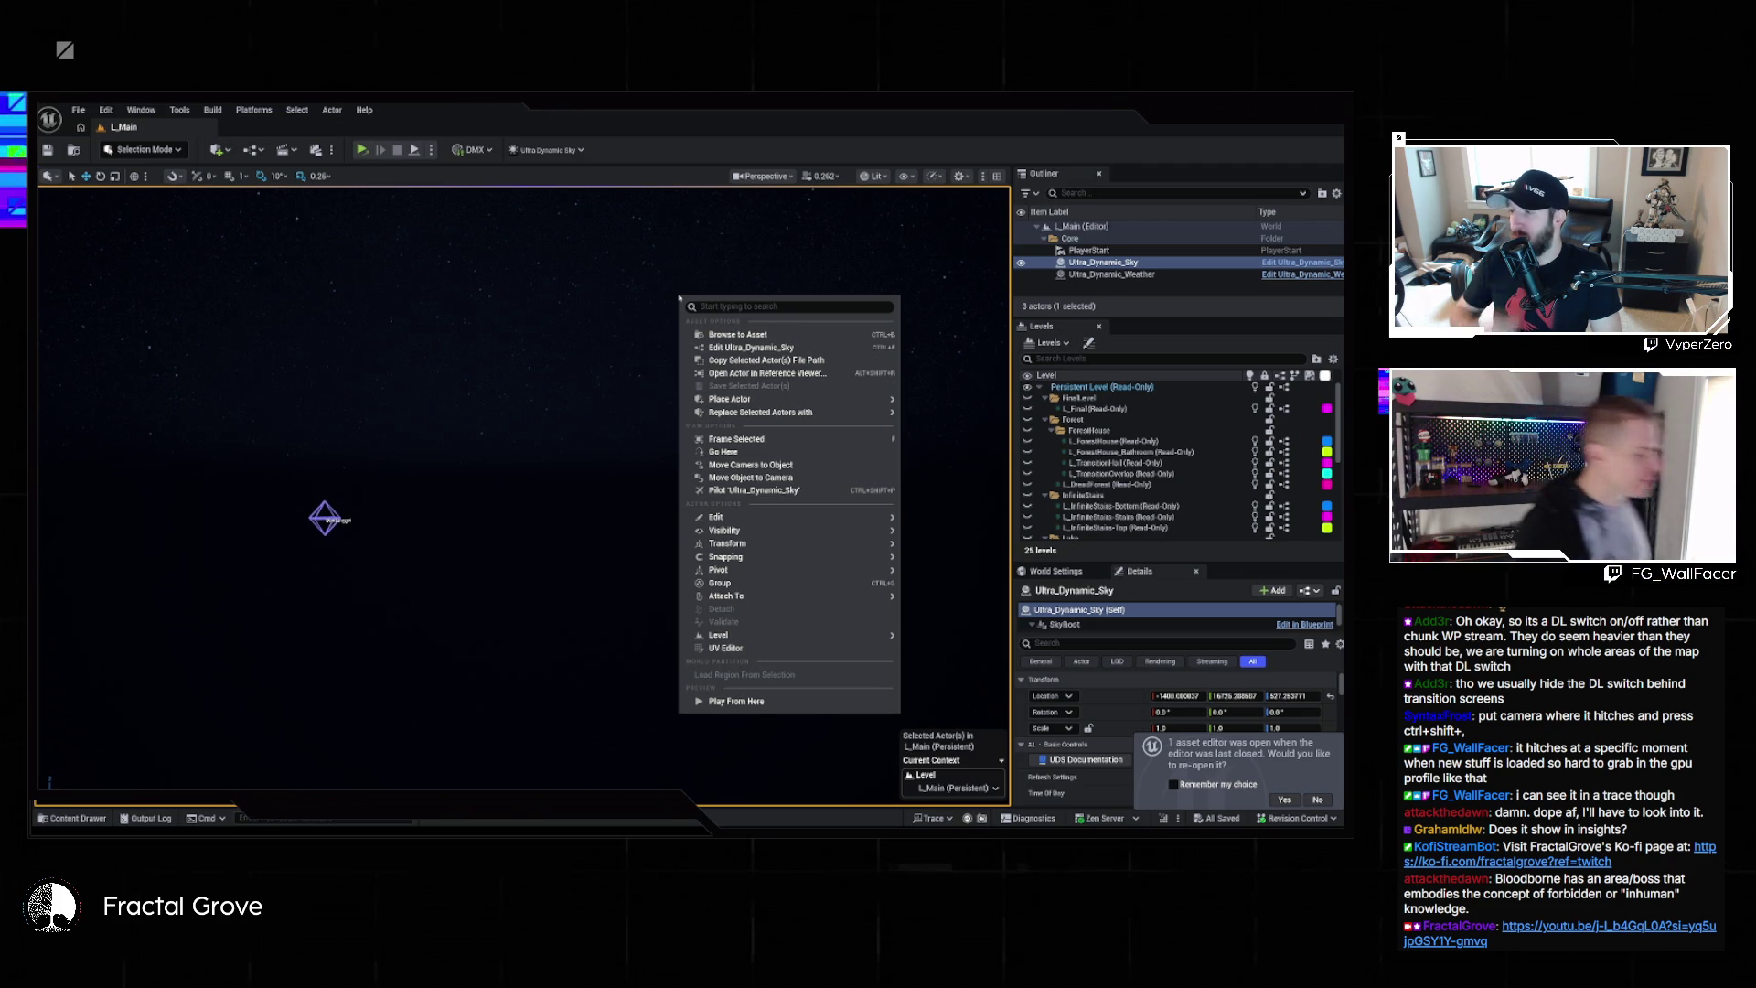
key(Escape)
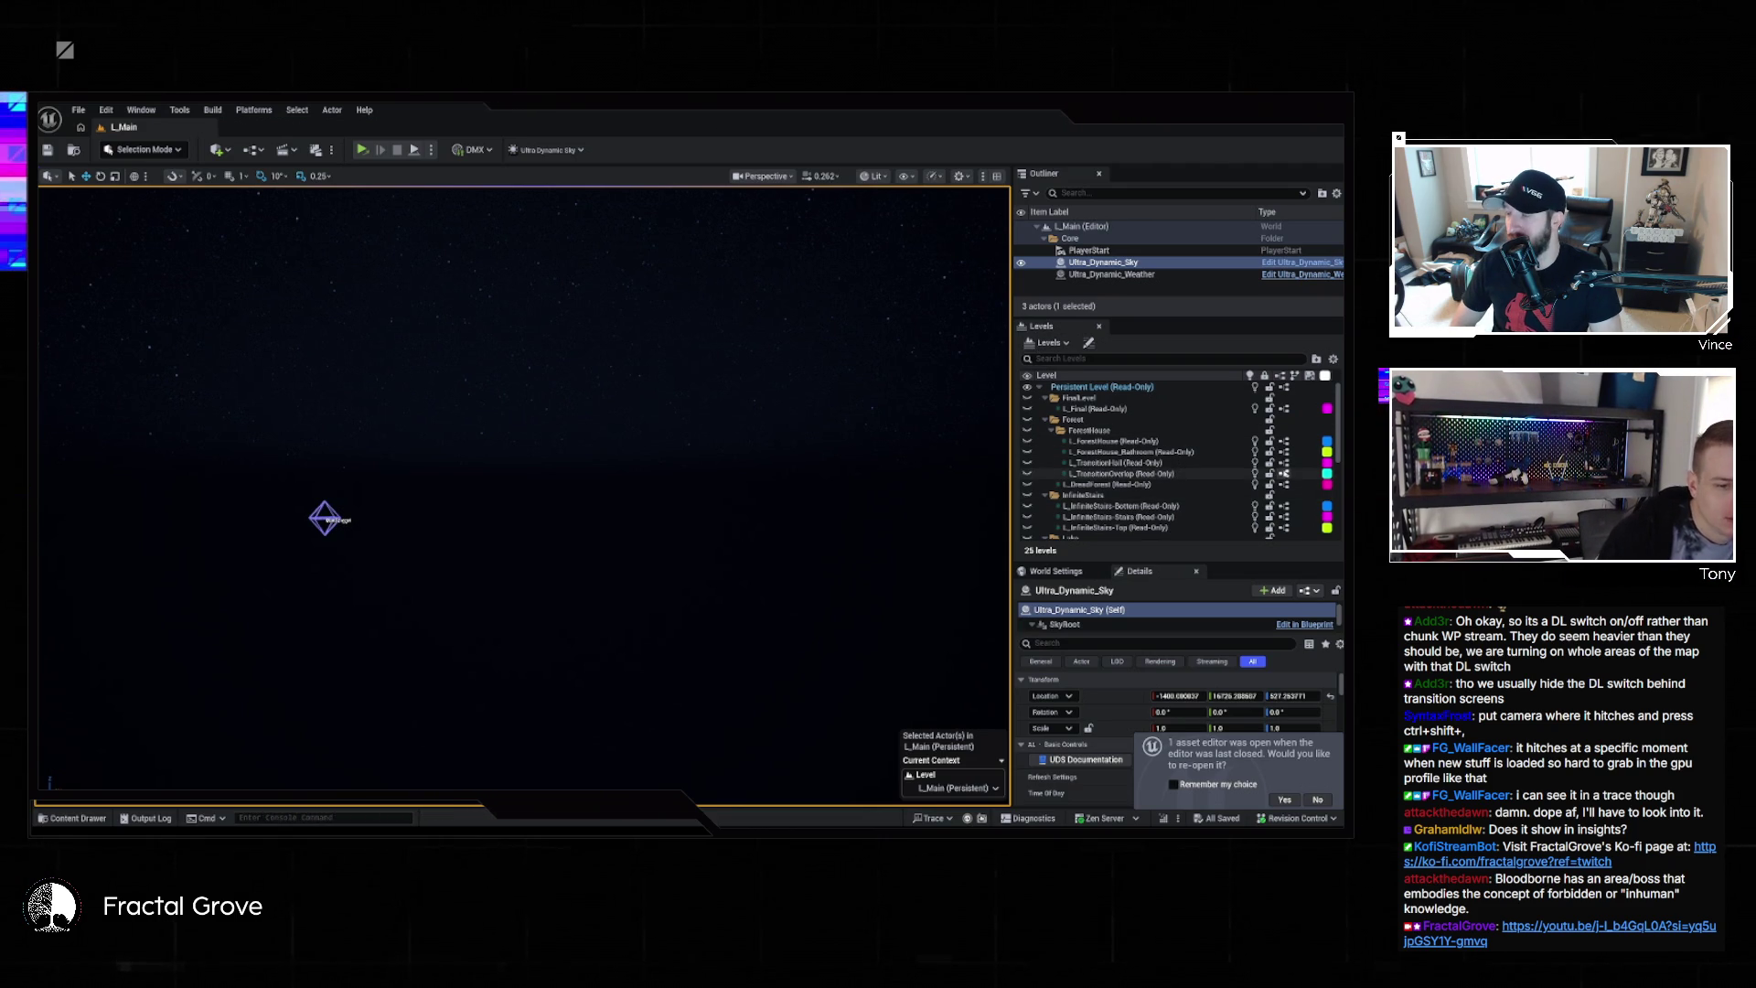
text(stat unitgraph)
key(Return)
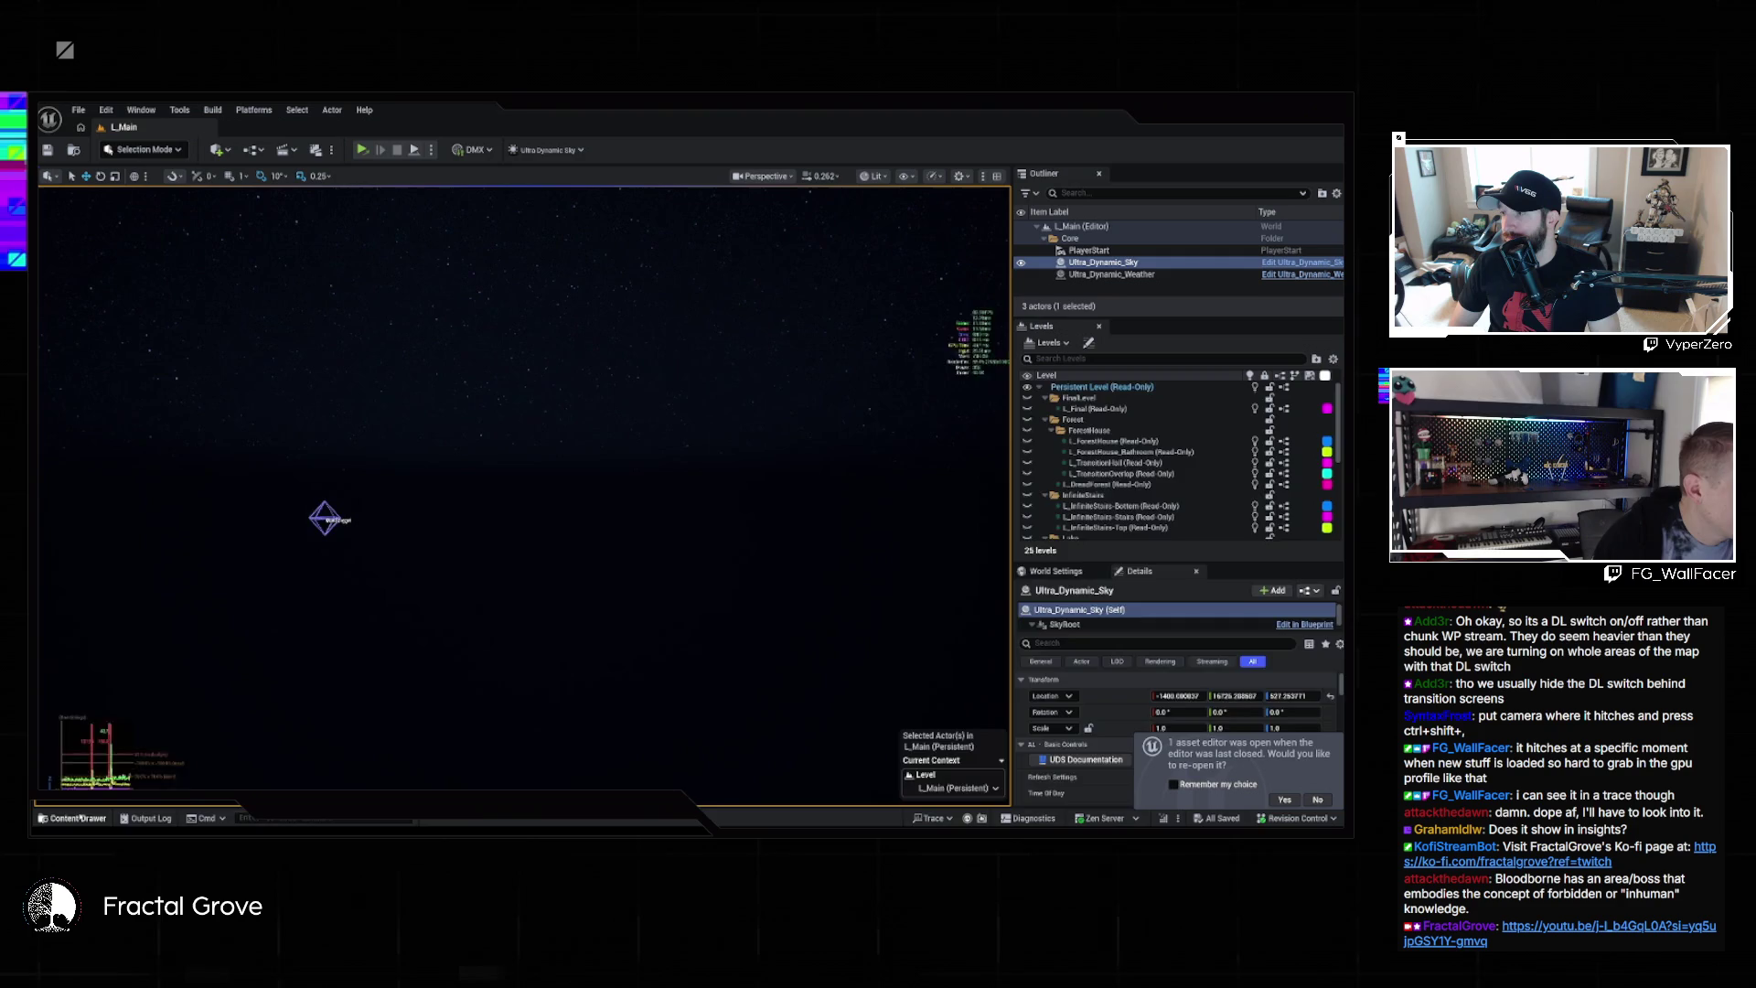
Open the L_ForestHouse Level Blueprint with its async level-streaming graph
click(79, 817)
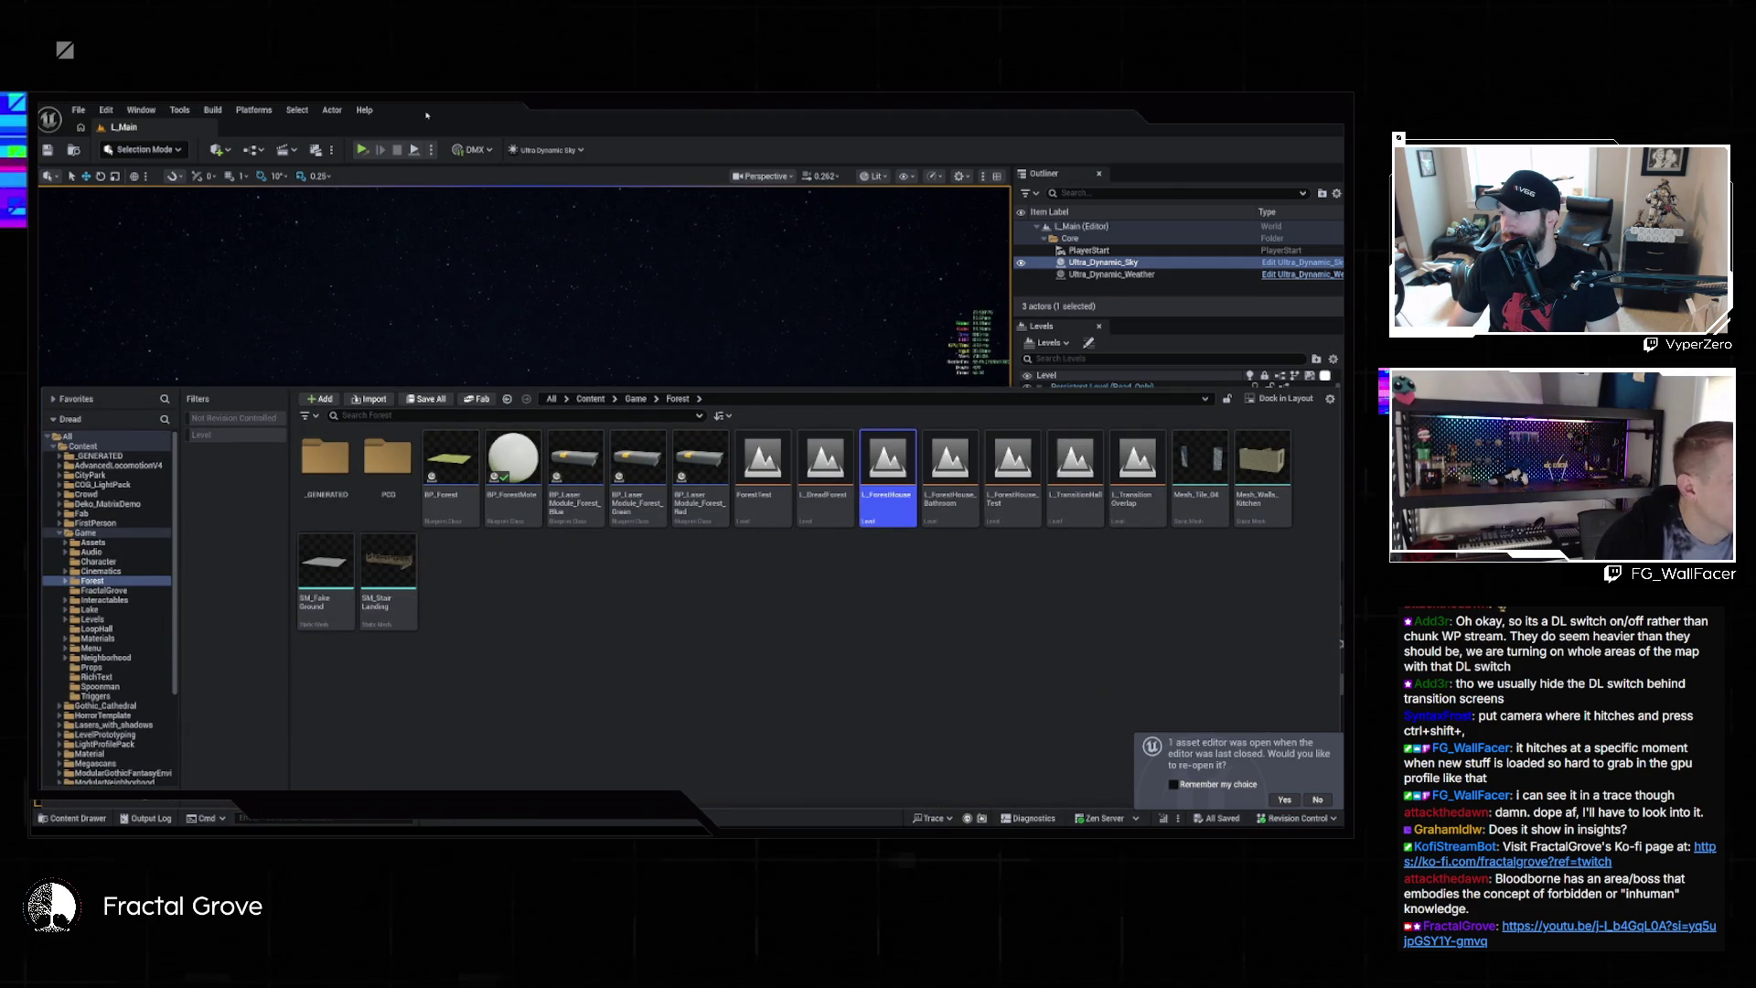
key(ctrl+space)
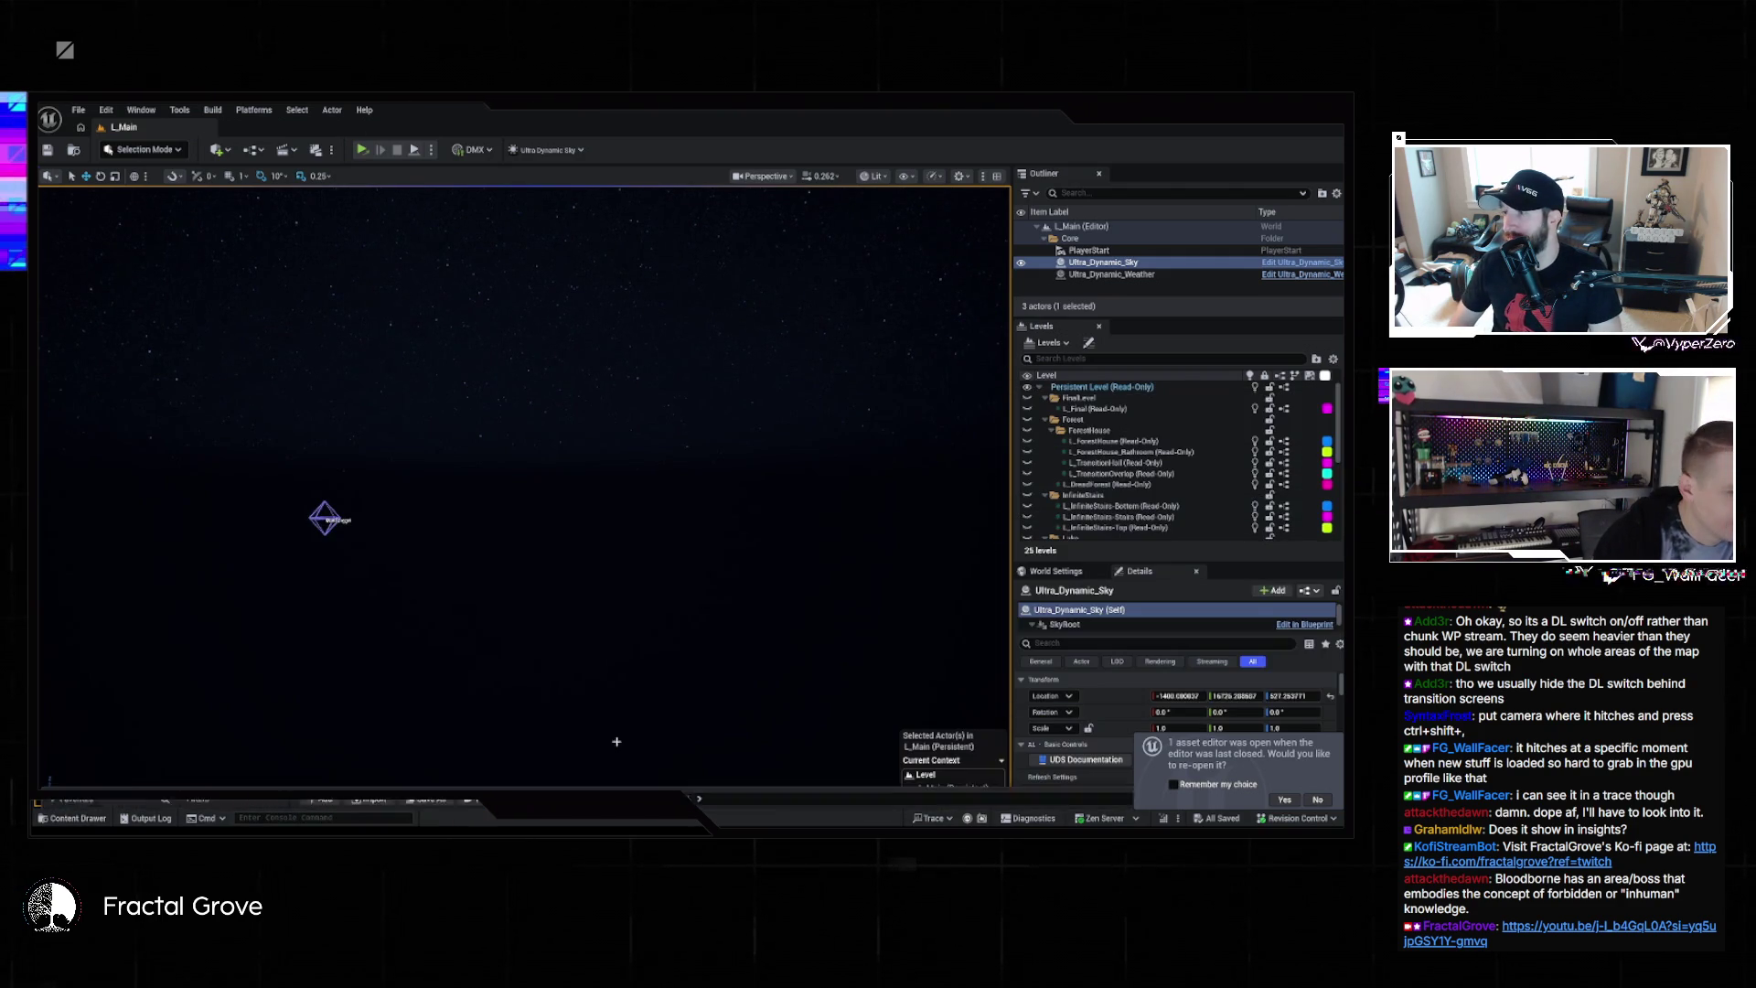
click(1284, 441)
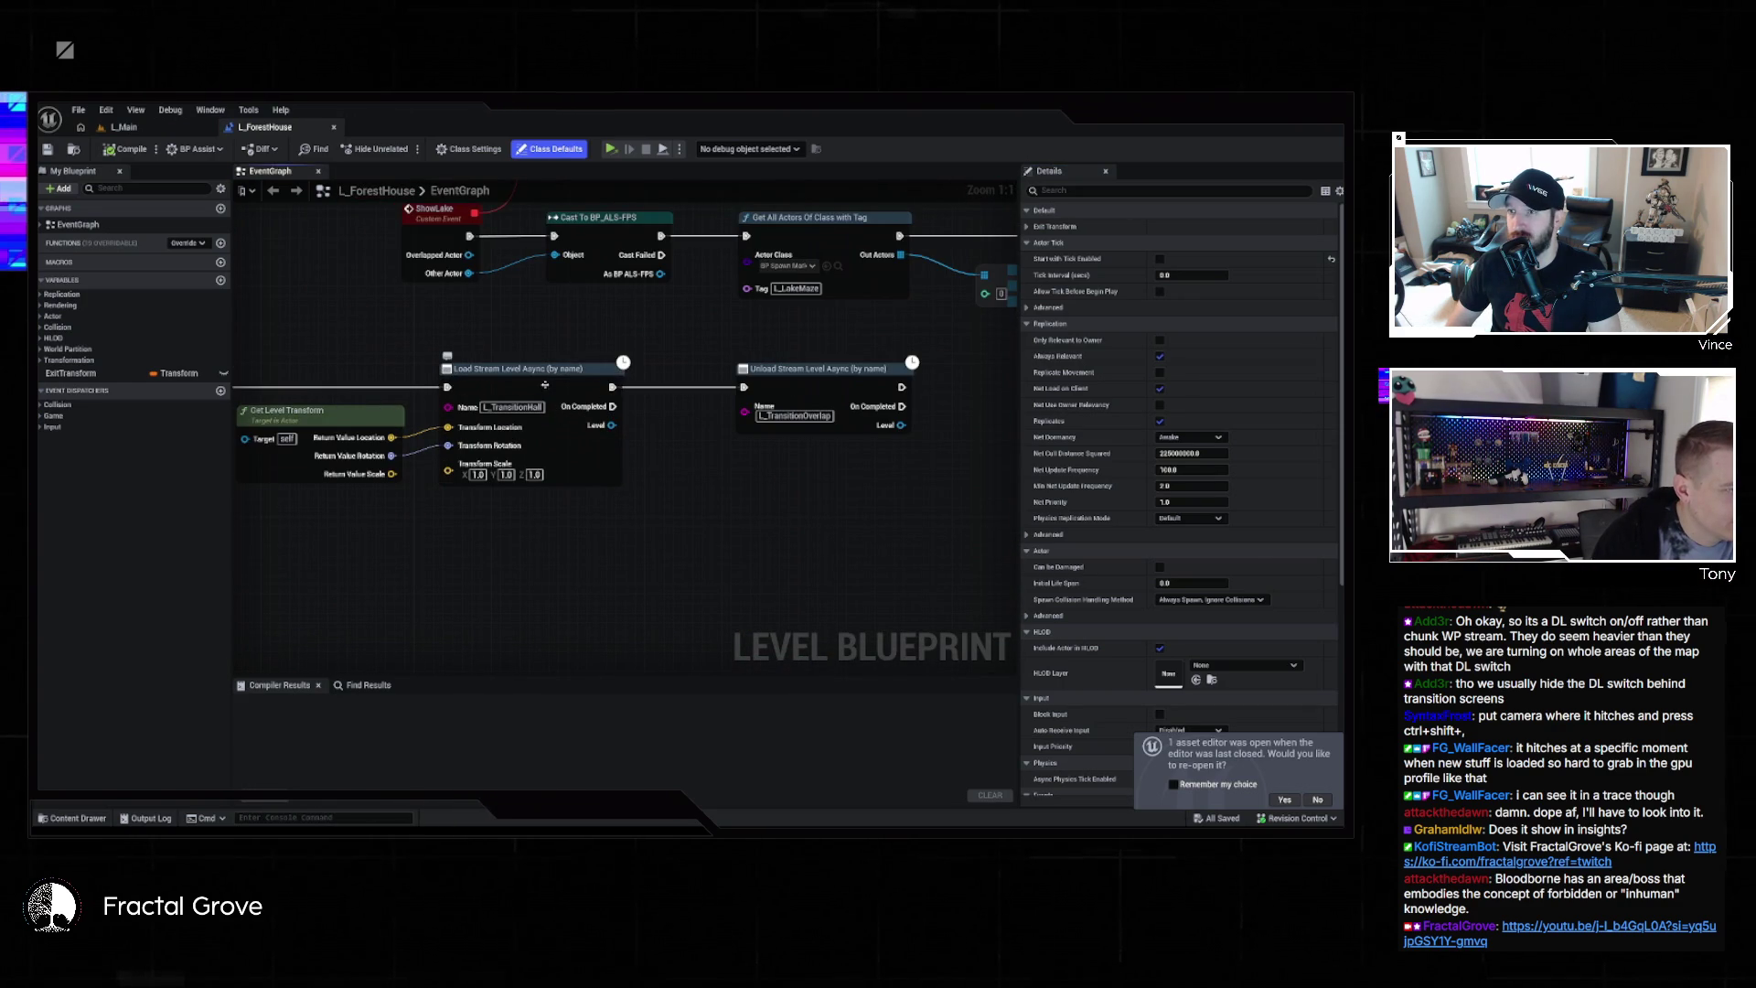
Select the Load Stream Level Async node, then open BP_SpawnMarker from Game > Levels
click(554, 418)
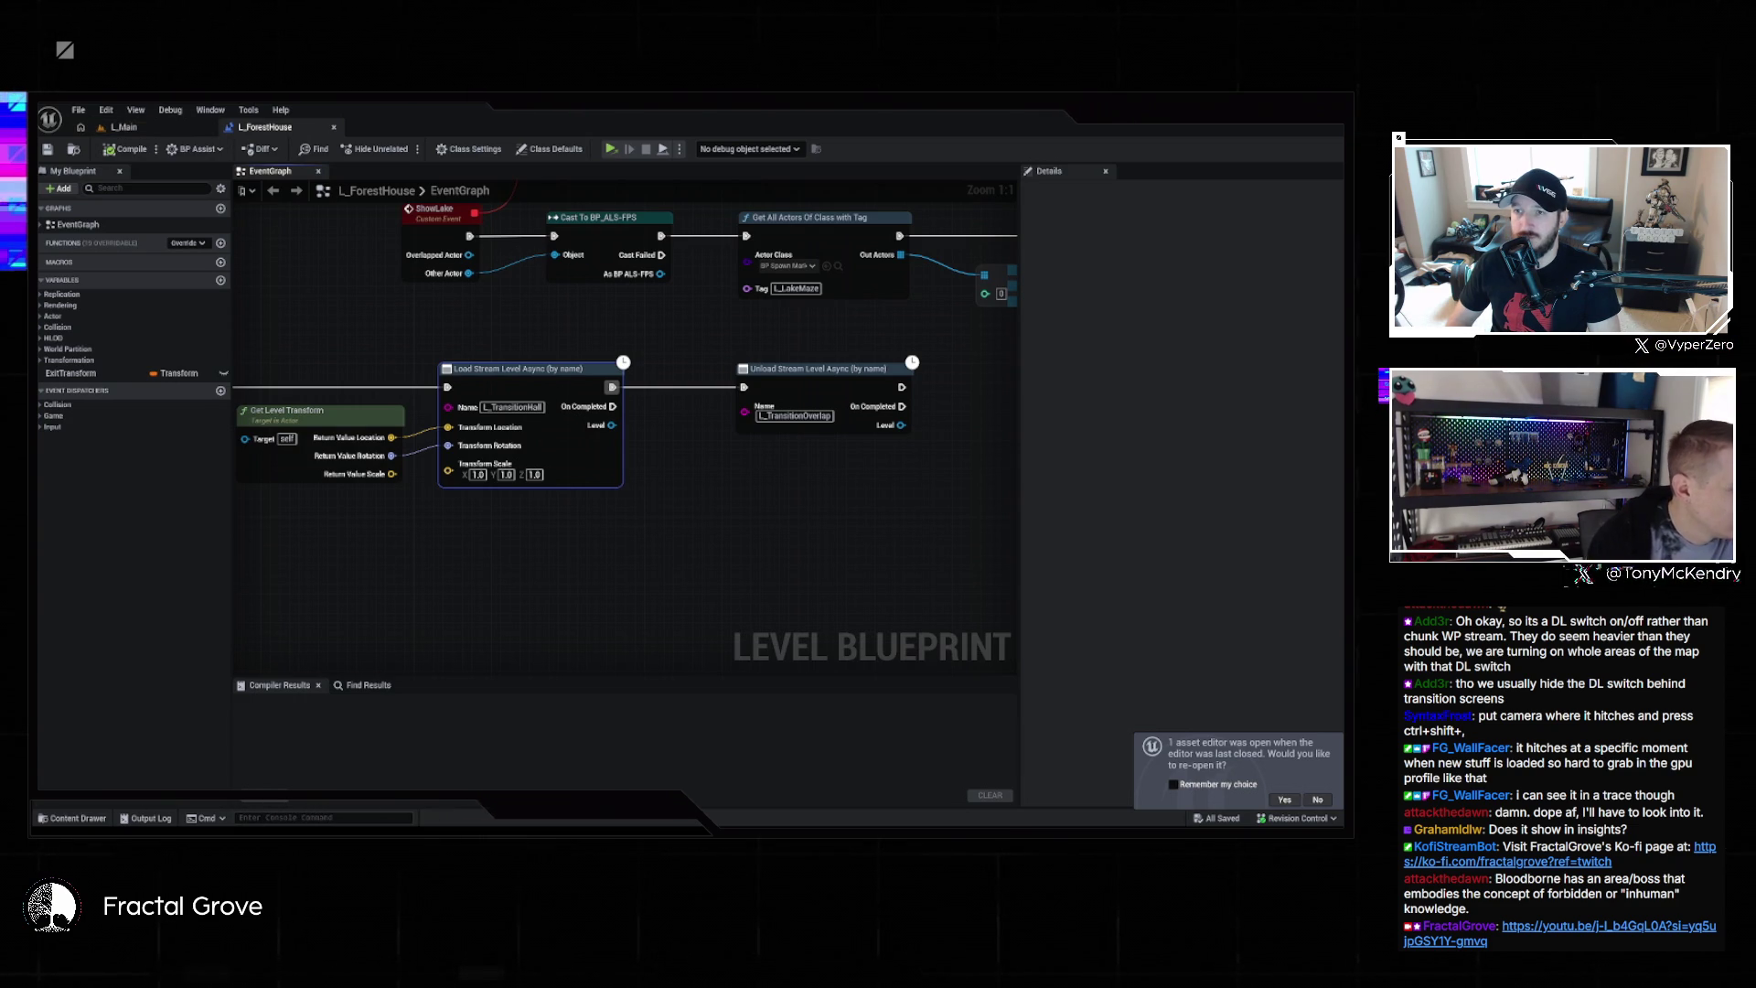
click(83, 819)
click(635, 400)
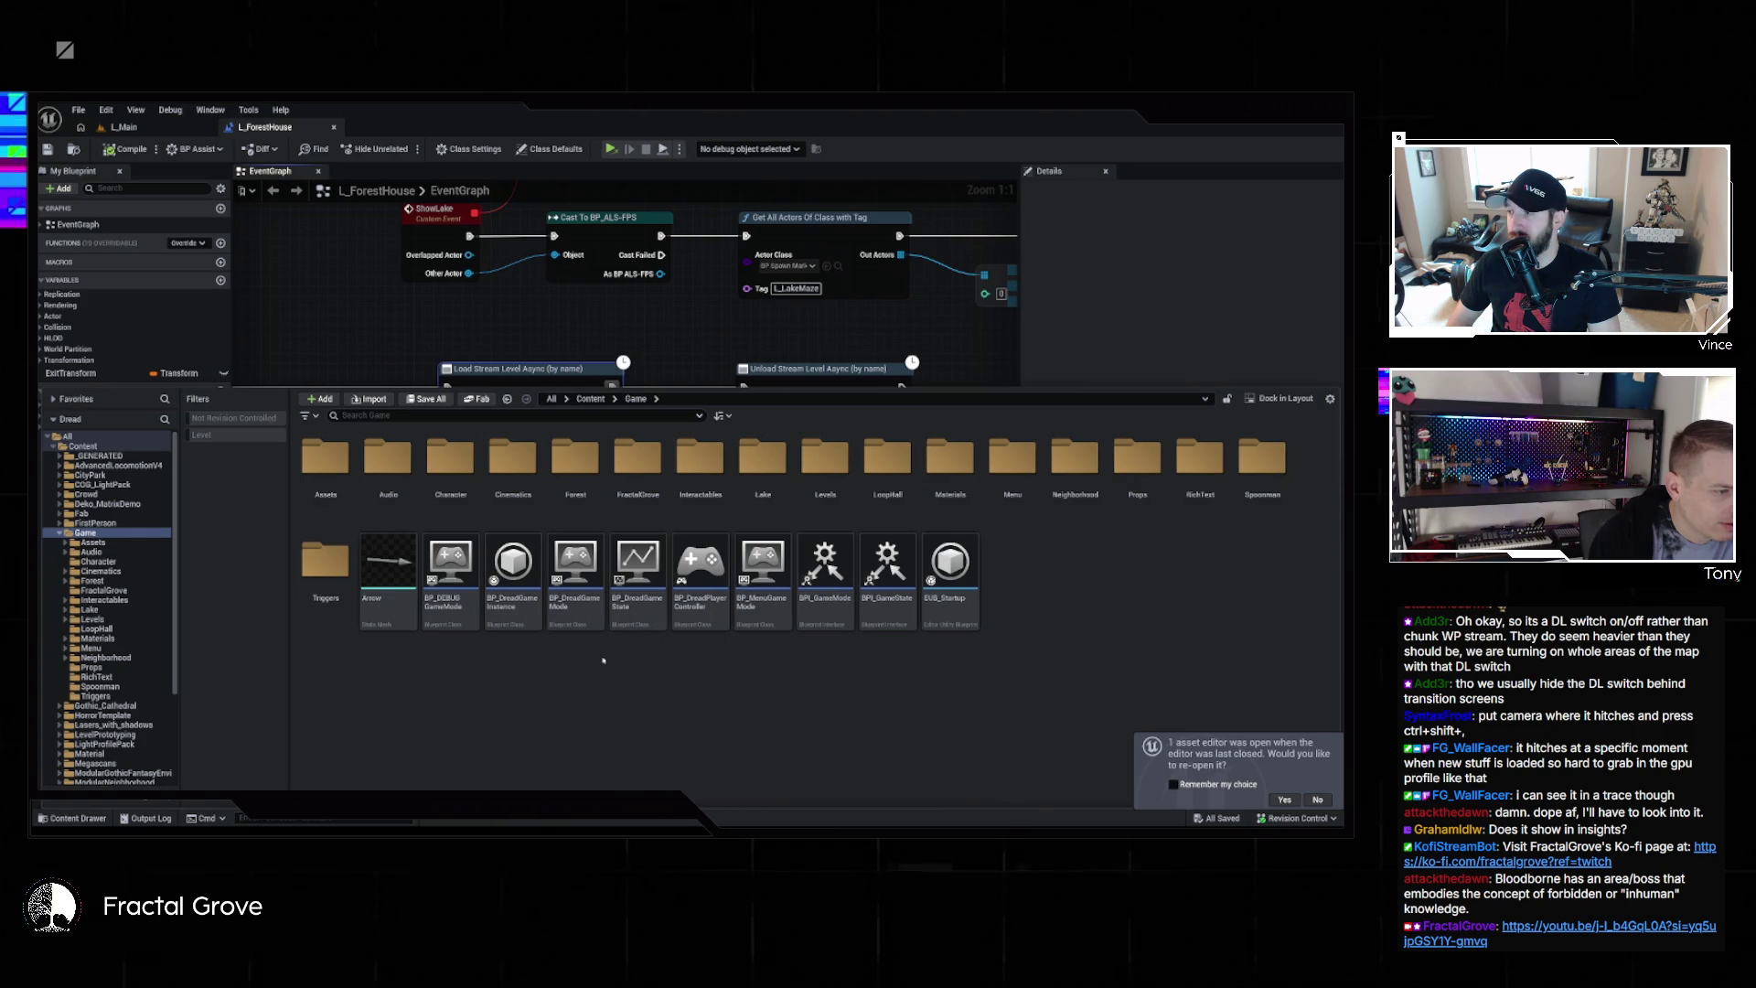
double_click(825, 457)
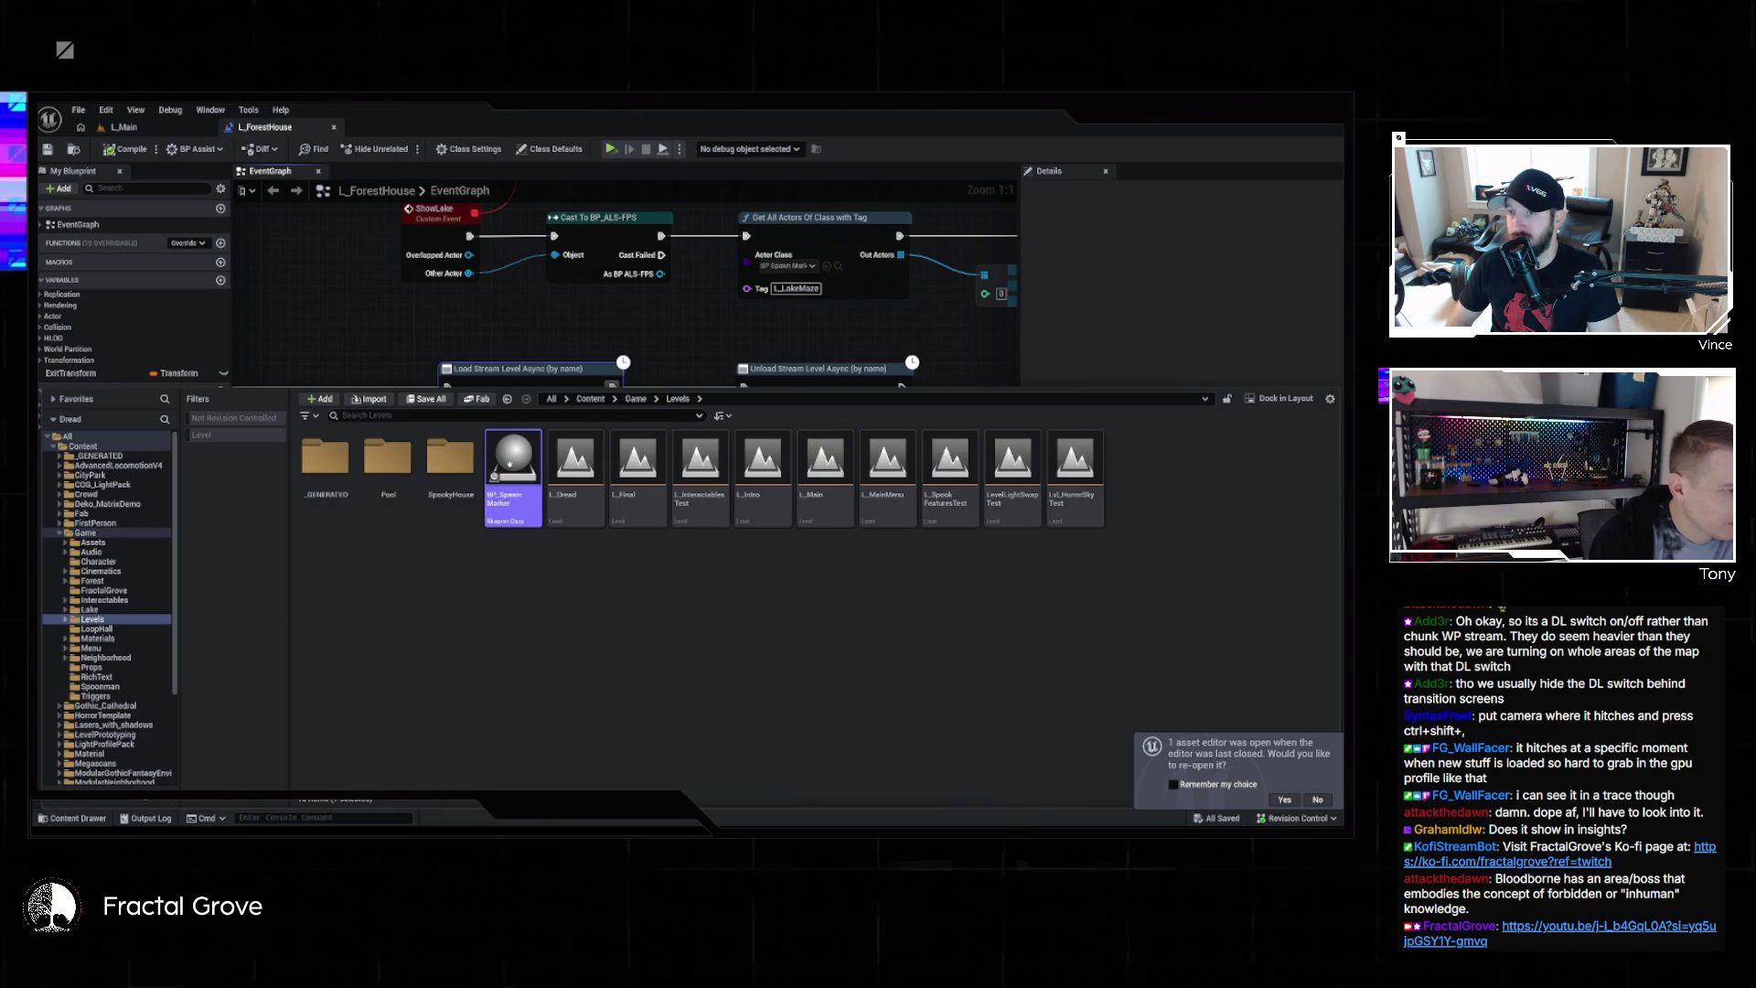
double_click(514, 466)
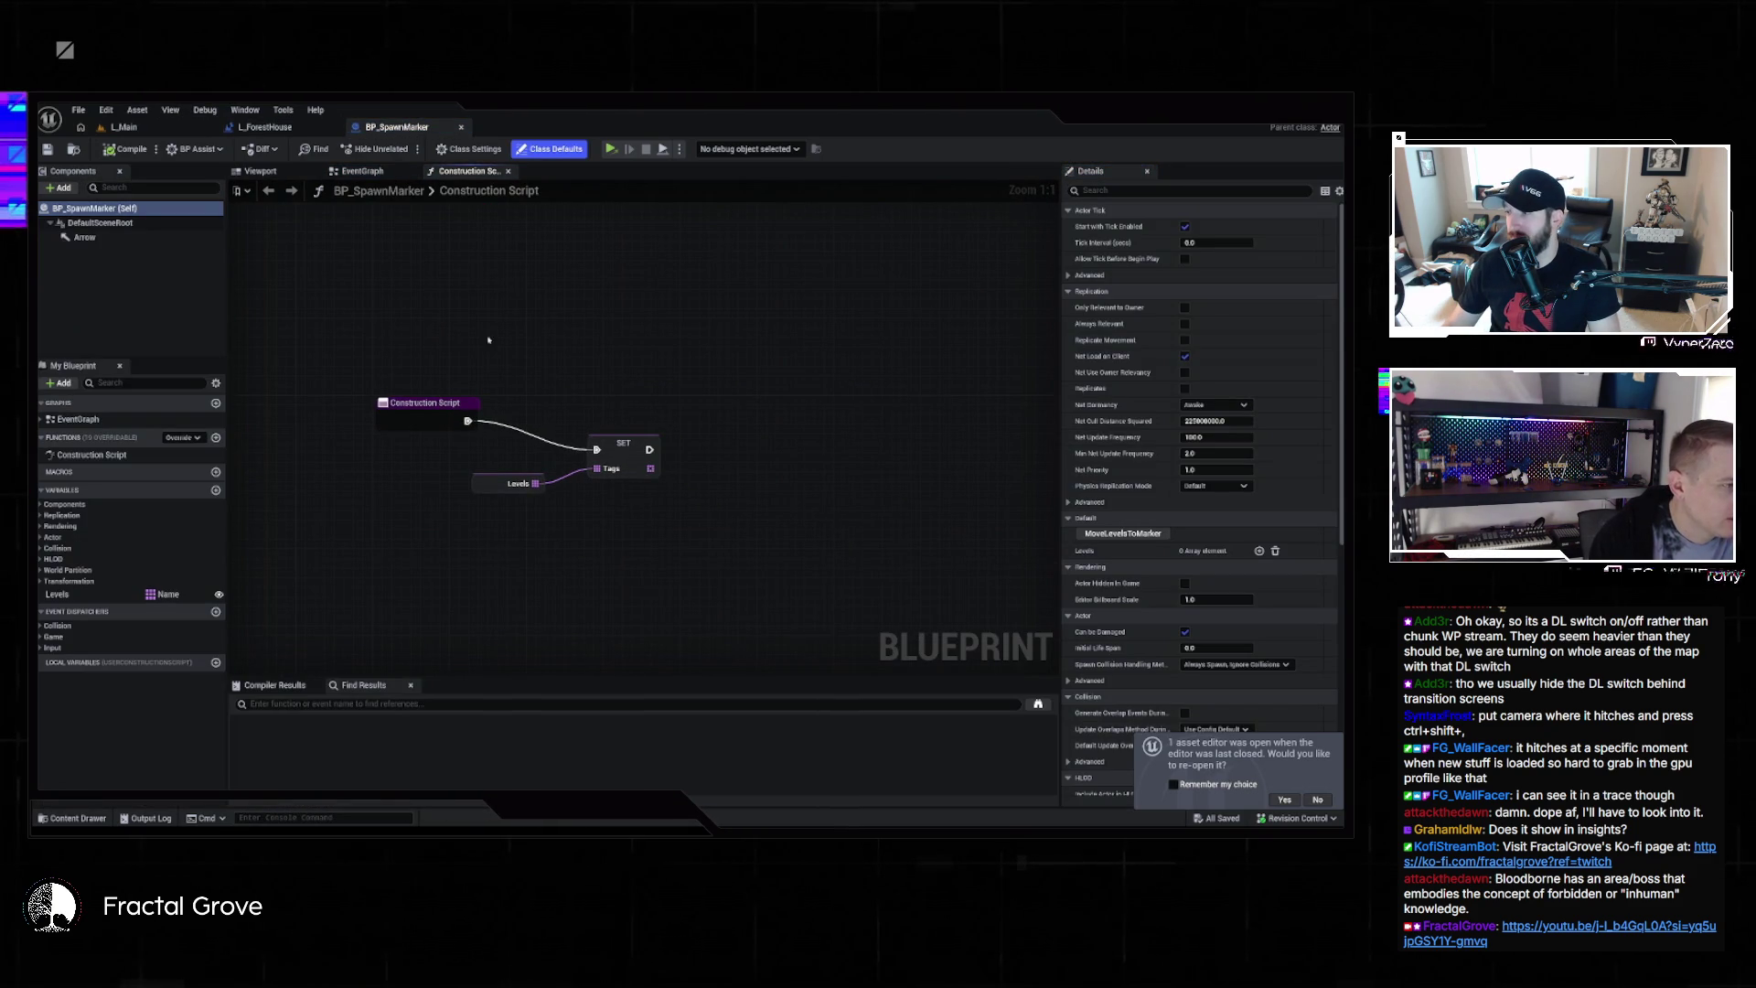
Inspect BP_SpawnMarker's MoveLevelsToMarker event and For Each Loop chain, then go back to L_Main
click(362, 171)
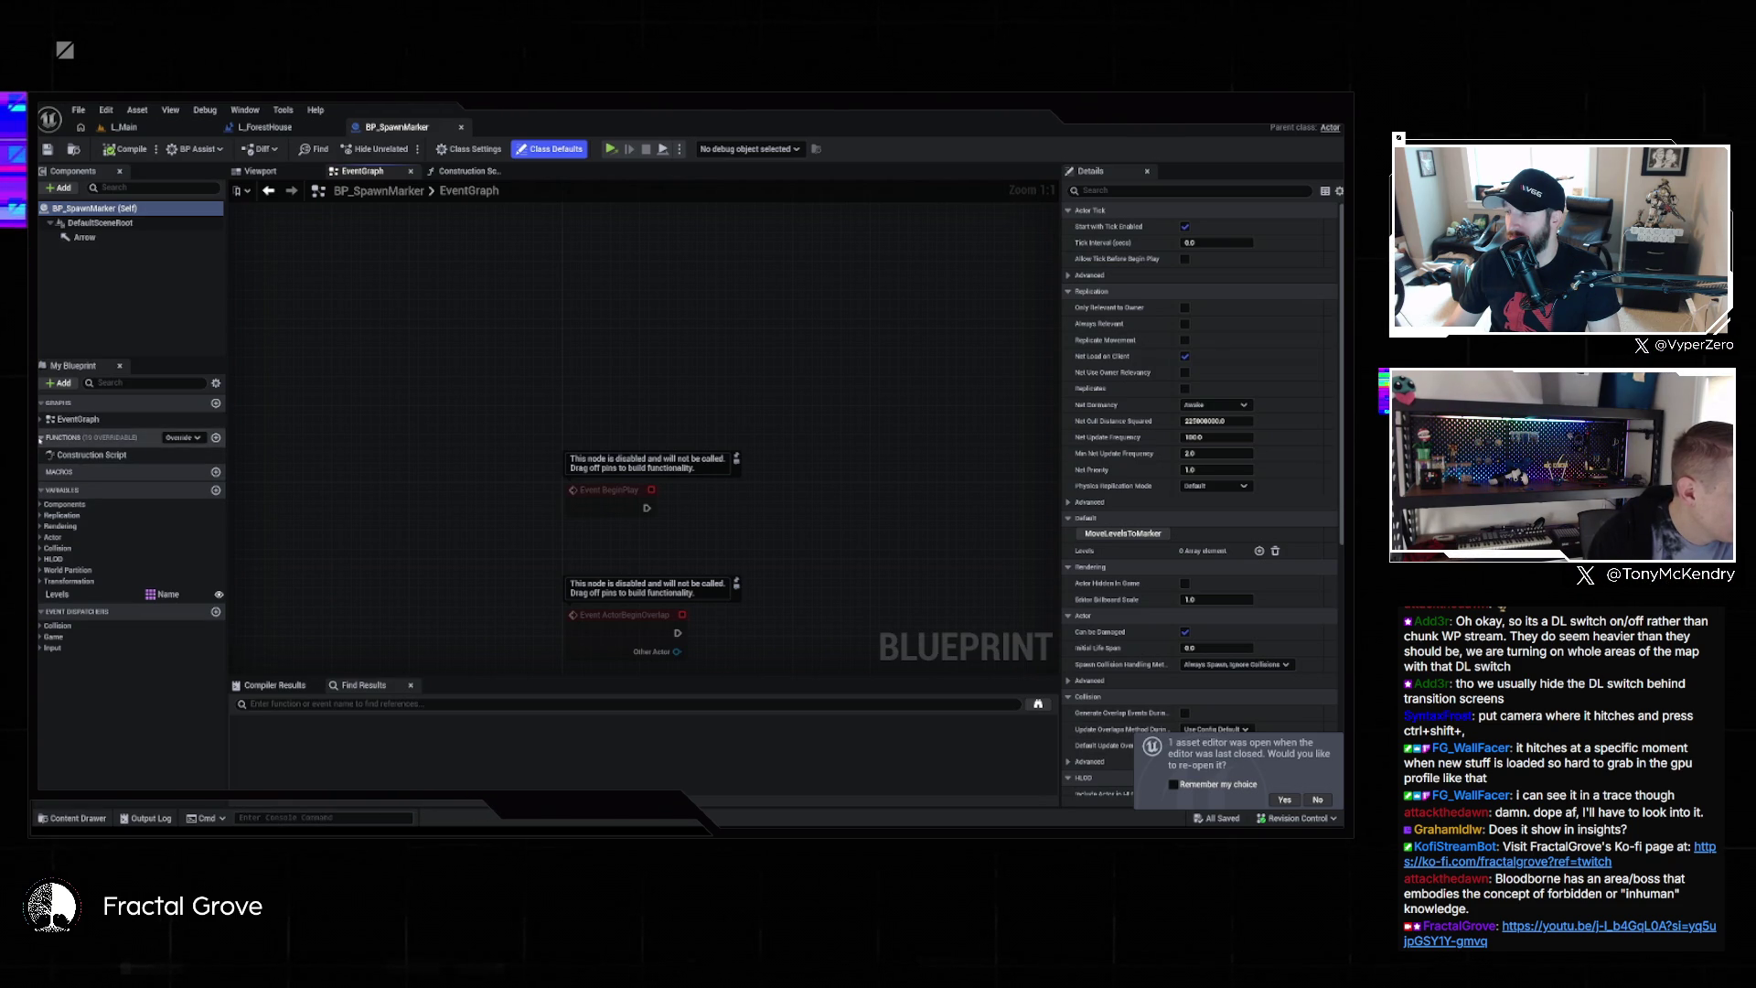
key(Home)
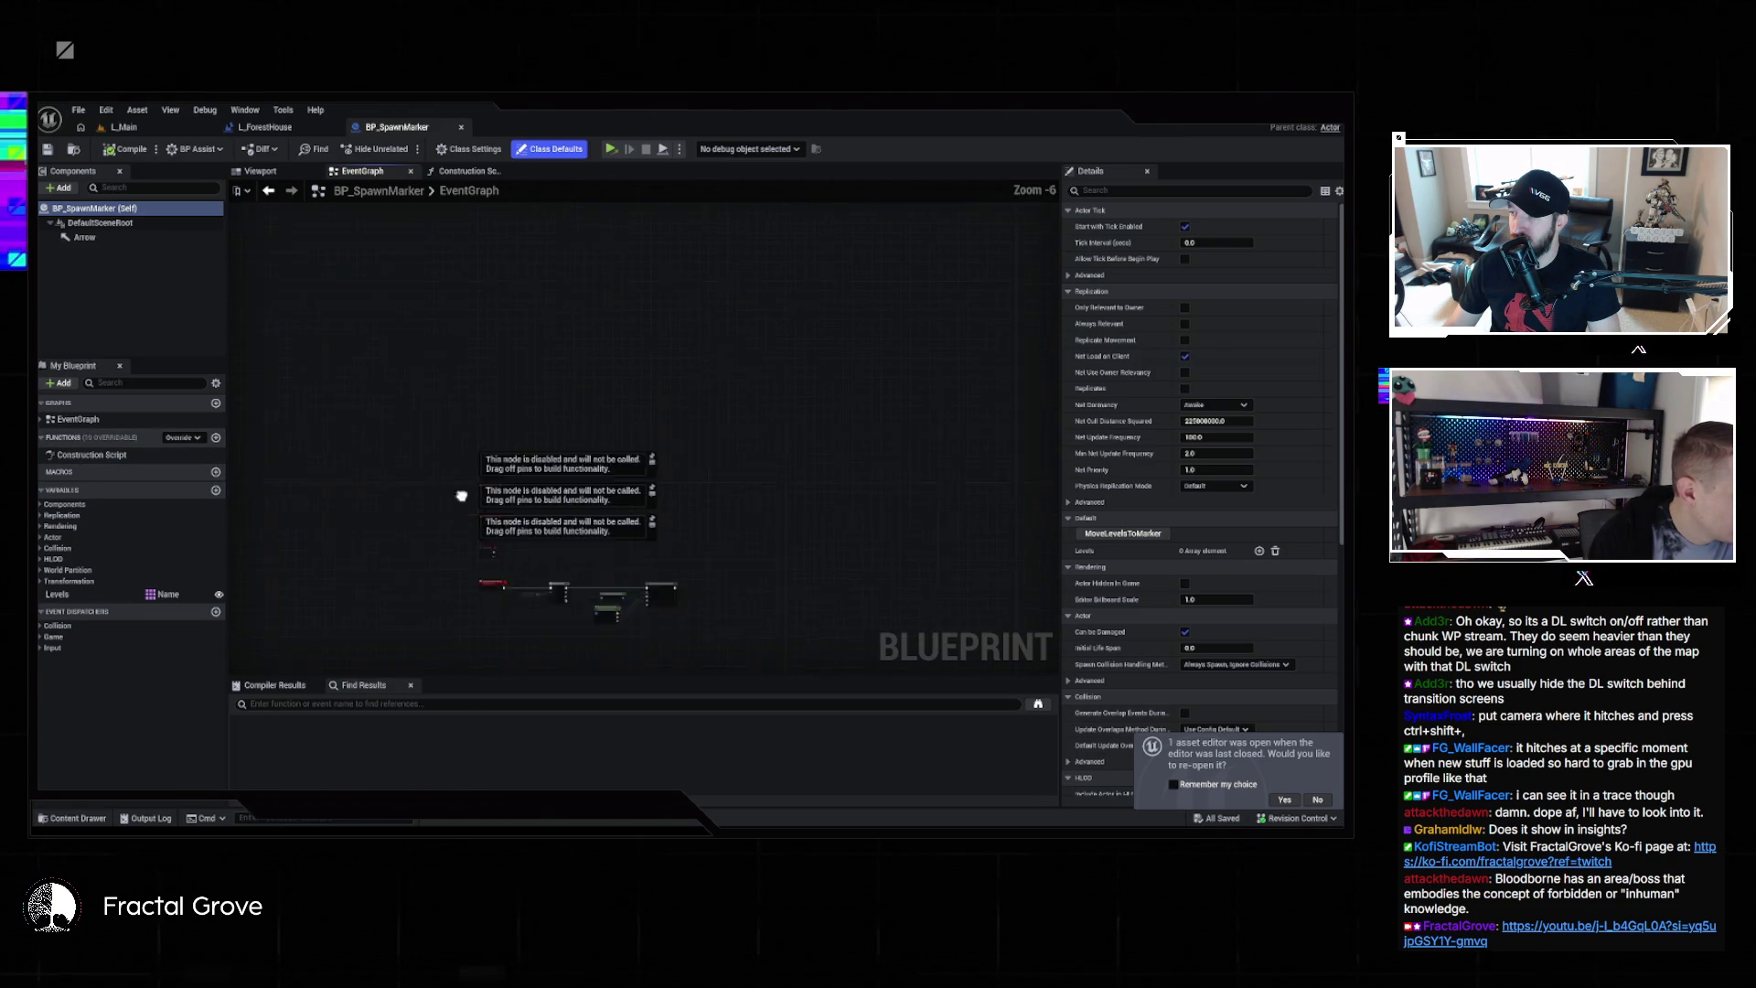
scroll(449, 436, down, 3)
click(464, 369)
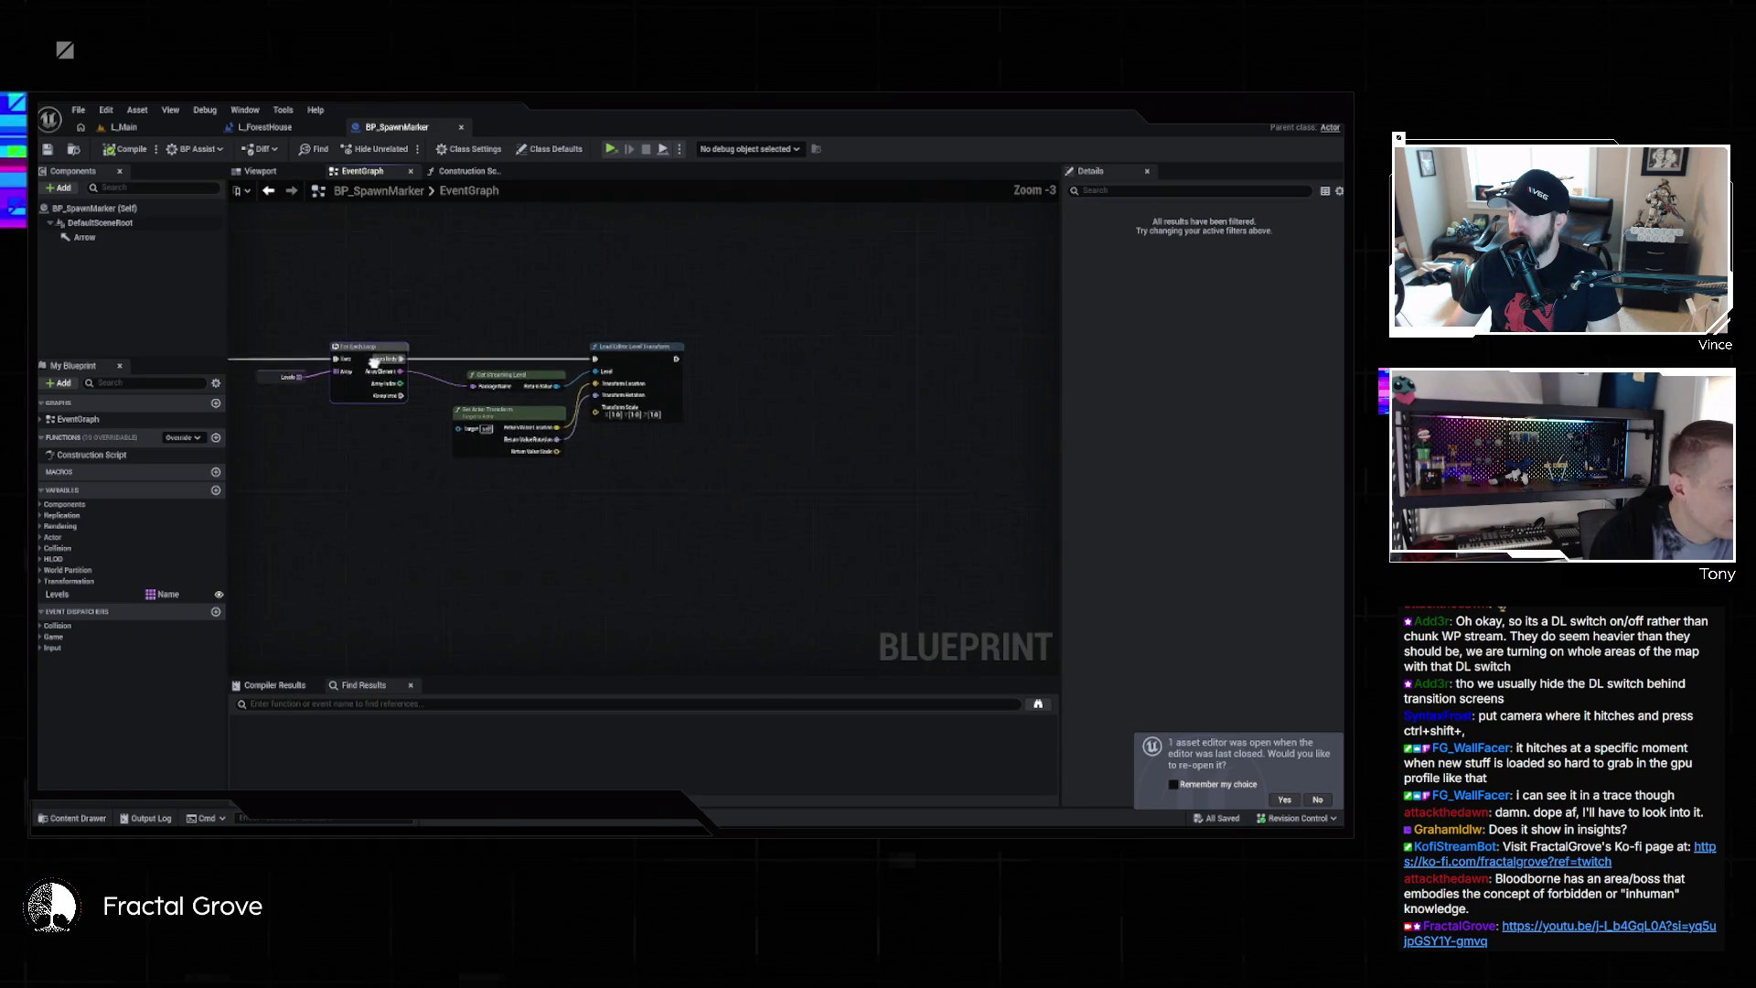
scroll(463, 369, up, 3)
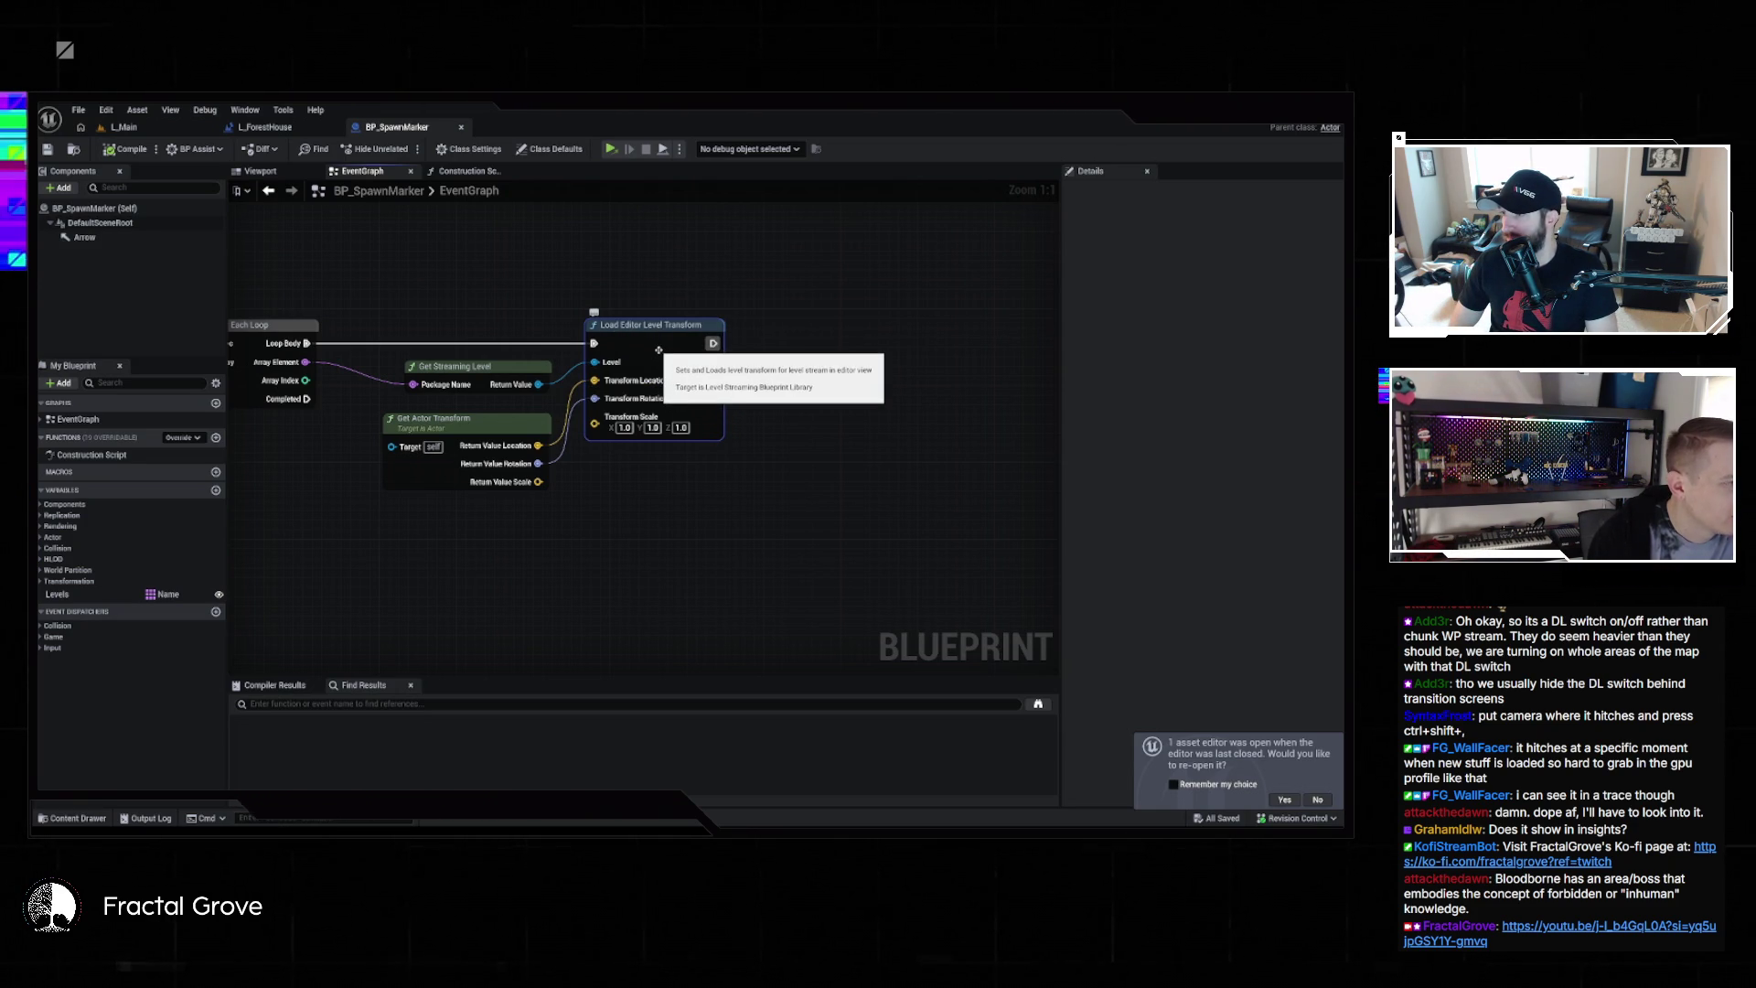
drag(574, 292, 762, 309)
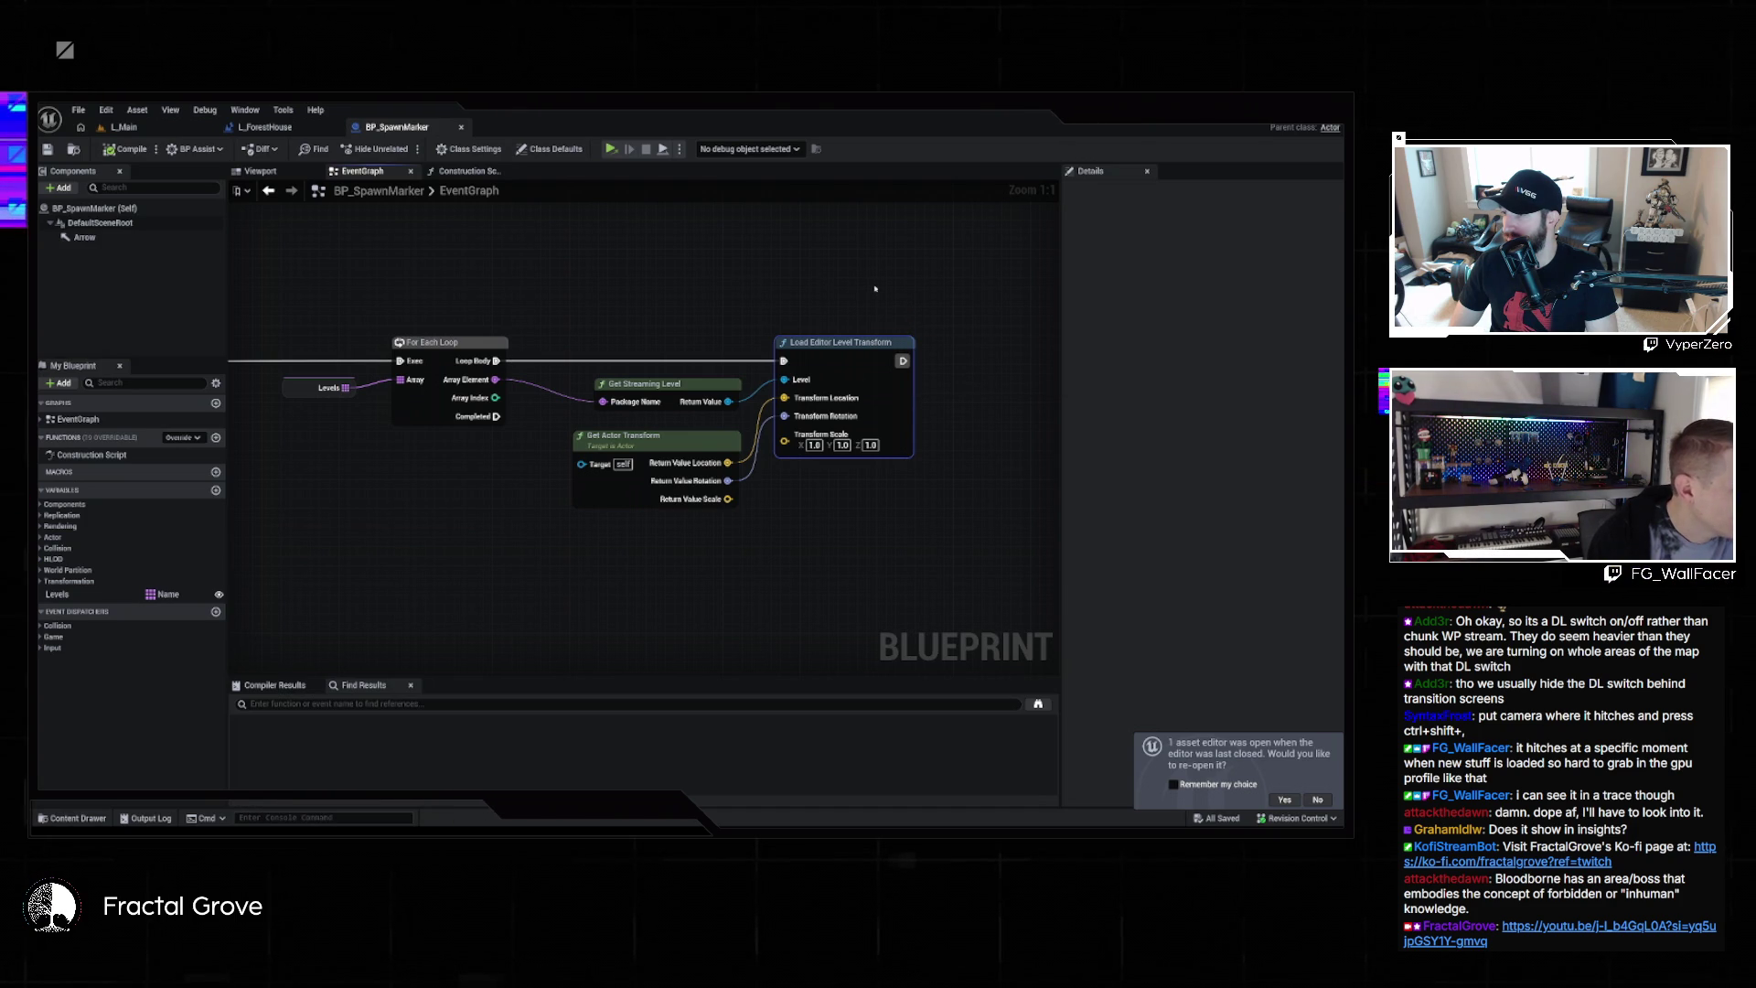
drag(888, 293, 756, 331)
drag(412, 286, 619, 389)
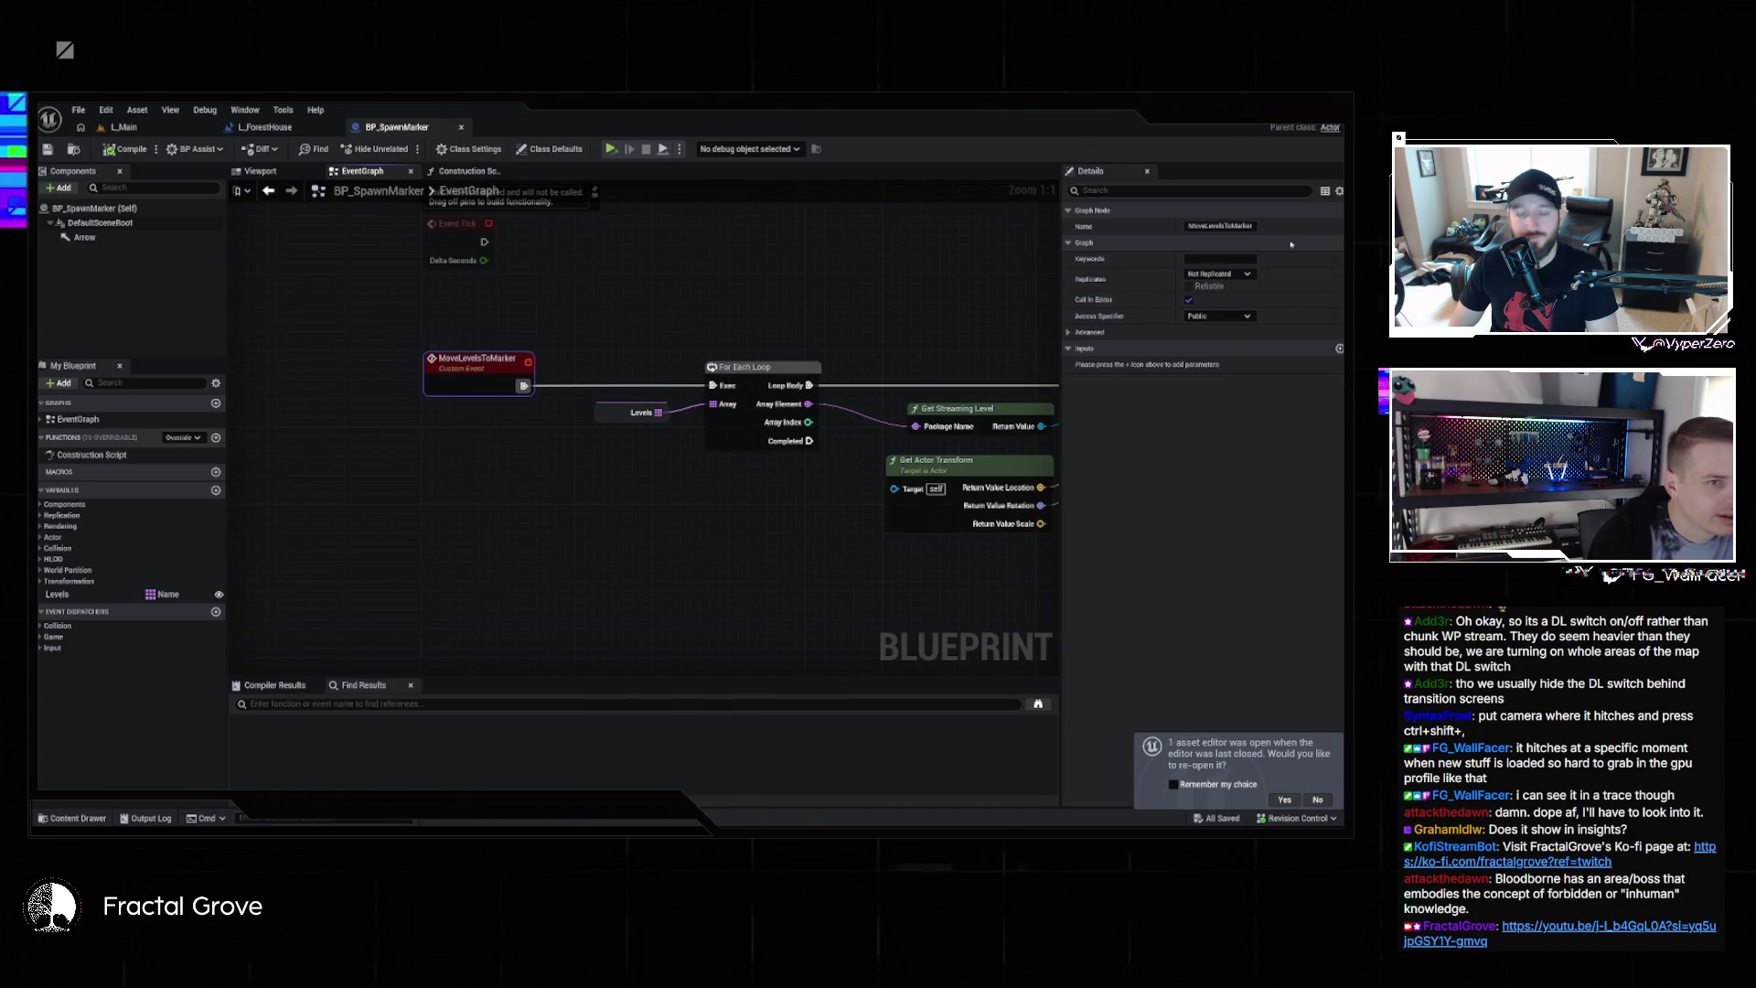
click(118, 127)
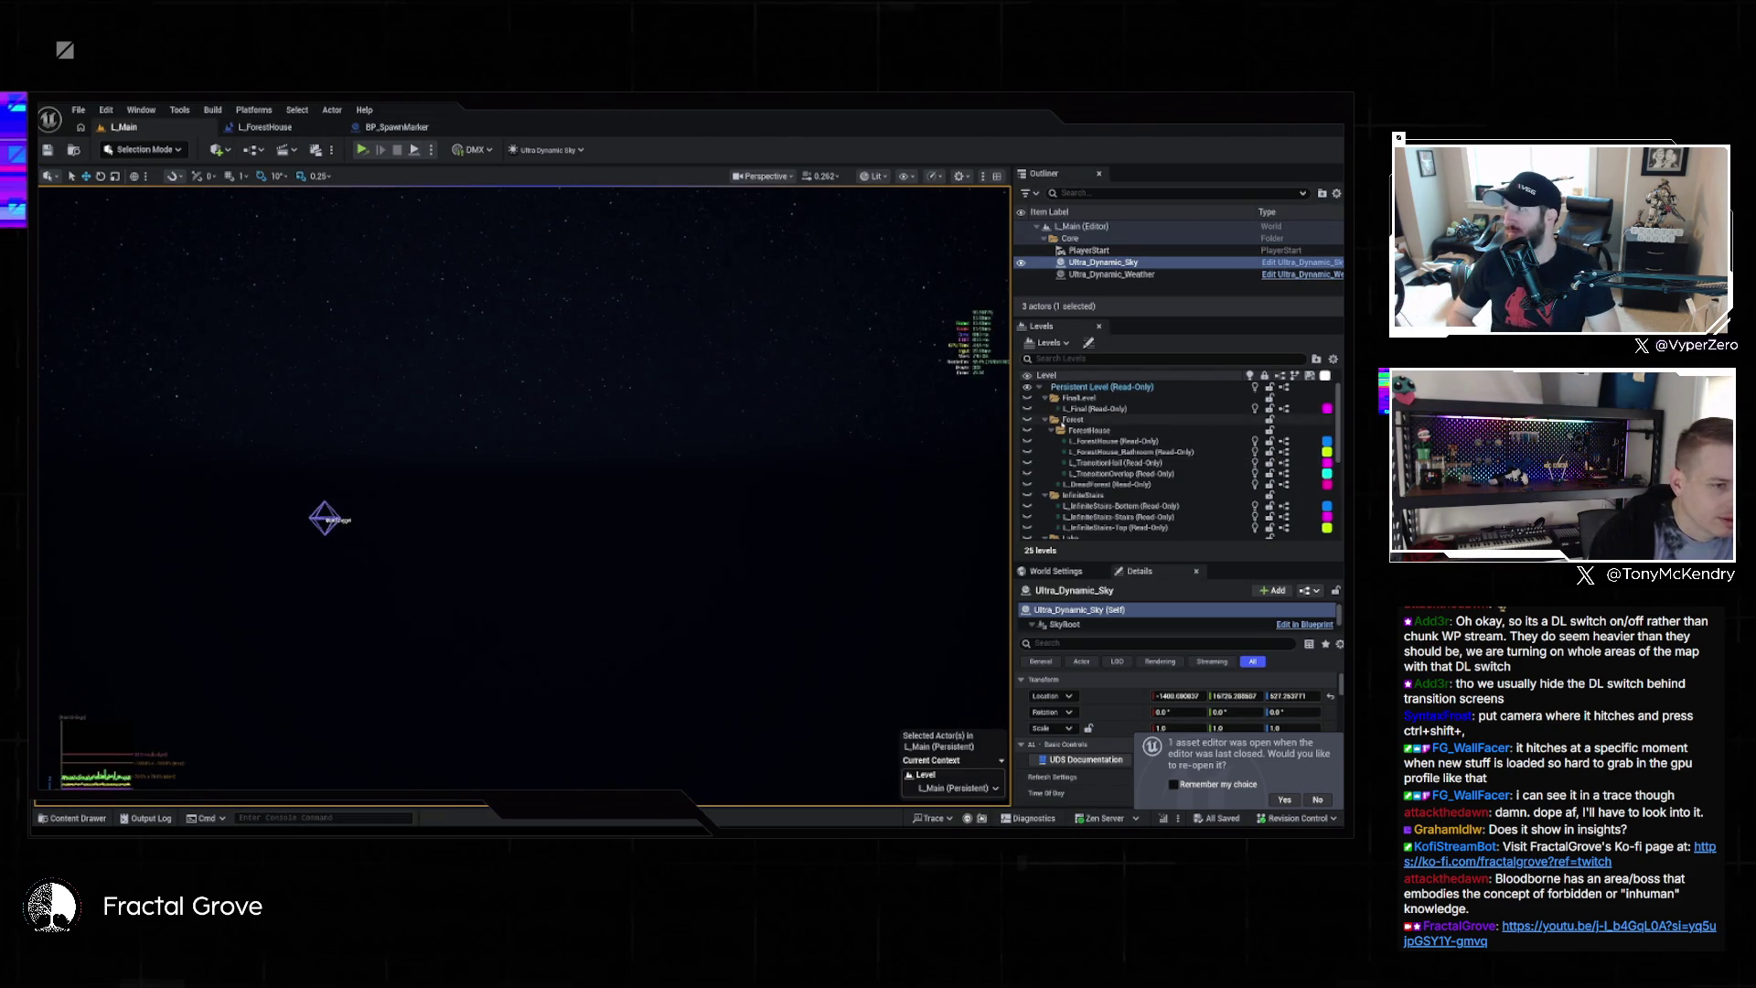
Turn on L_Dread's visibility, view its red domes, then switch to BP_SpawnMarker
scroll(1128, 466, down, 6)
click(1027, 501)
drag(515, 513, 439, 494)
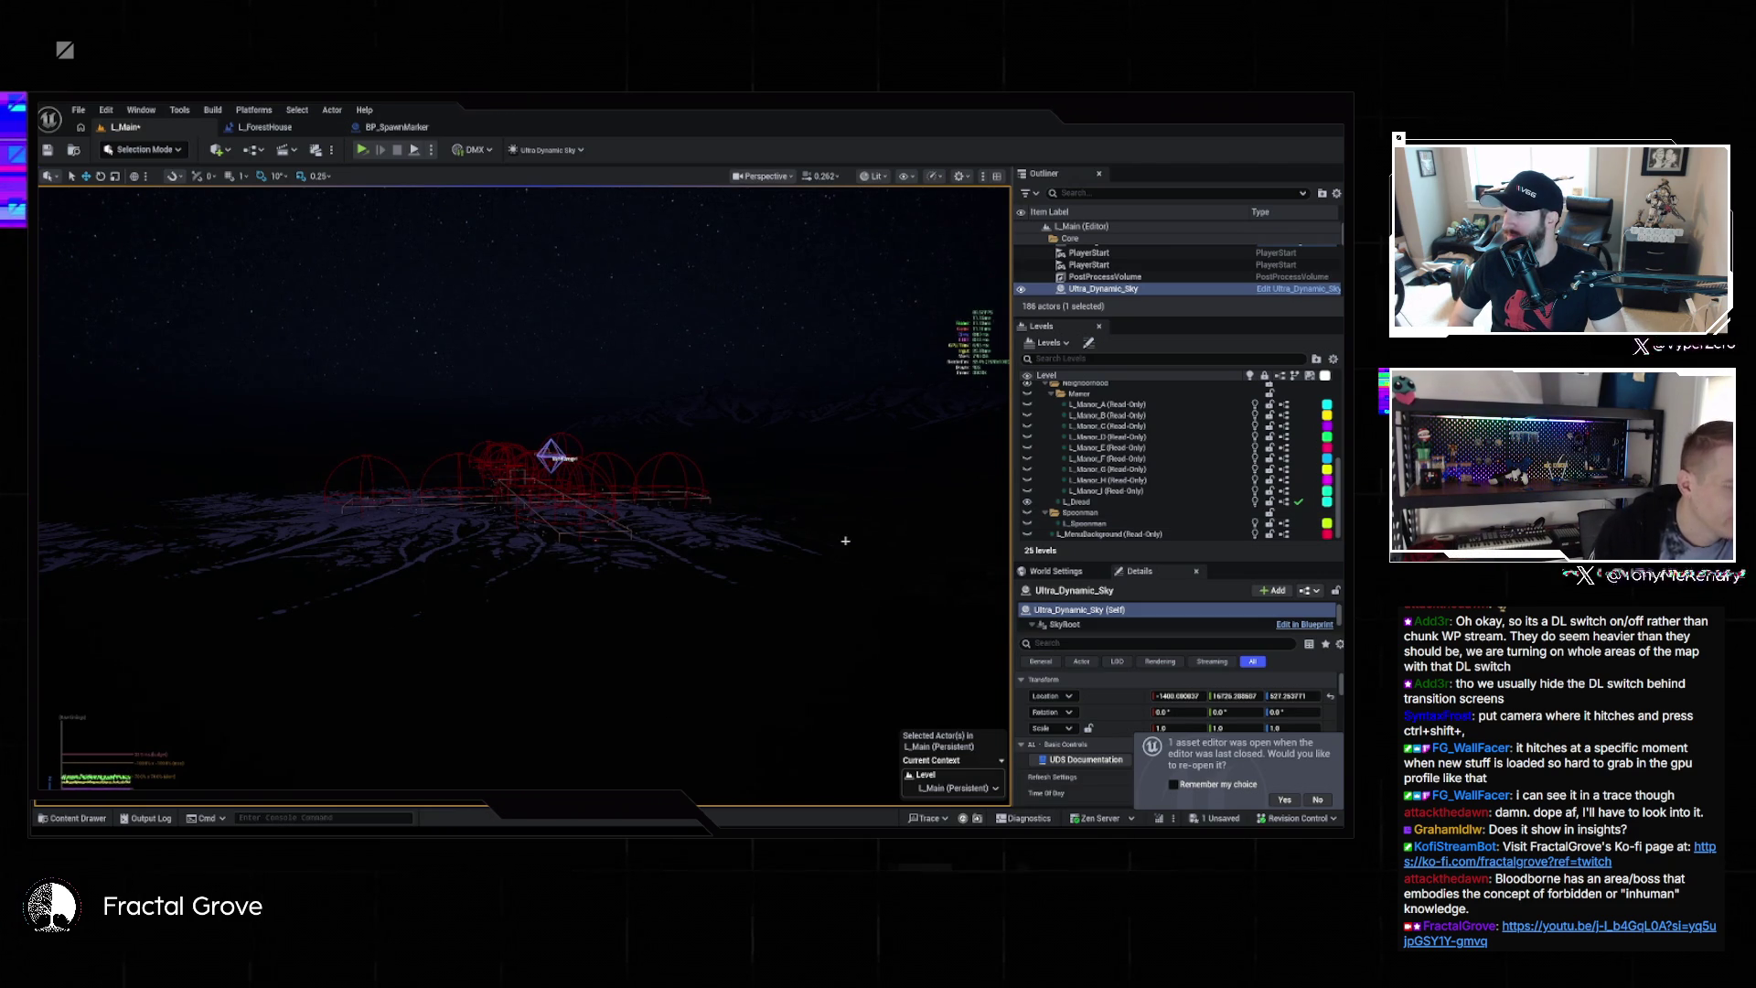
drag(798, 530, 869, 530)
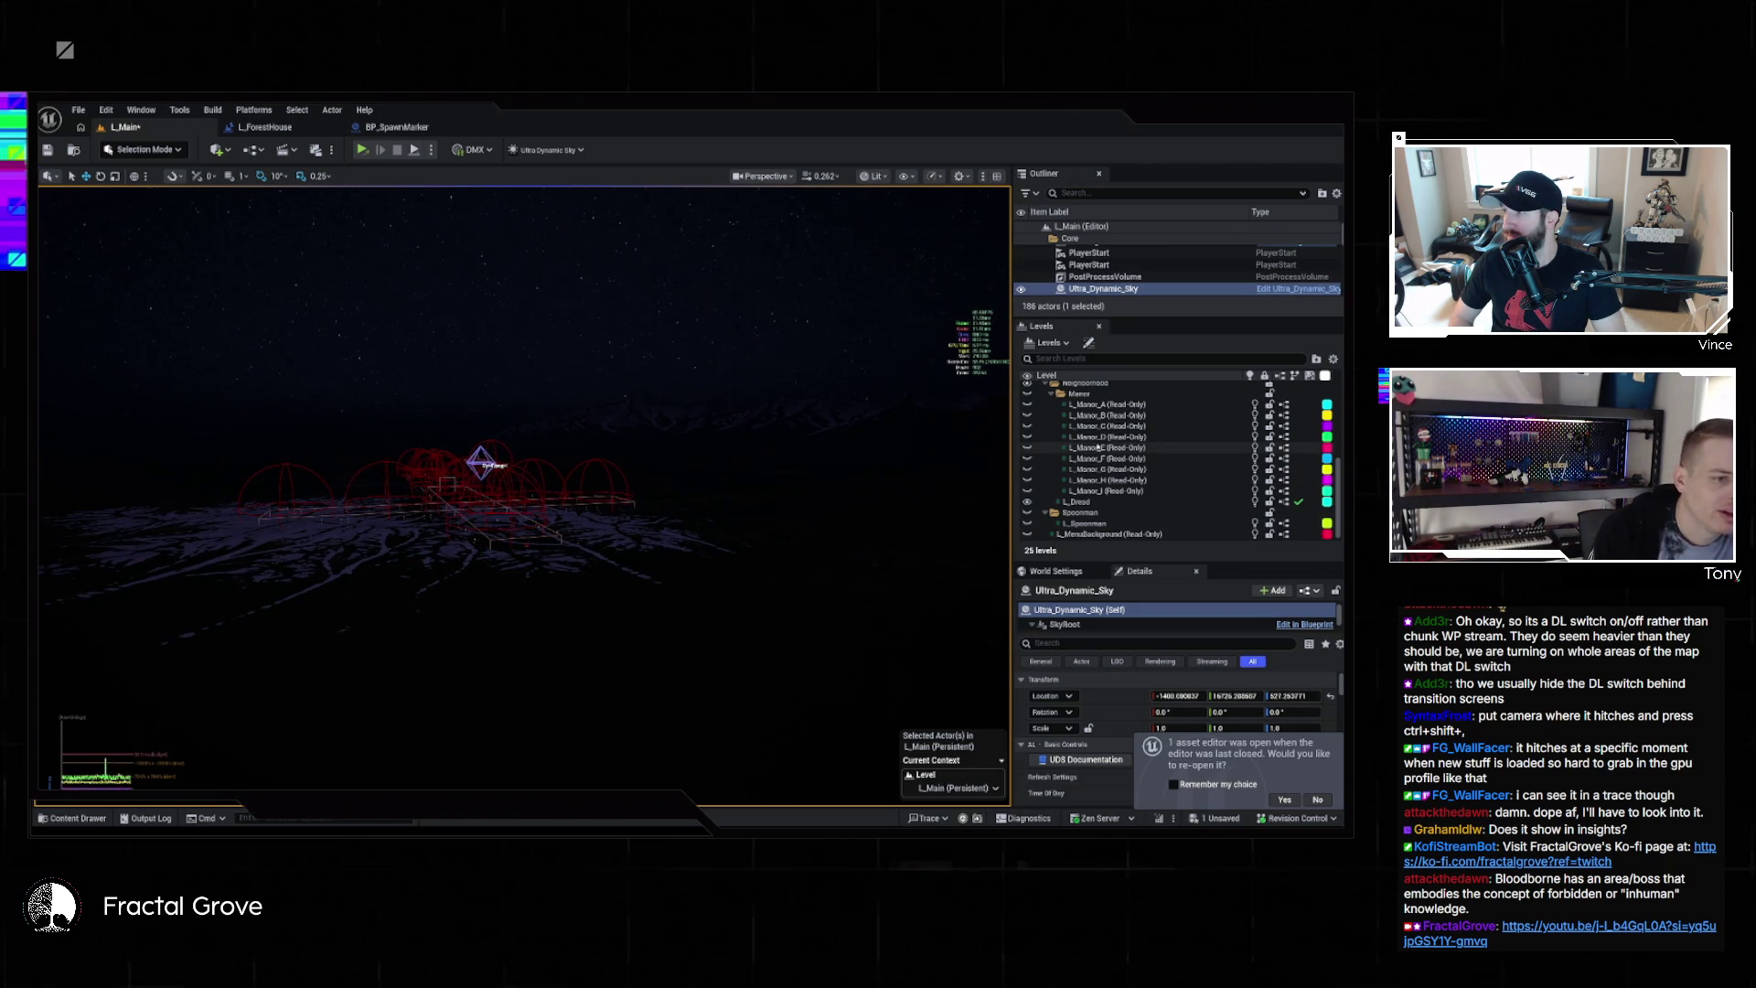
scroll(1110, 449, up, 5)
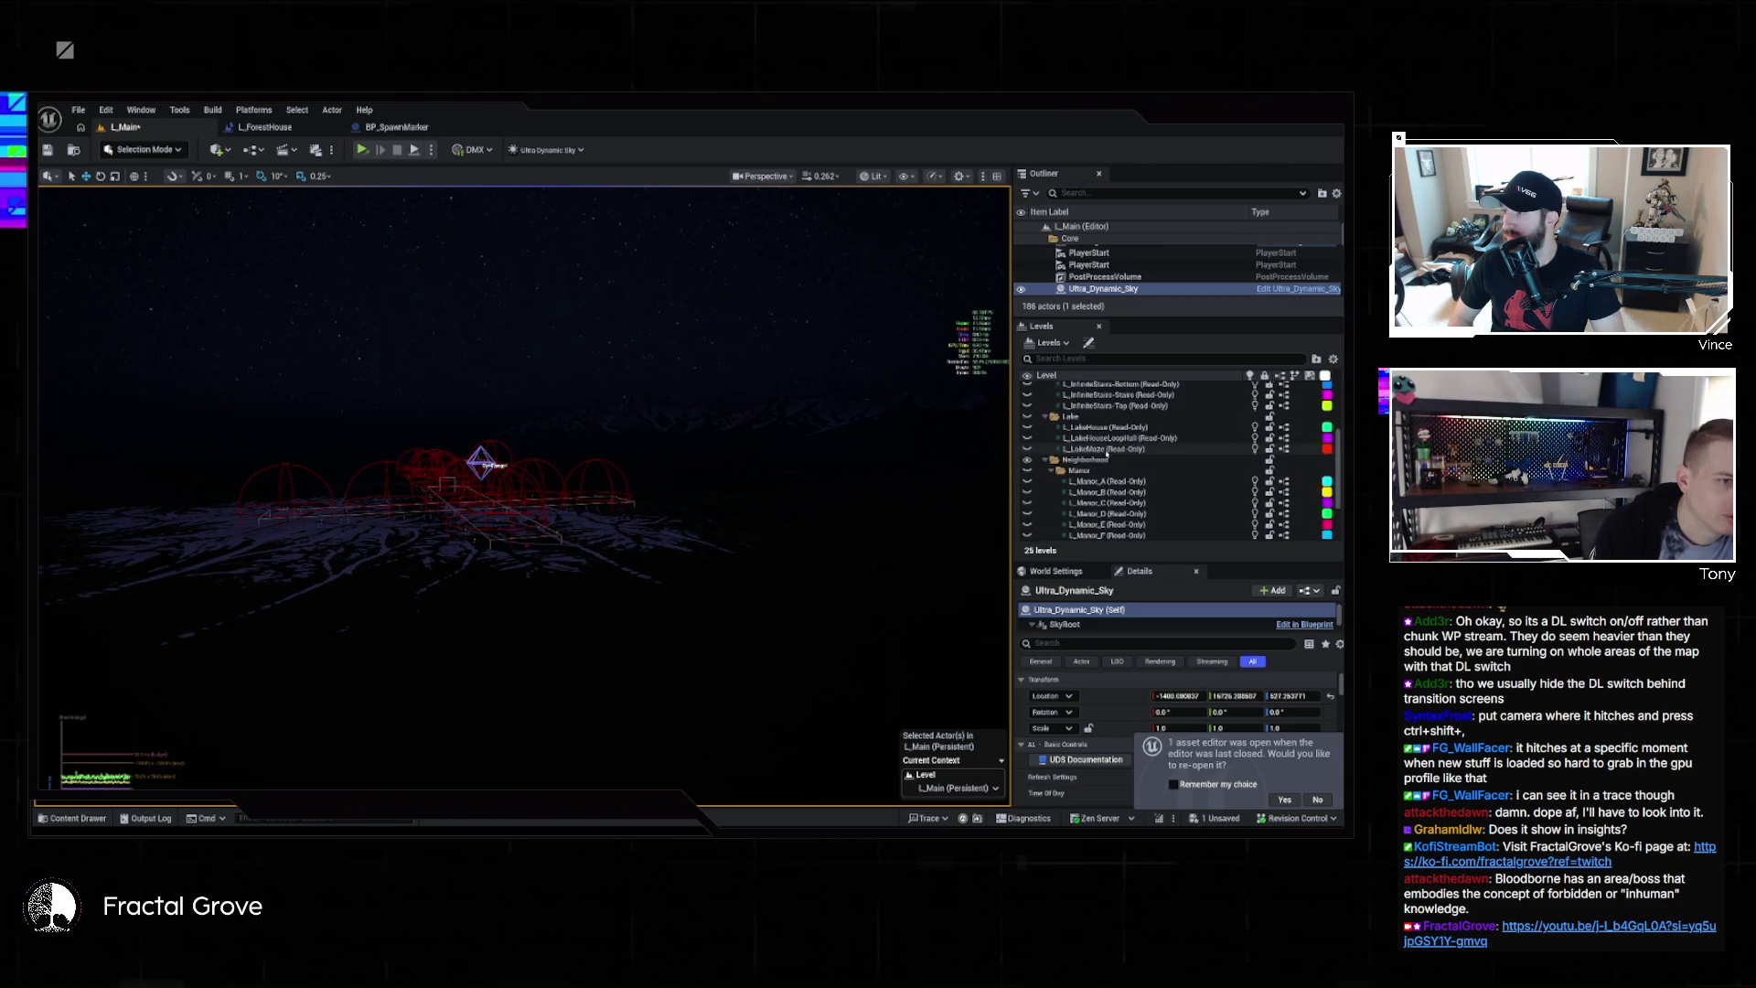
scroll(1110, 447, up, 2)
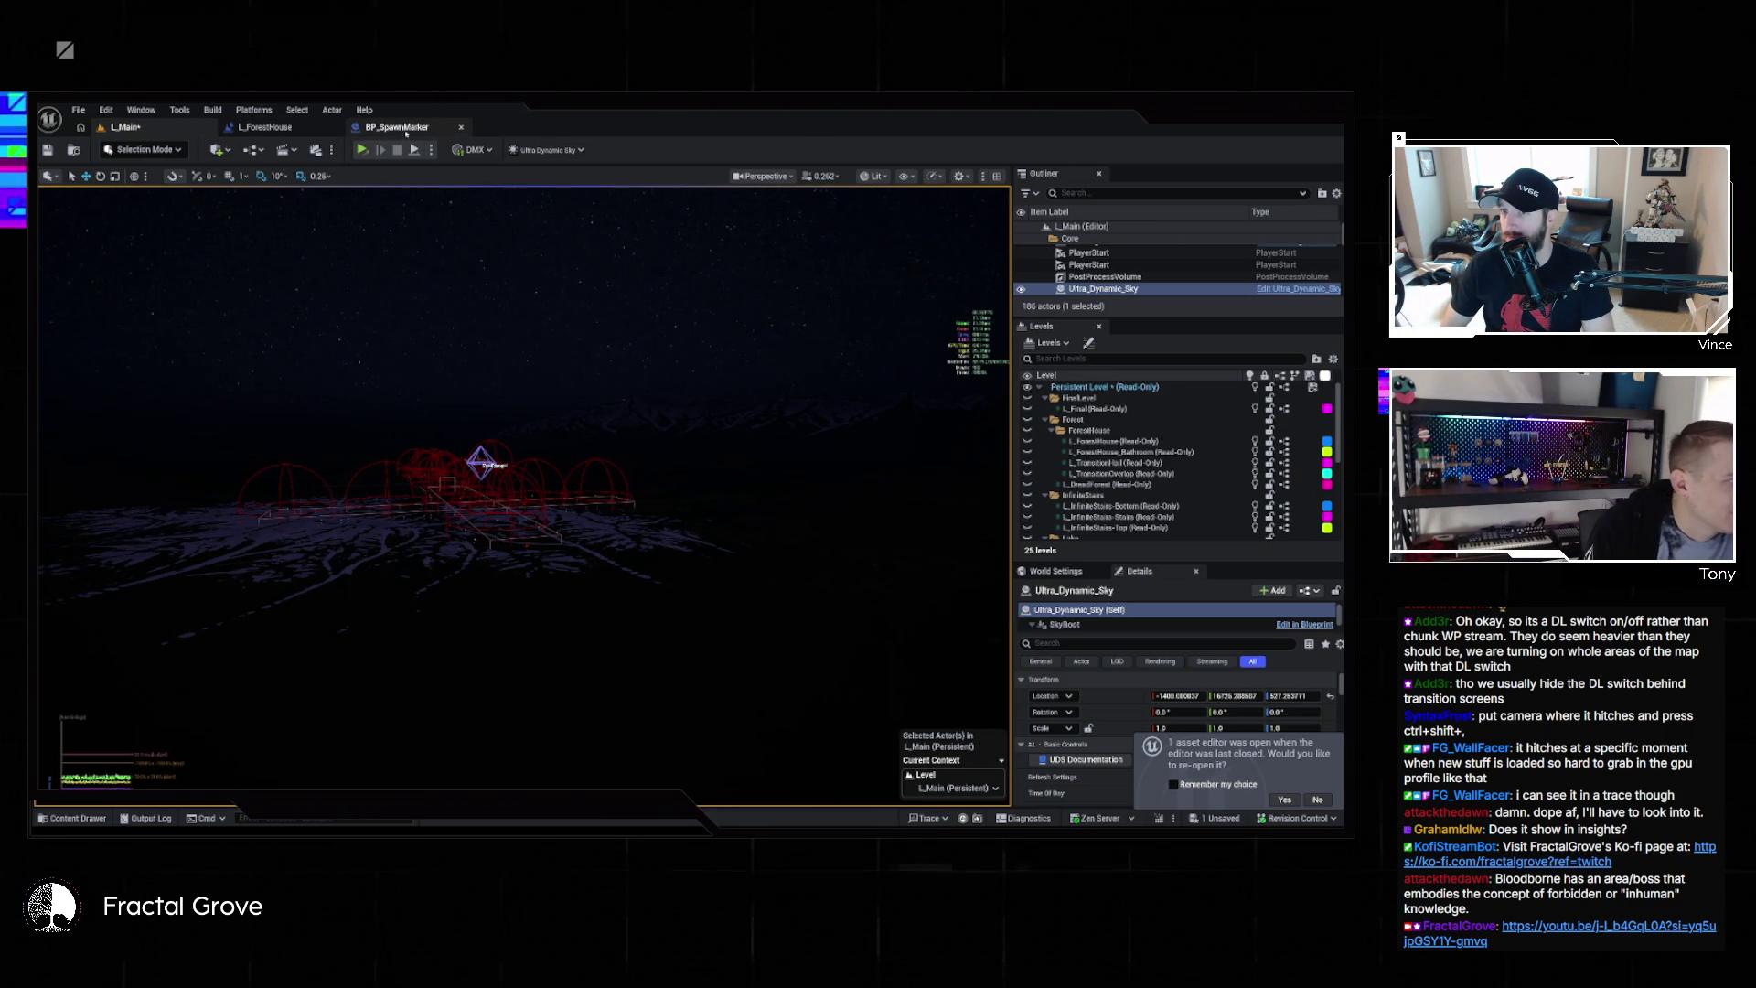
click(397, 128)
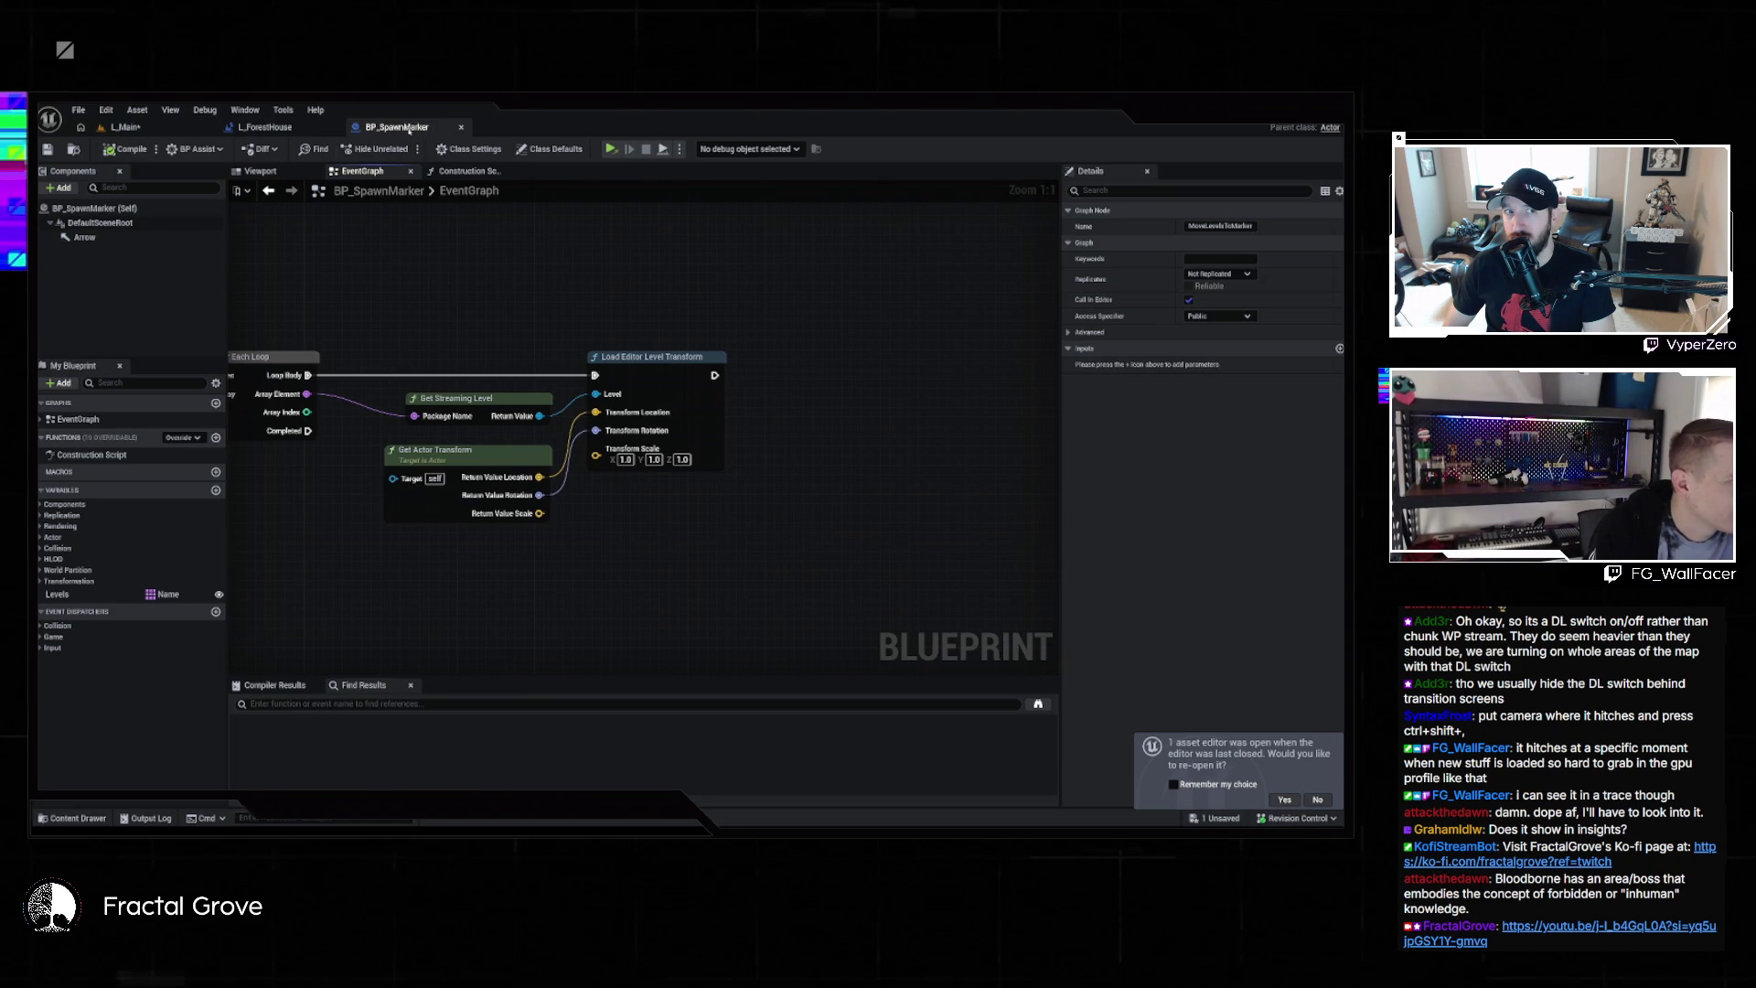
Switch to the L_Main level tab showing L_Dread's terrain and red domes
click(133, 128)
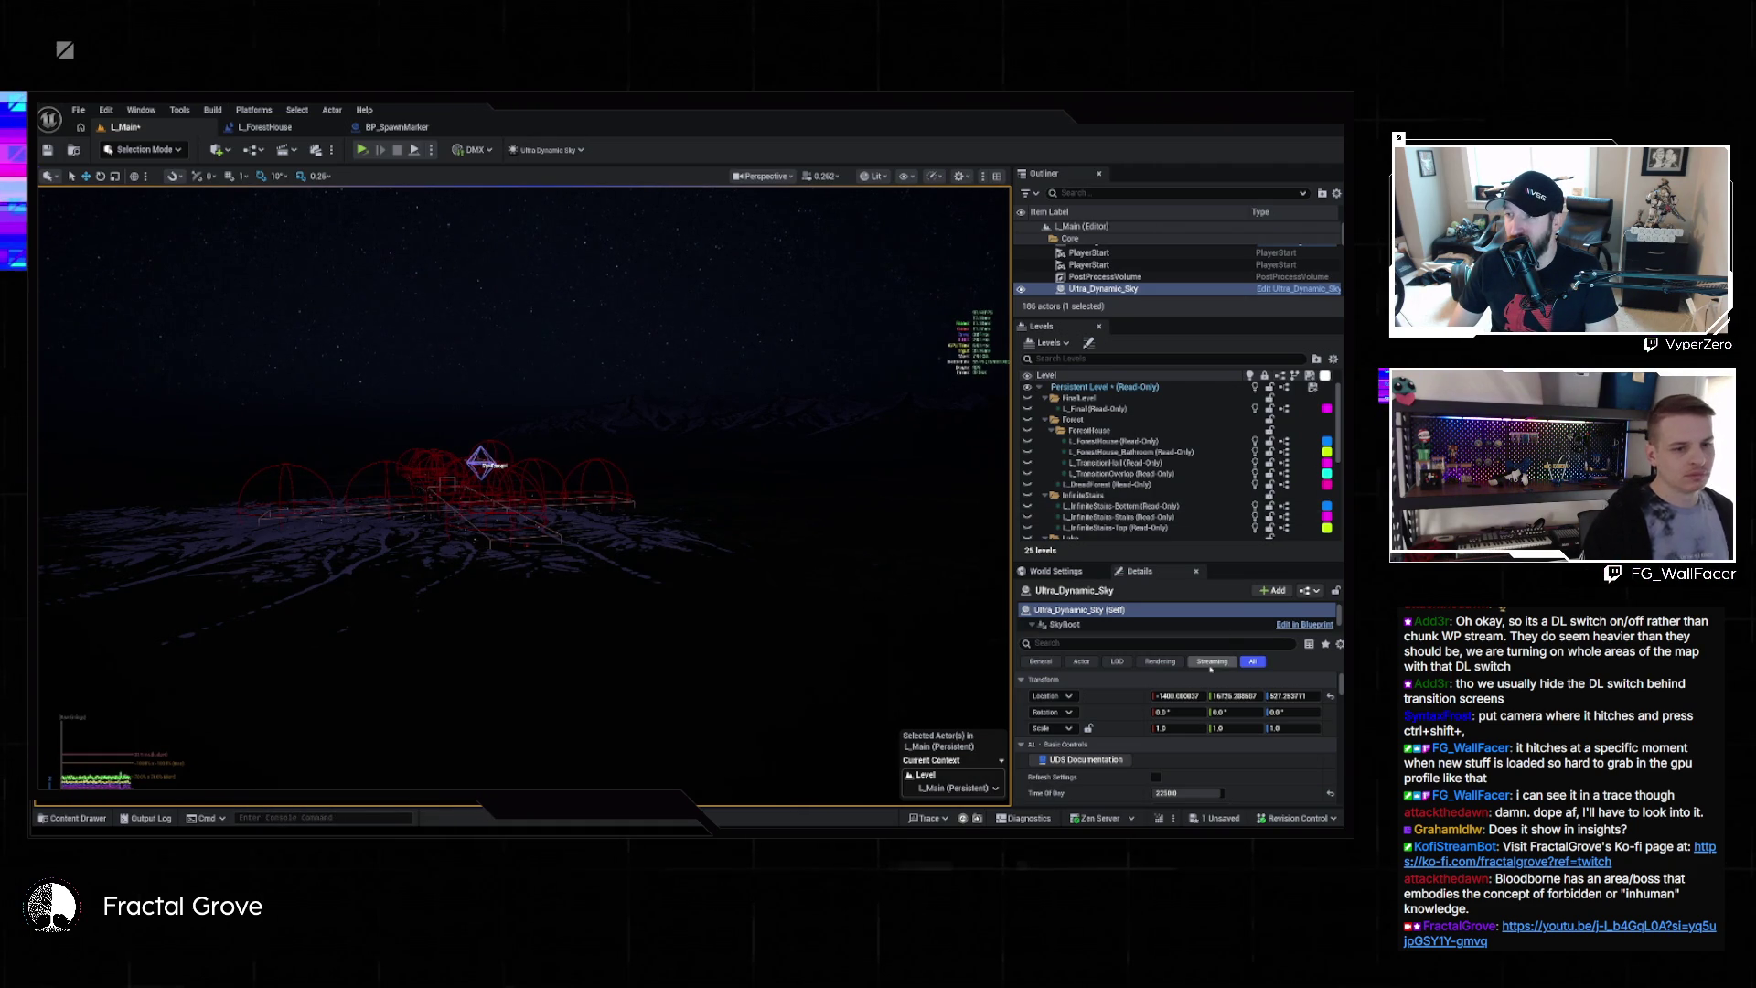
Select BP_Neighborhood in the Outliner and toggle the console open and closed several times
scroll(1123, 274, up, 1)
click(1107, 262)
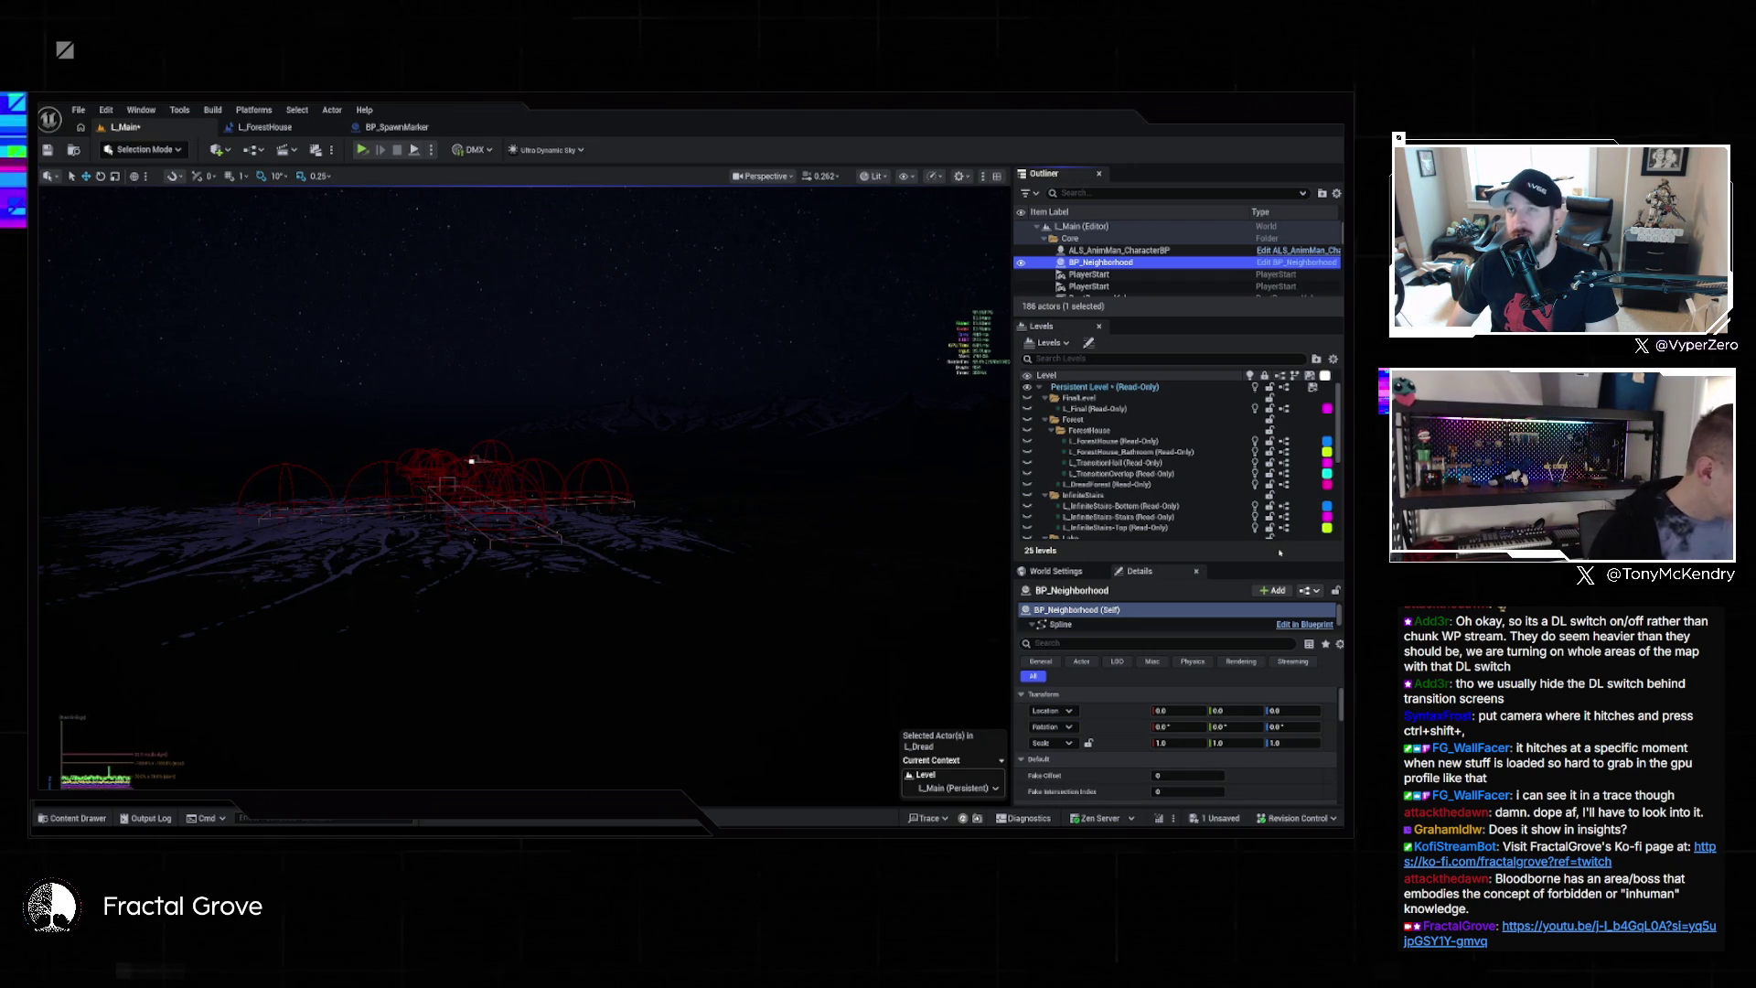
key(grave)
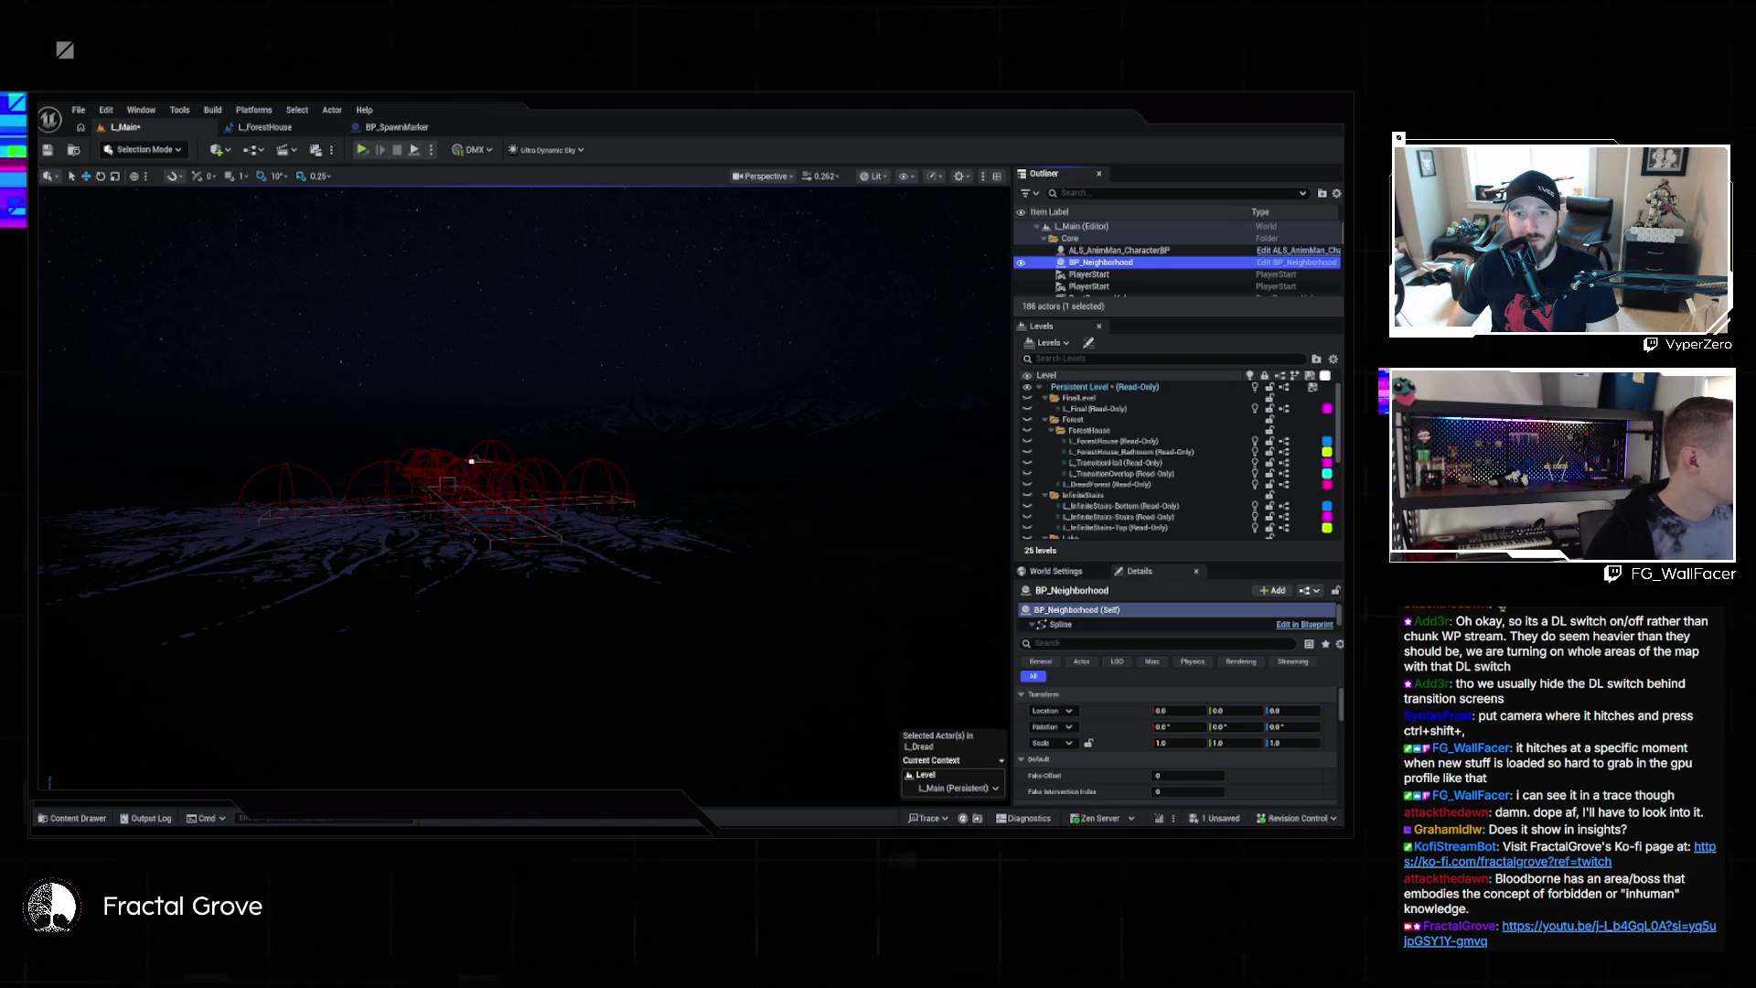
key(grave)
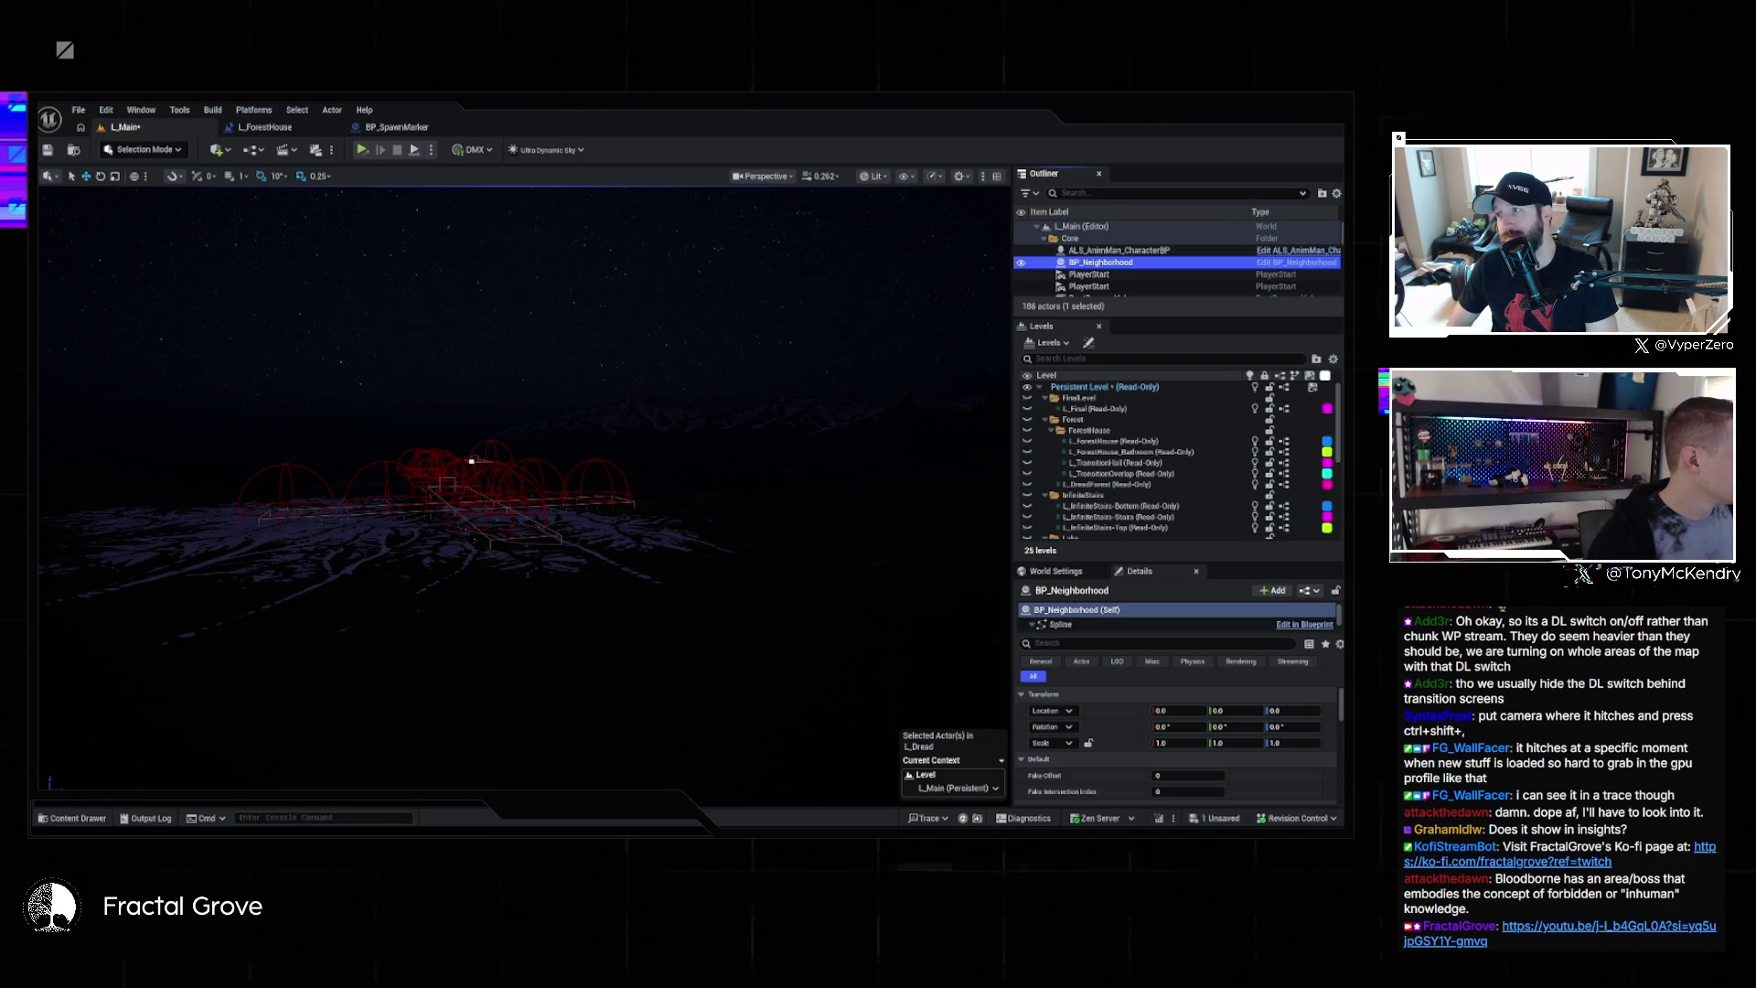
key(Escape)
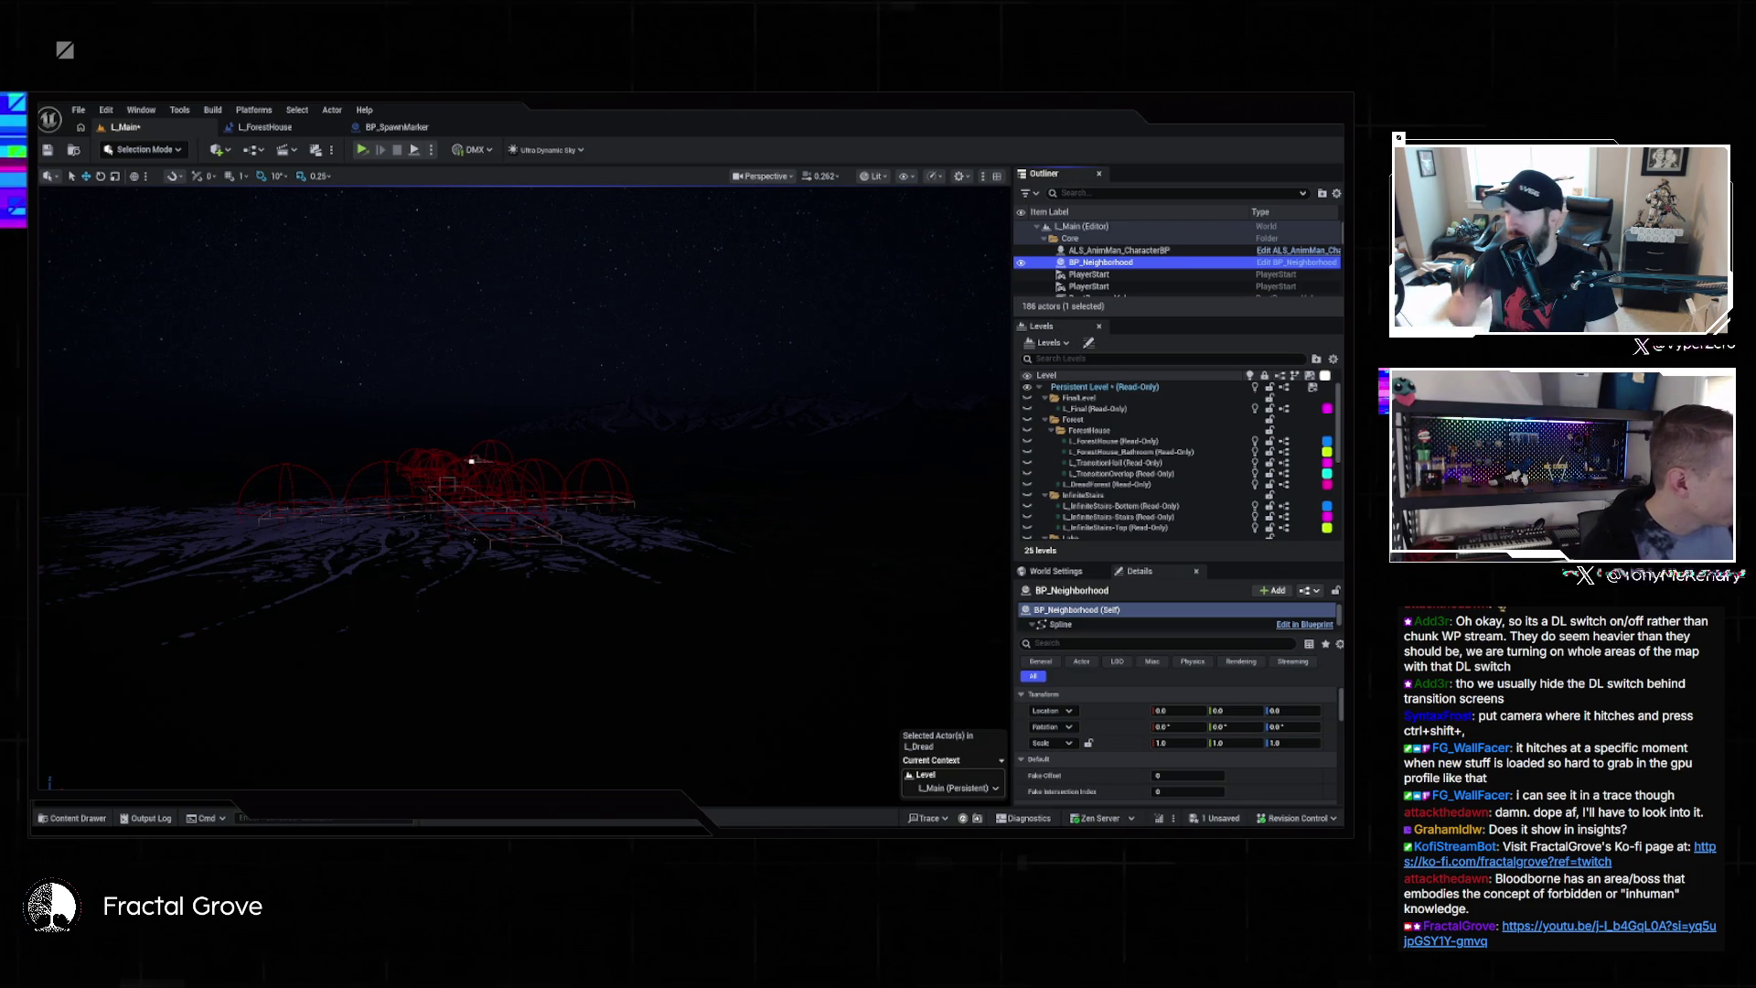
key(grave)
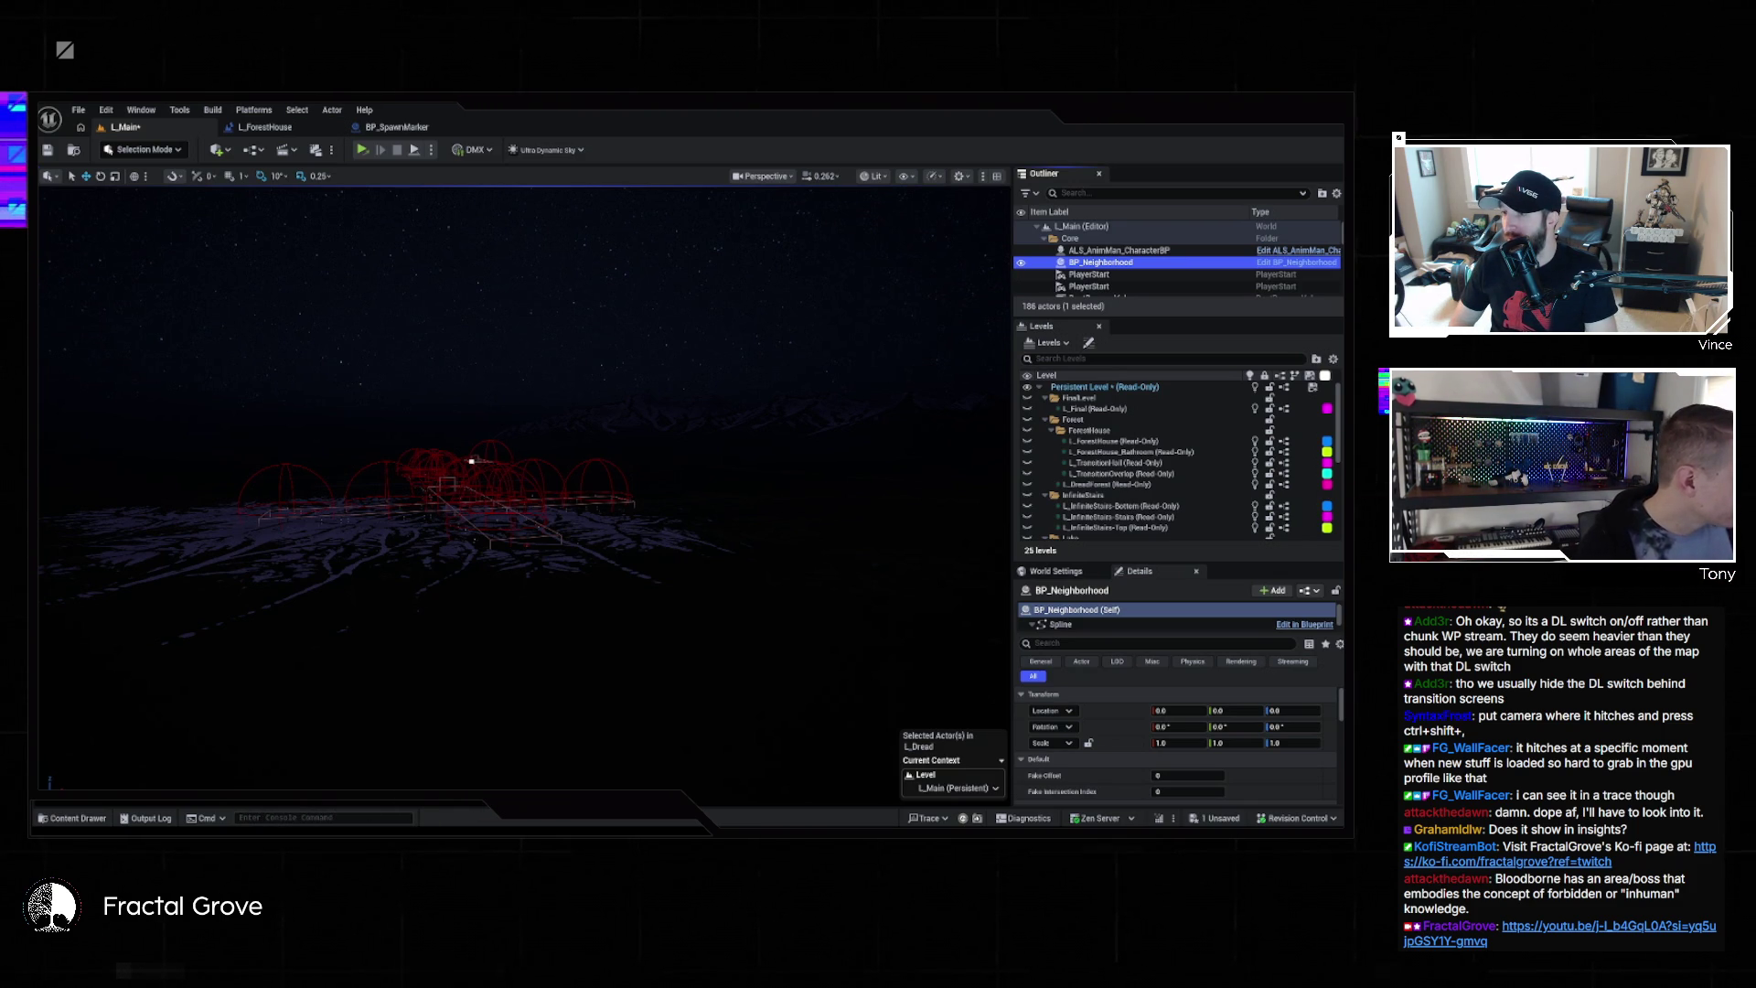
key(Escape)
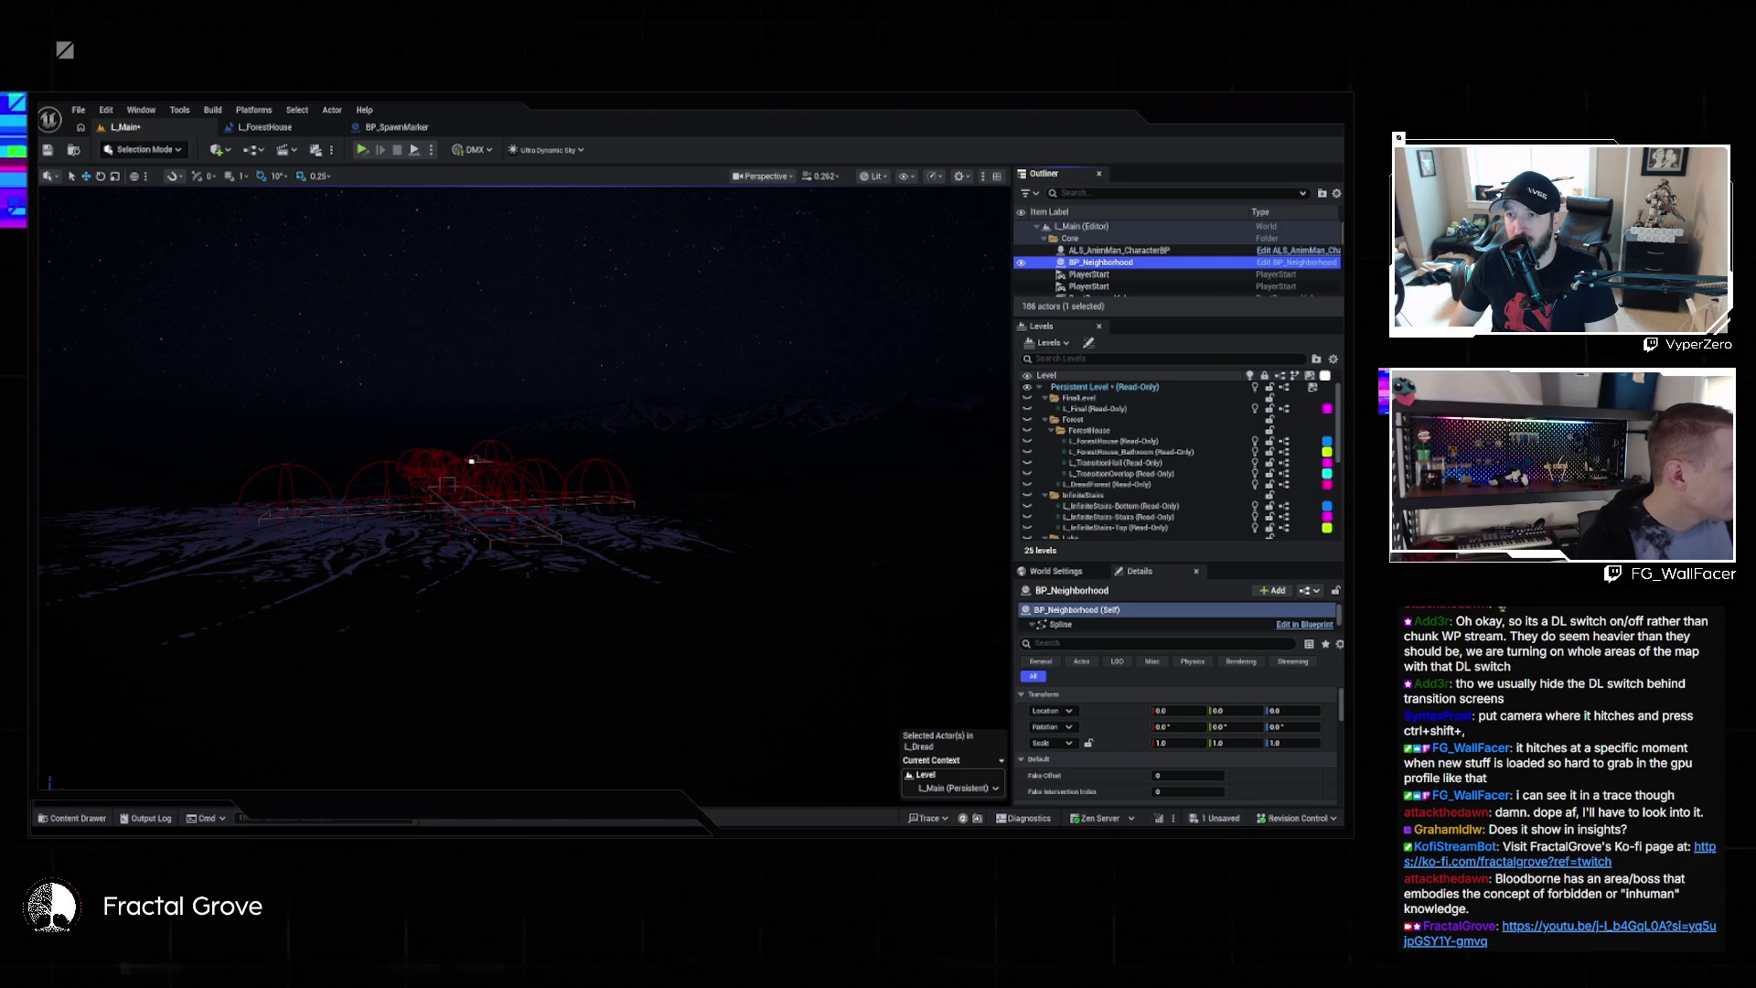
key(grave)
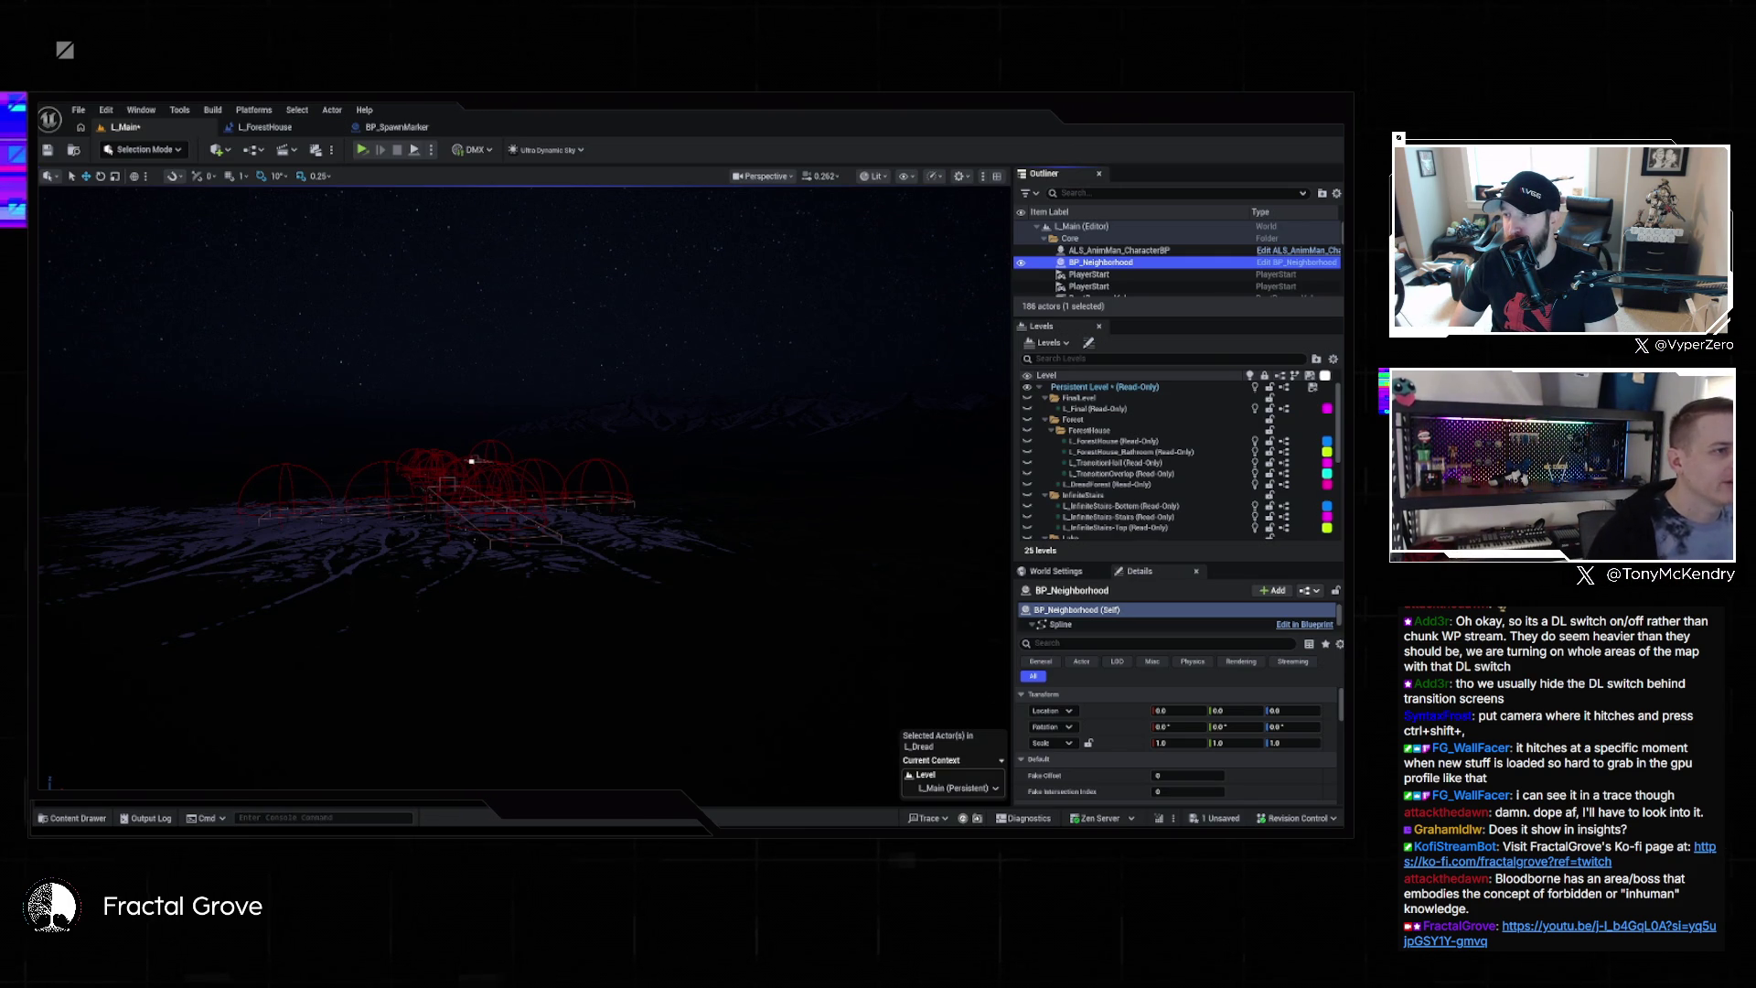
key(Escape)
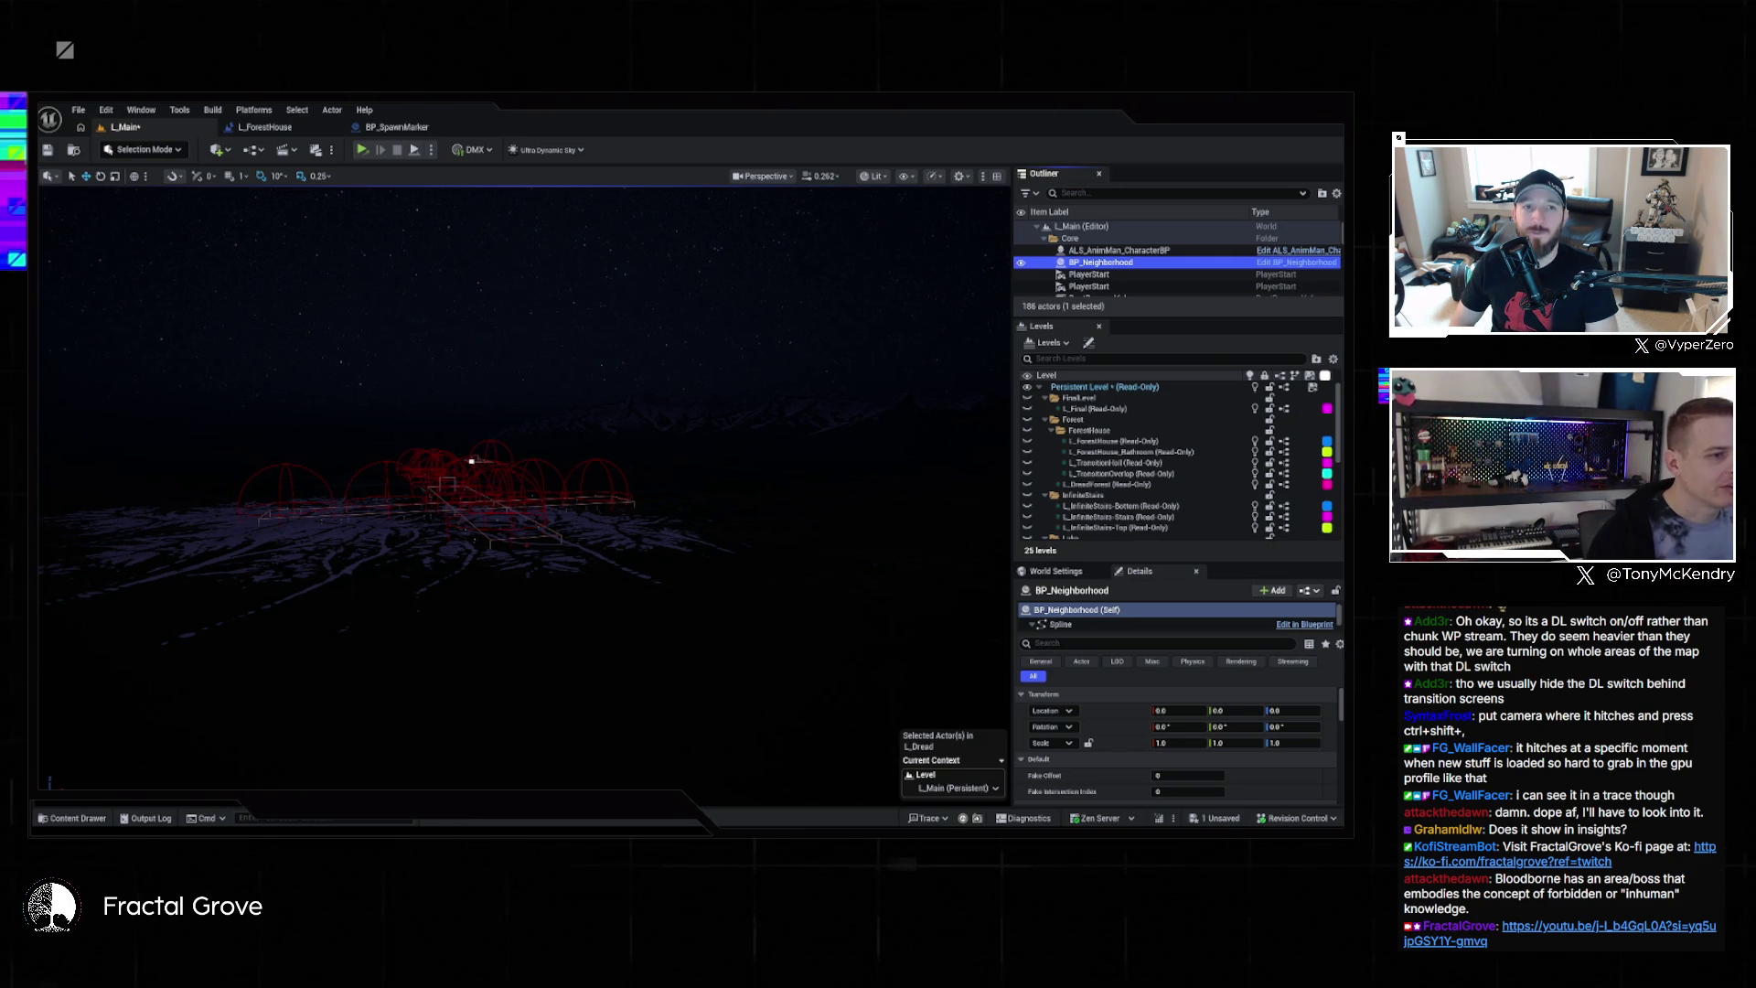
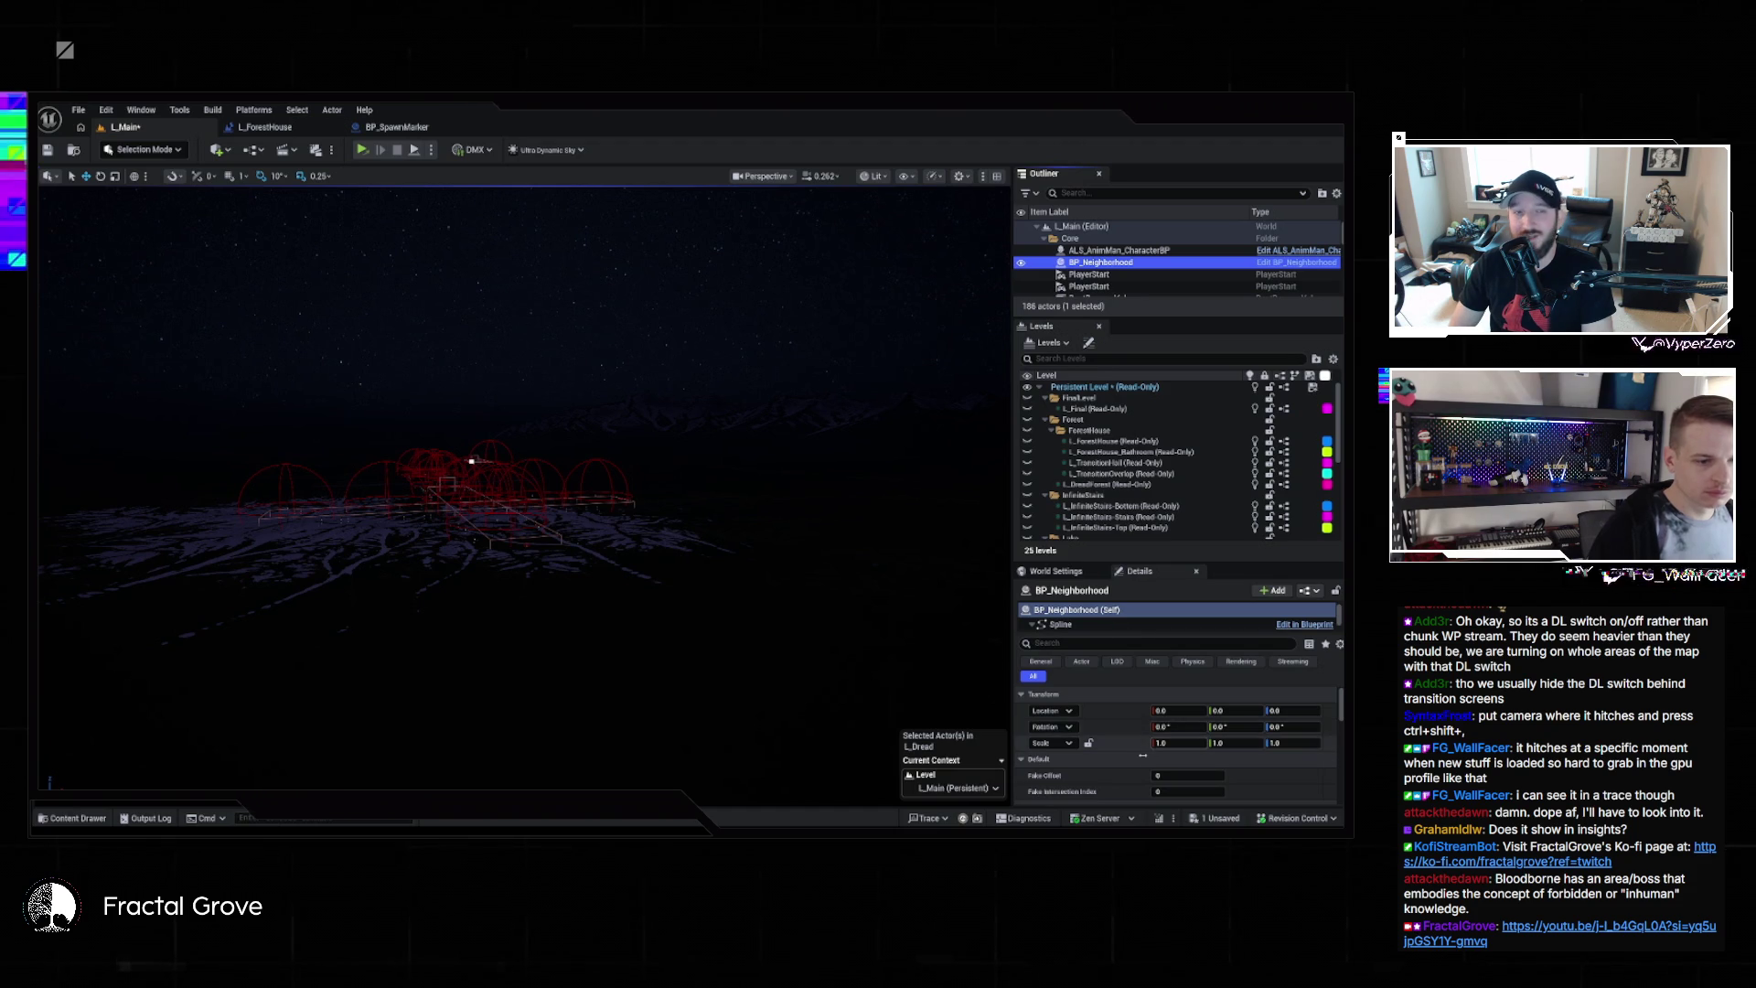
Wrap BP_Neighborhood's Active Spline Section back to 0 in its Dread details category
scroll(1143, 782, down, 2)
scroll(1142, 782, down, 4)
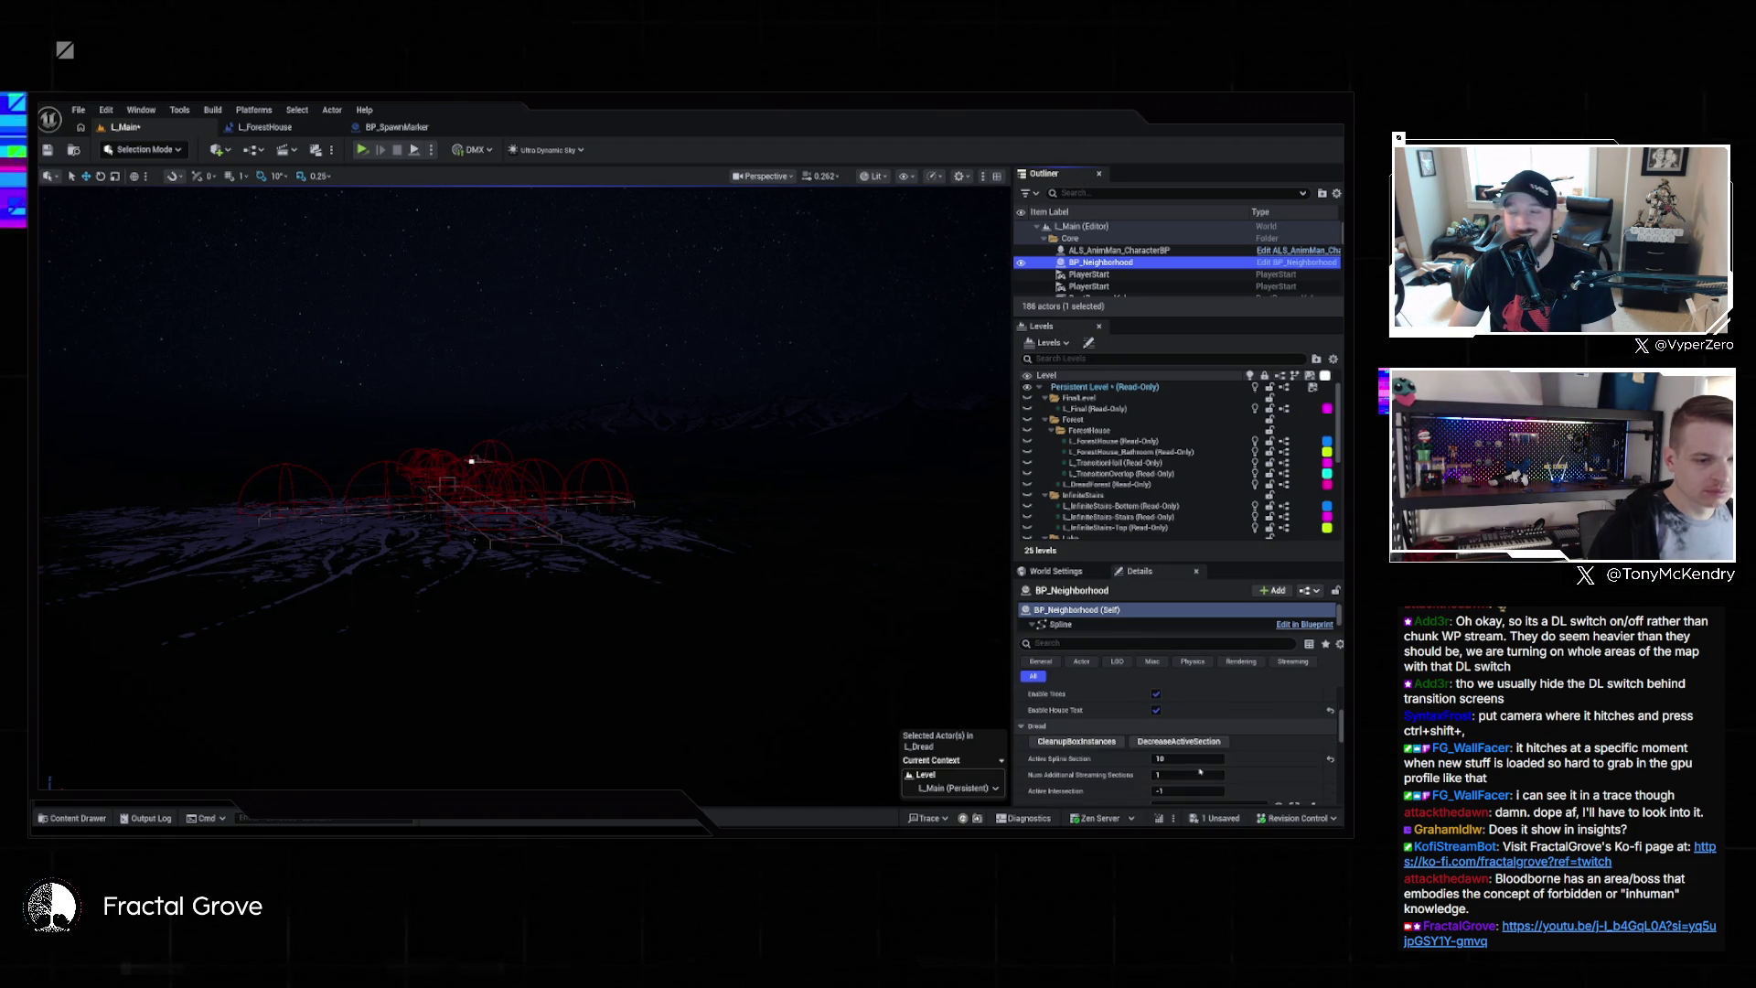
click(1188, 758)
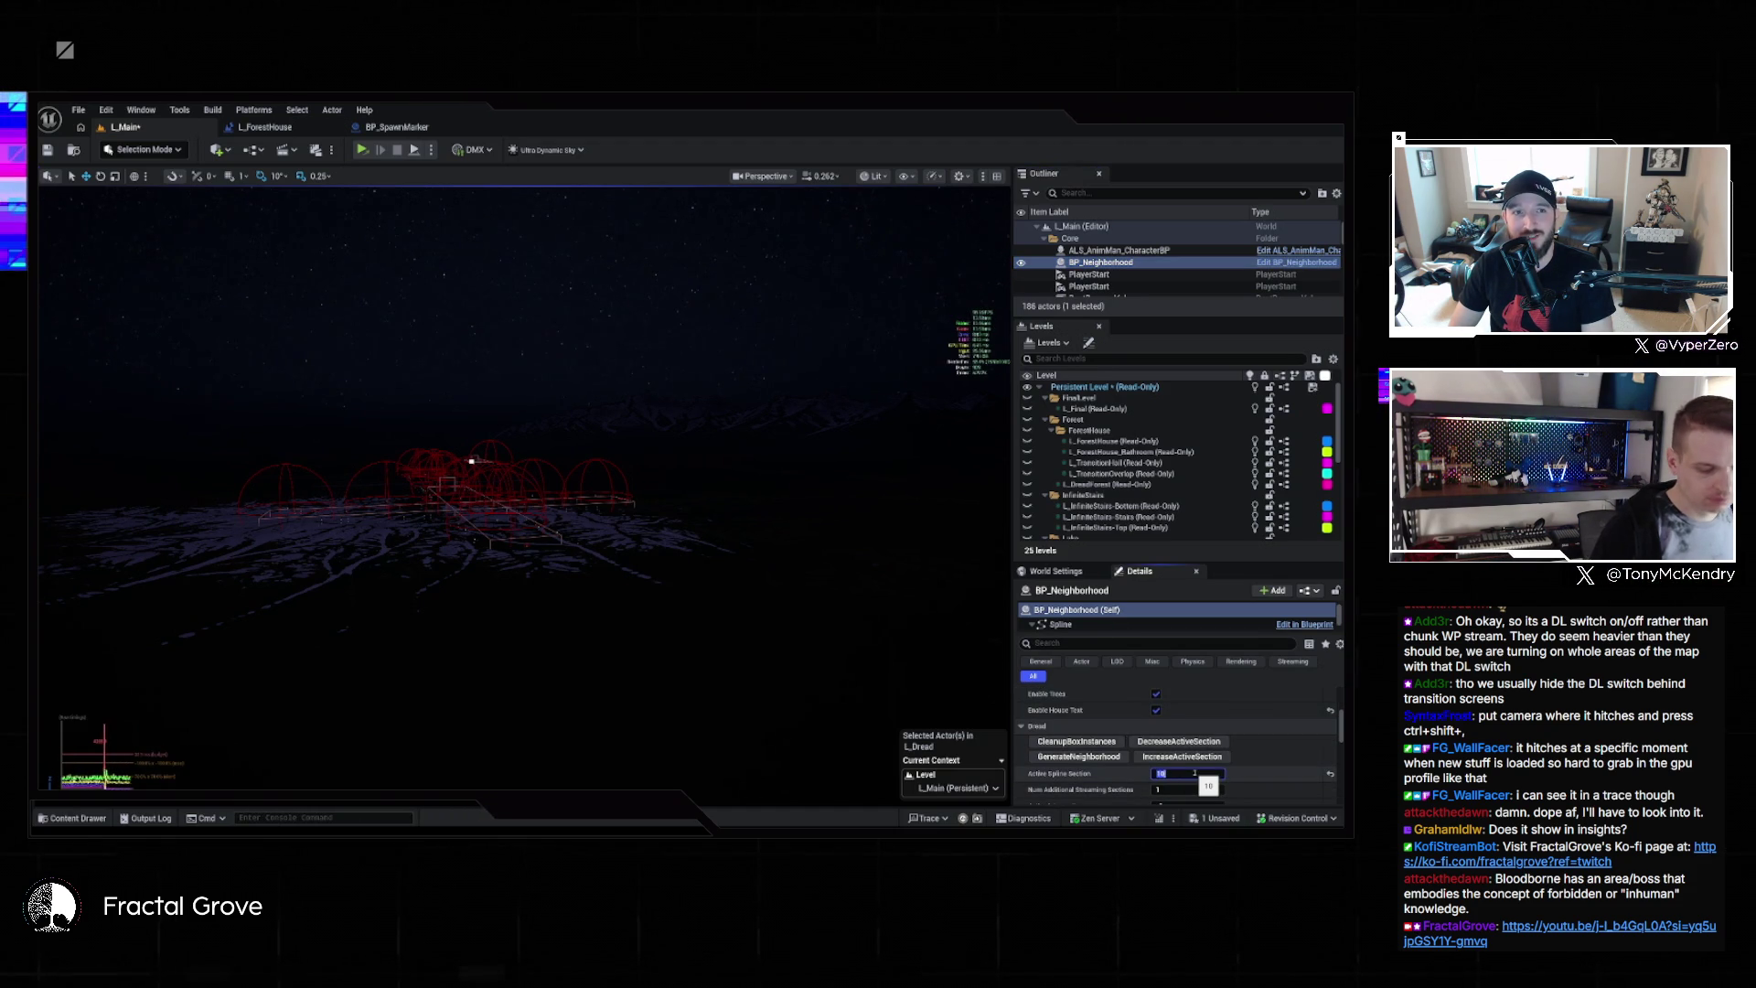
click(1285, 729)
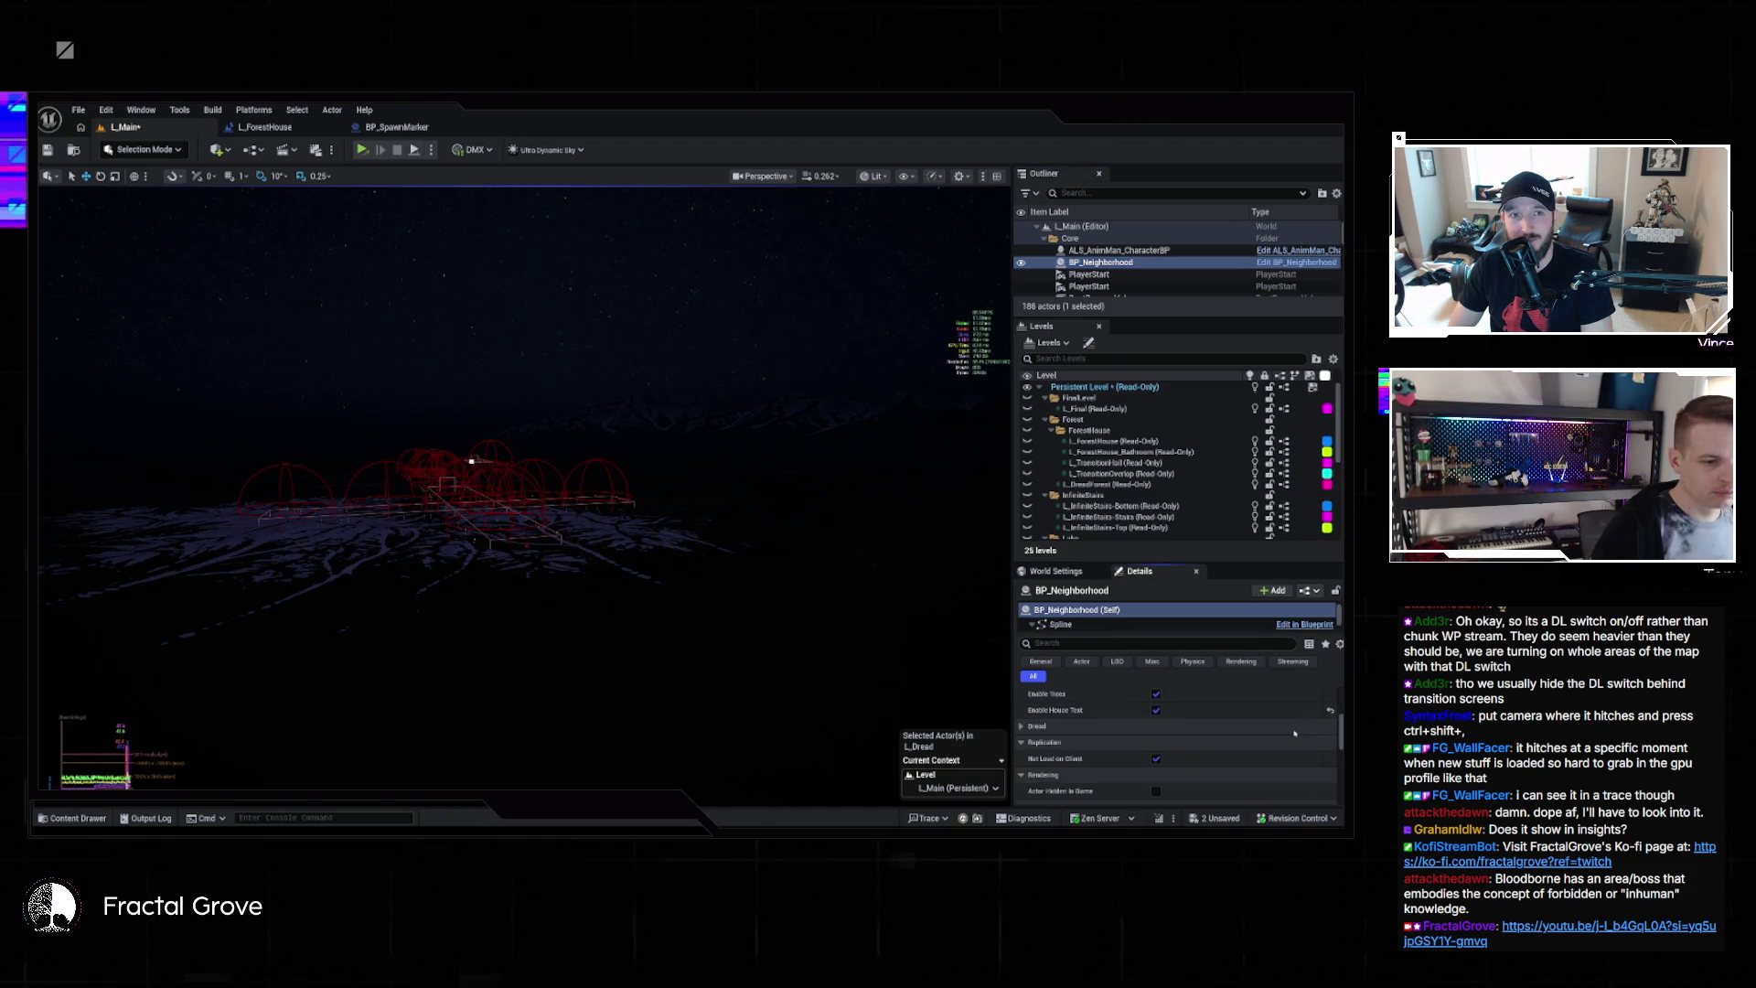
click(1284, 729)
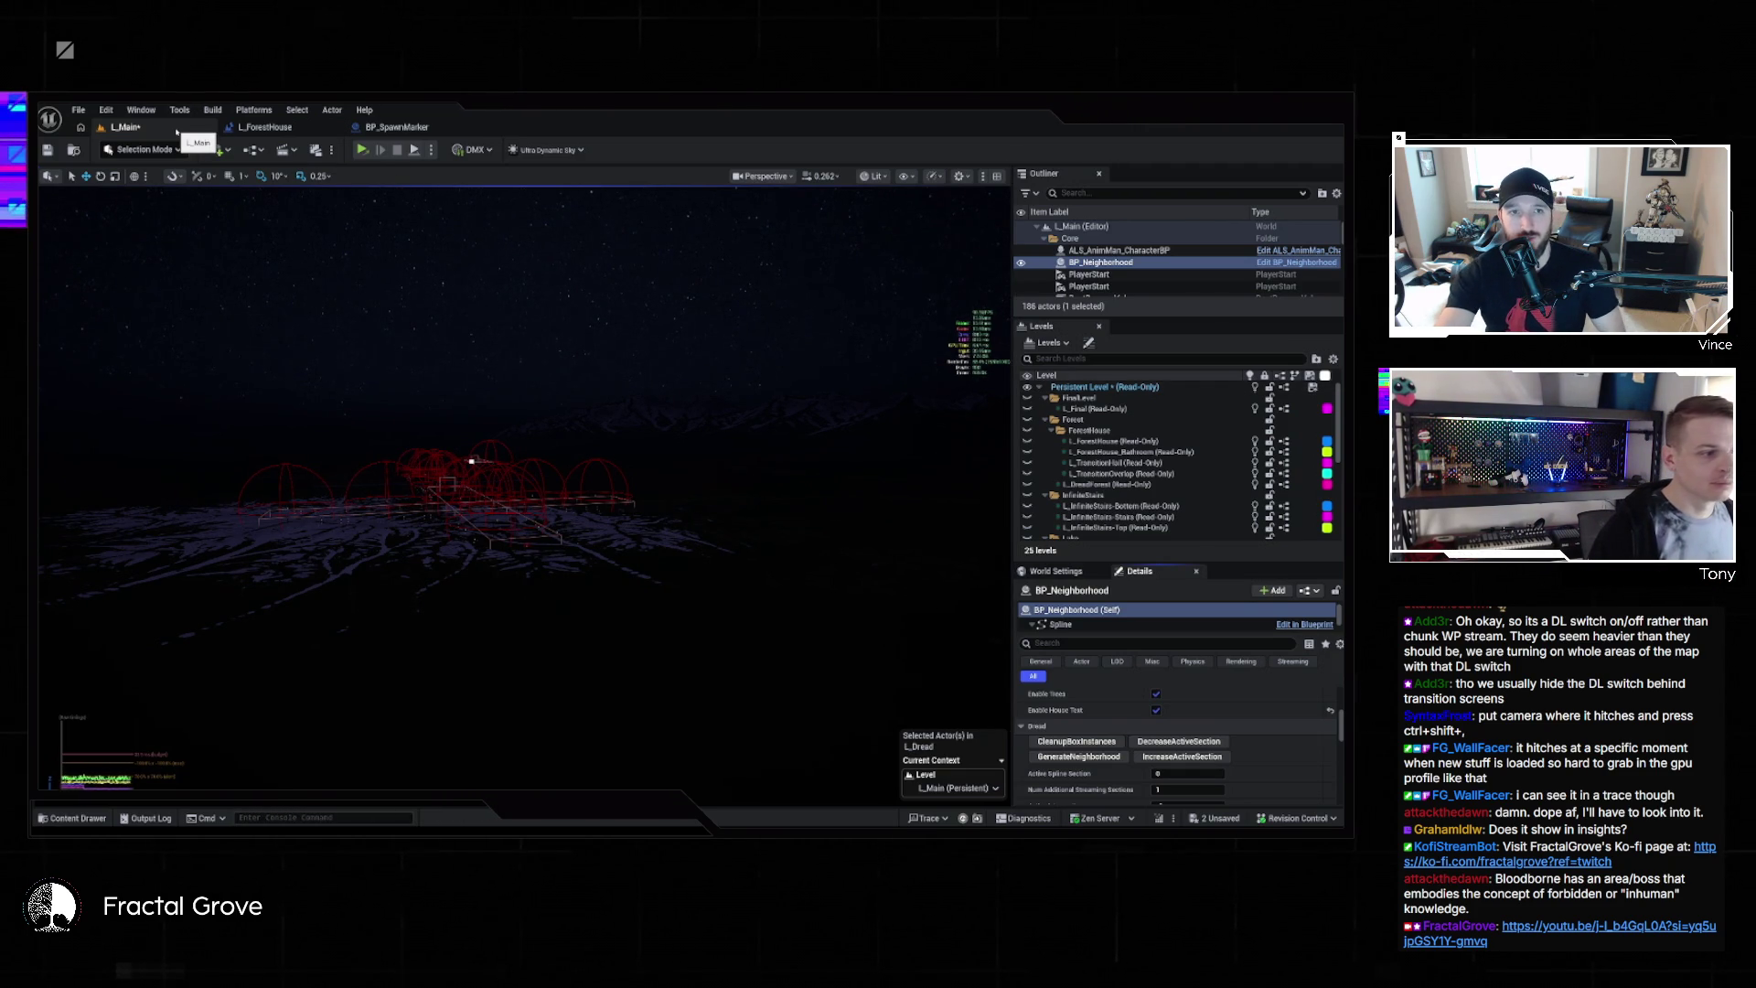
Switch the play mode to Standalone Game and save the L_Dread and L_Main levels
click(431, 150)
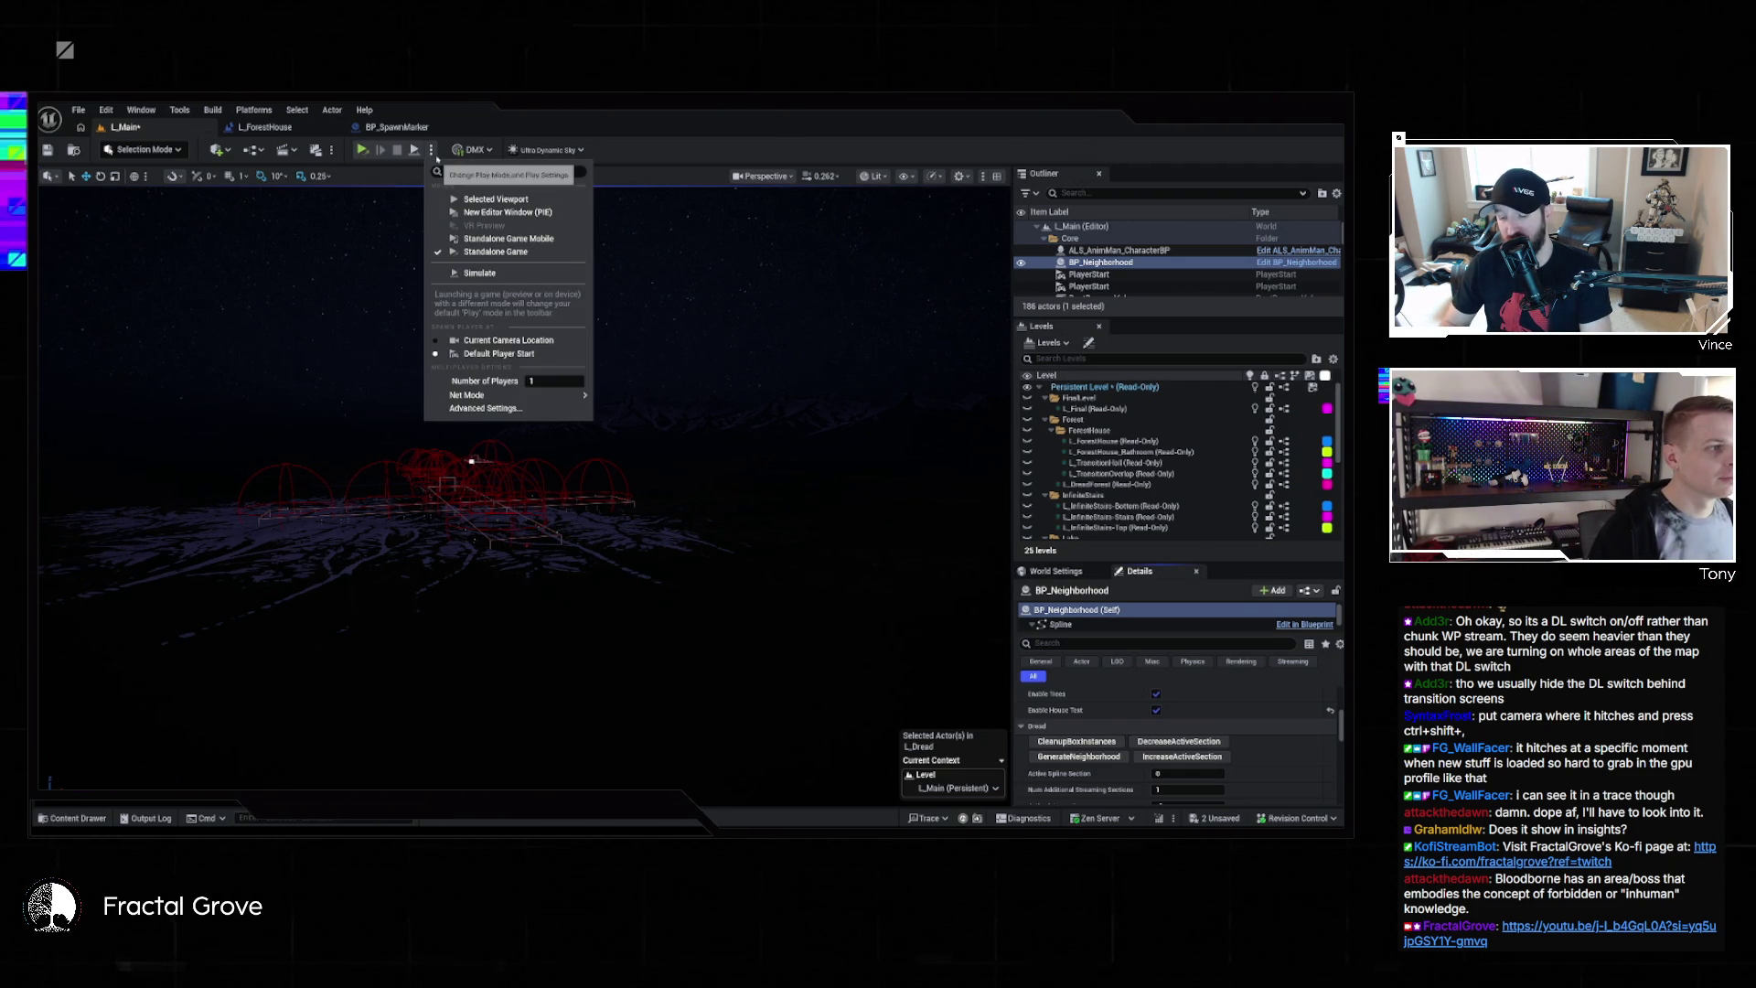
click(432, 150)
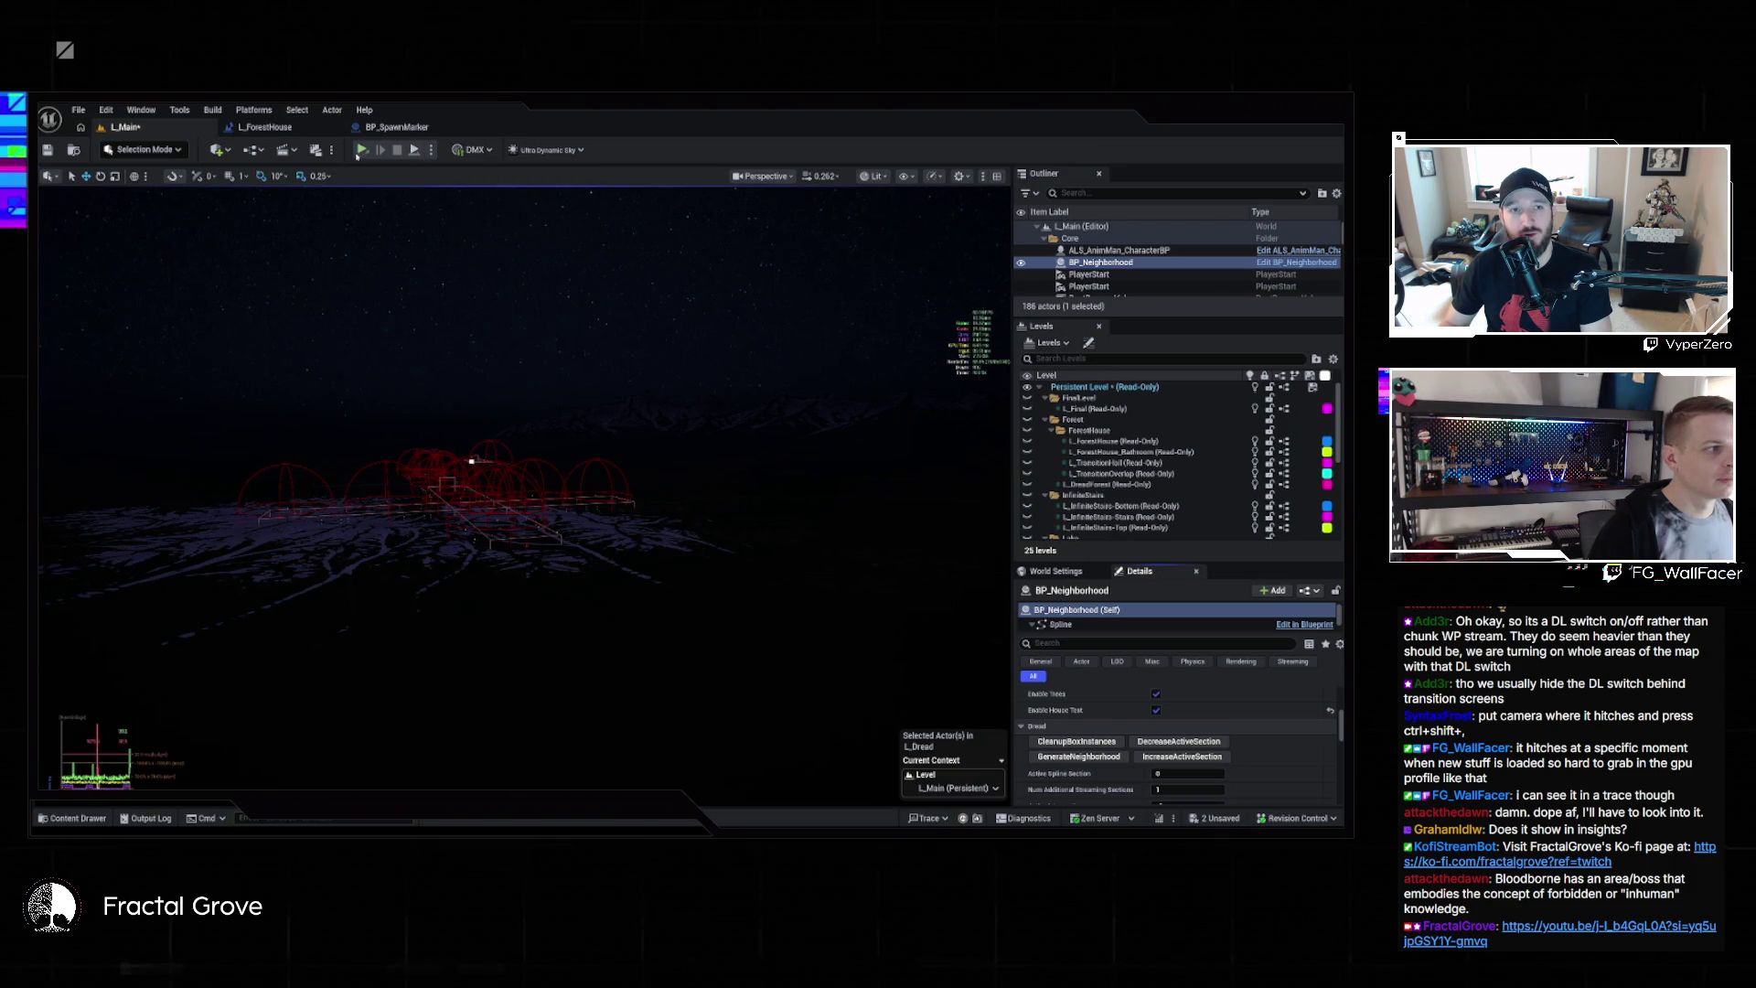
key(ctrl+shift+s)
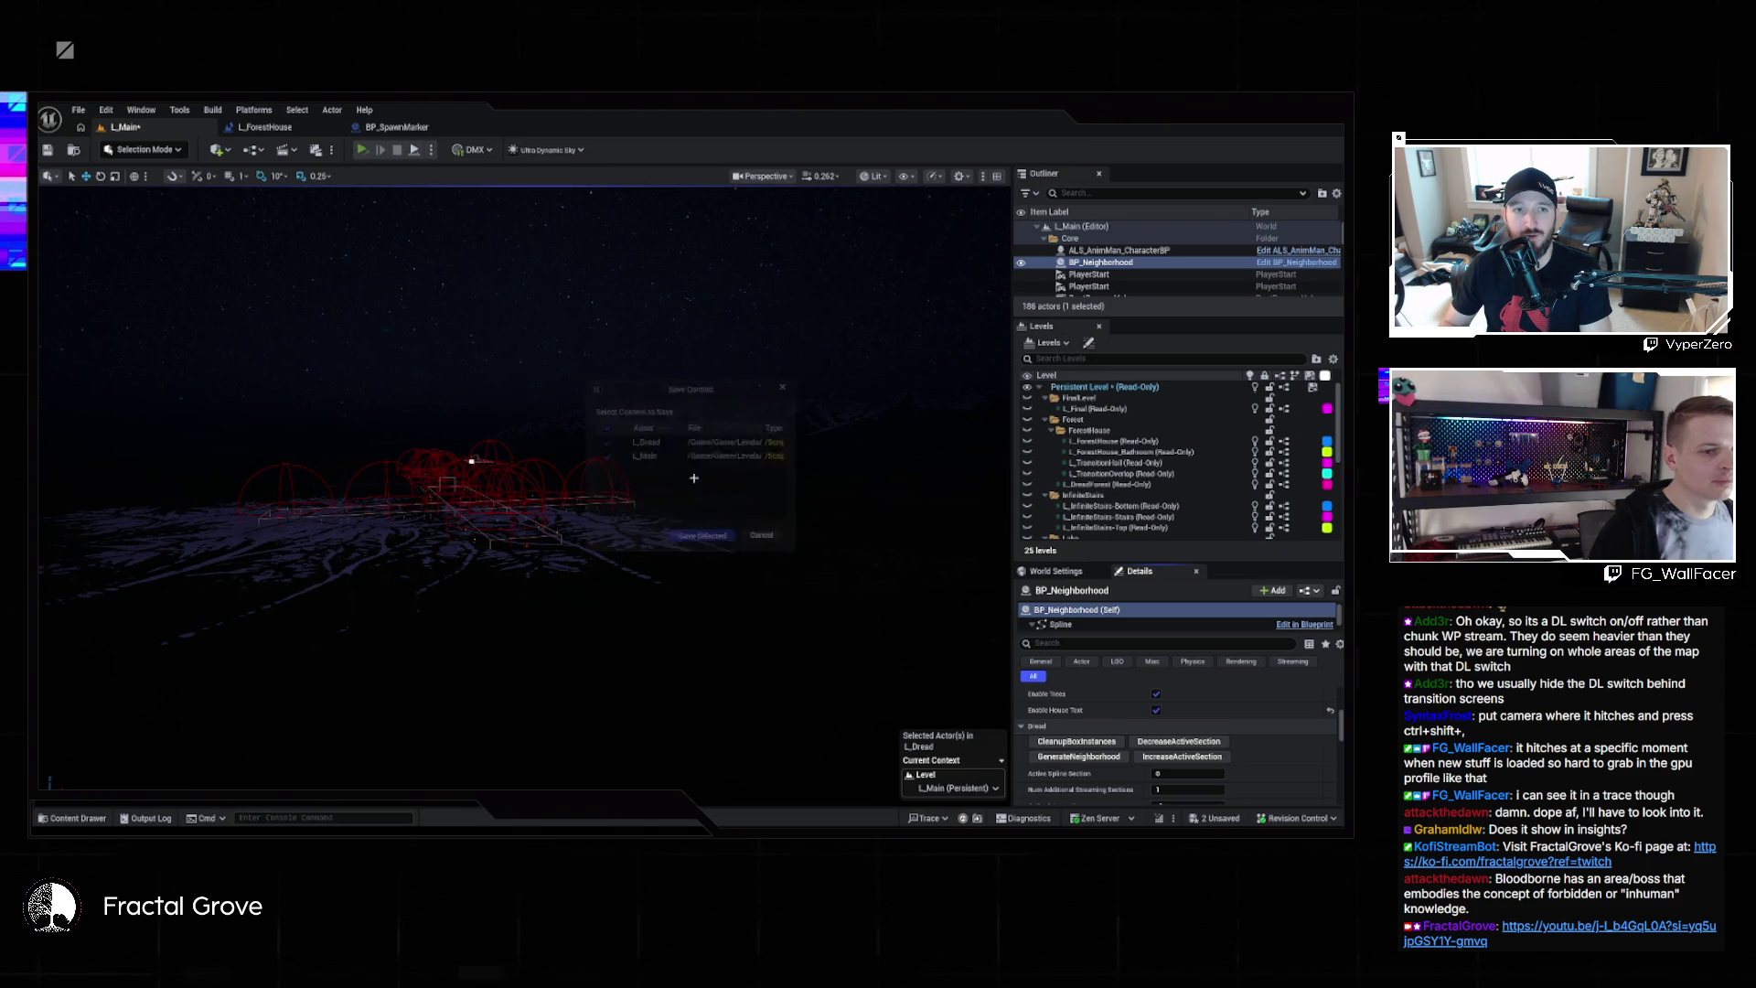
click(647, 539)
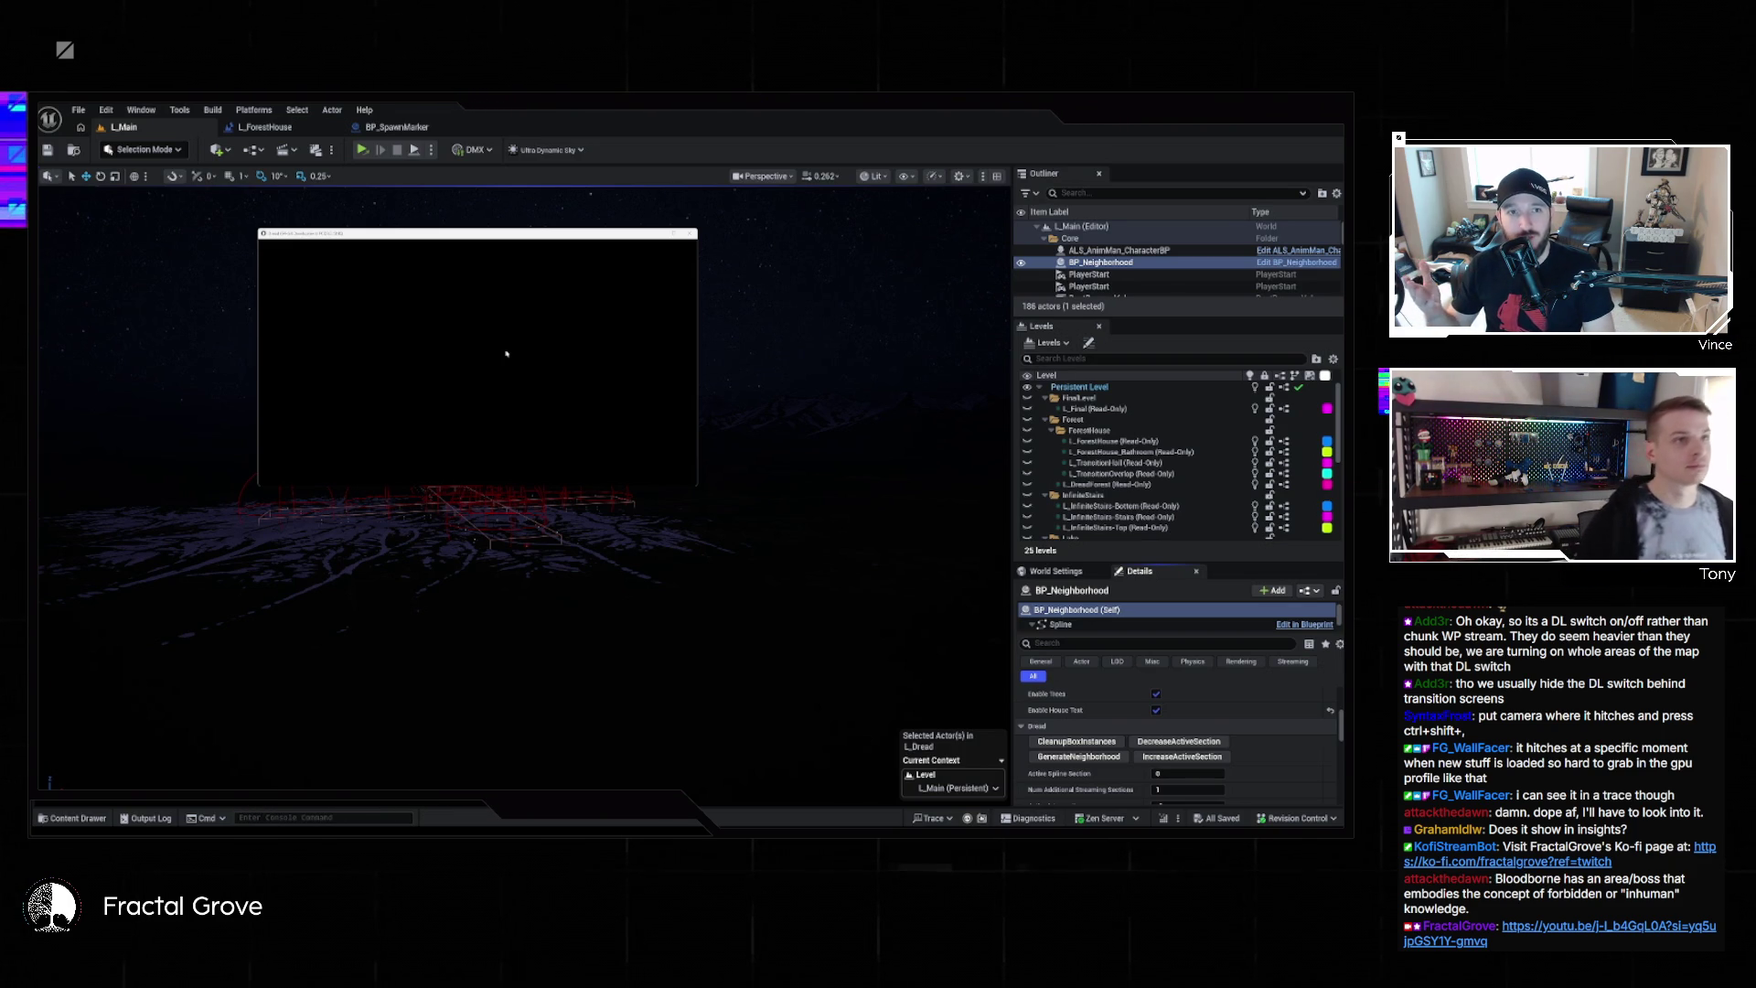
Start a New Game in Dread, check the night road scene, then close the game window
click(345, 345)
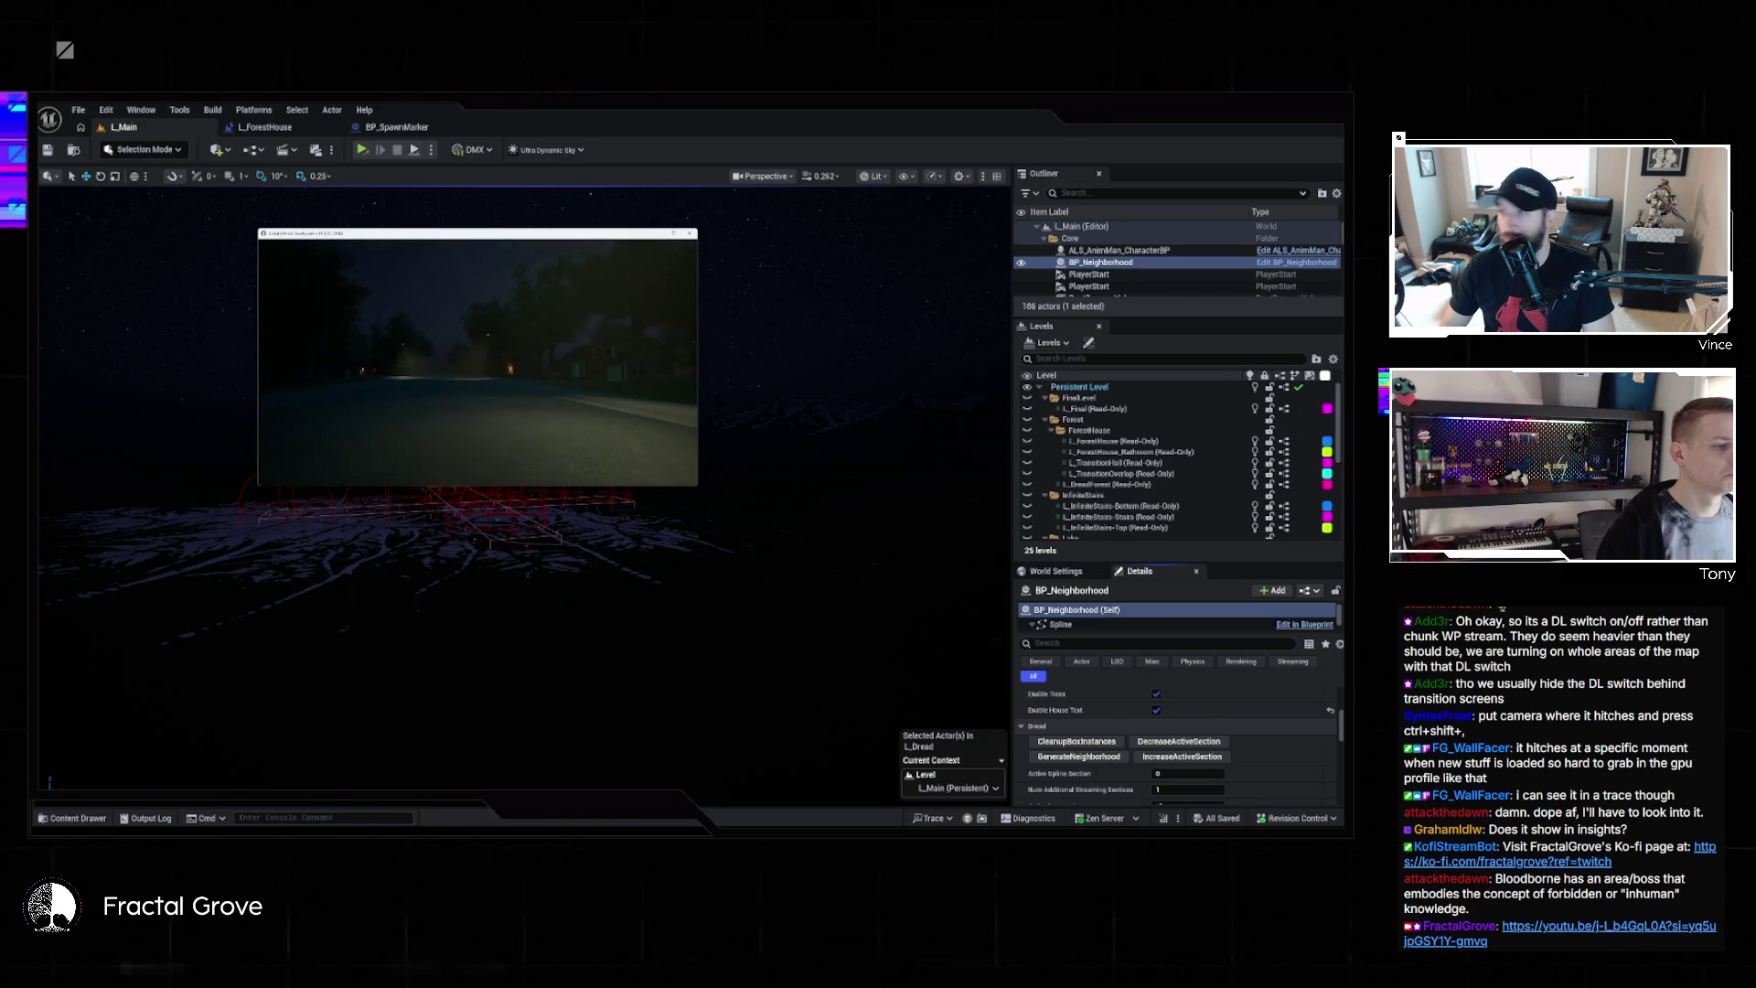
click(693, 234)
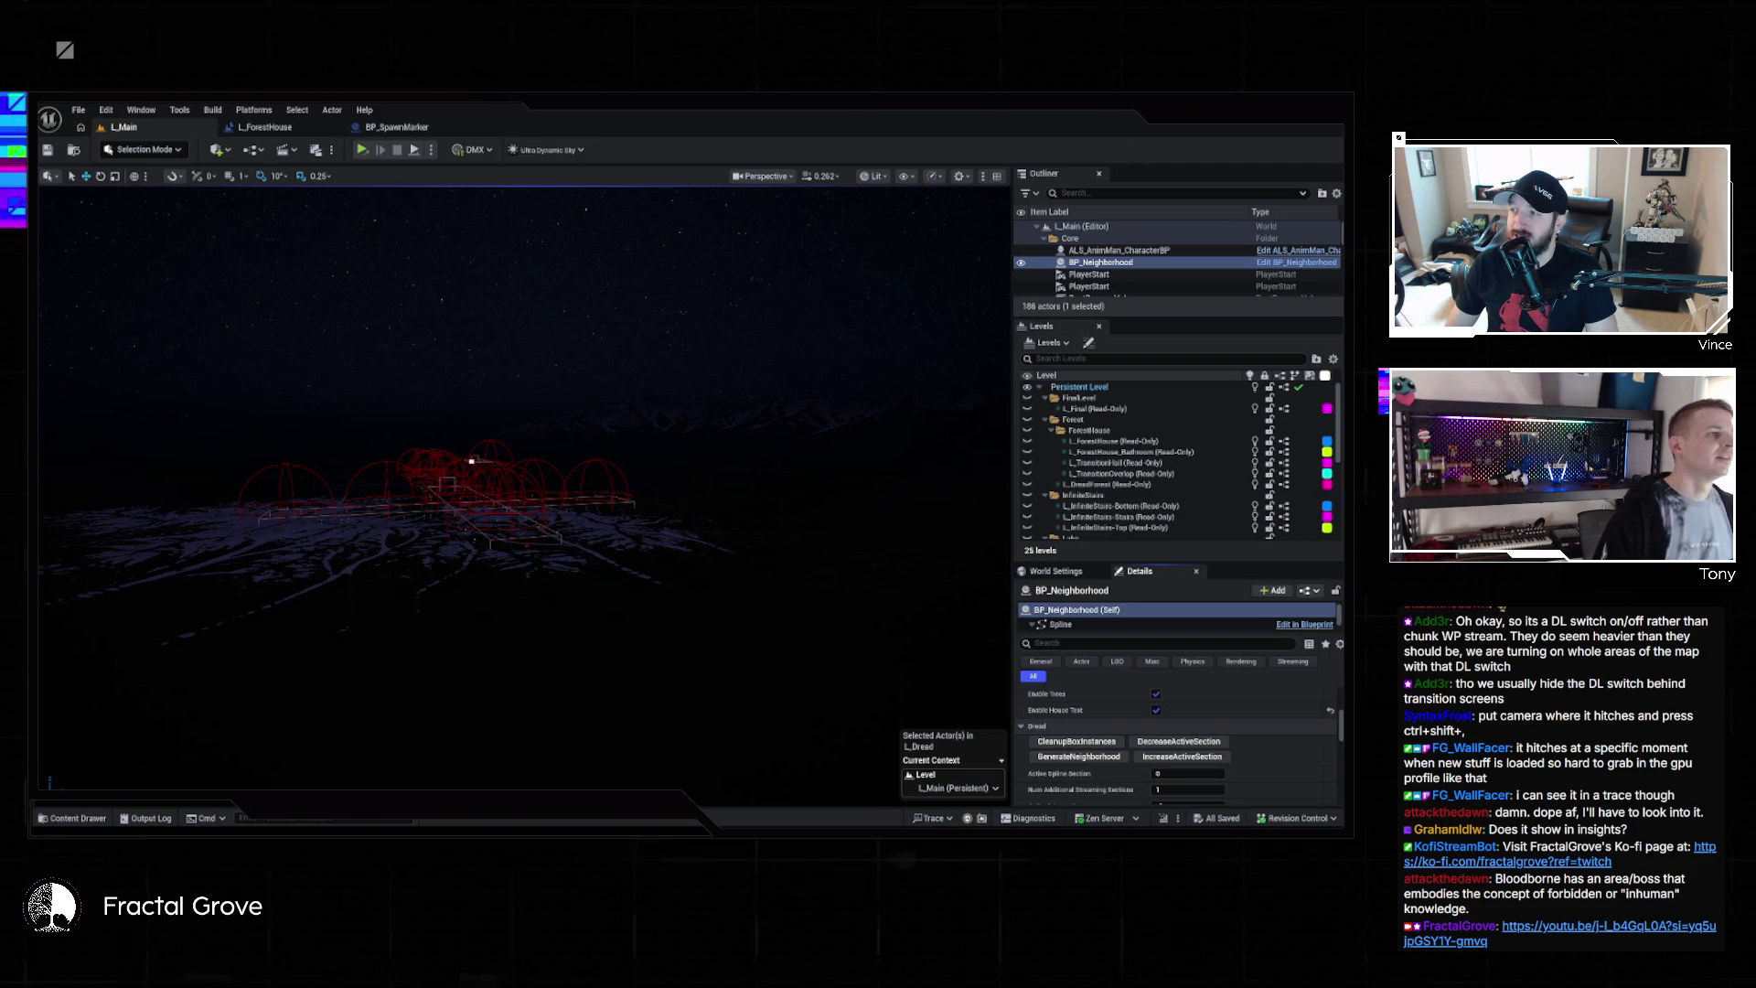
Set World Settings' GameMode Override to BP_DreadGameMode and save L_Main
scroll(1180, 457, down, 5)
click(1057, 570)
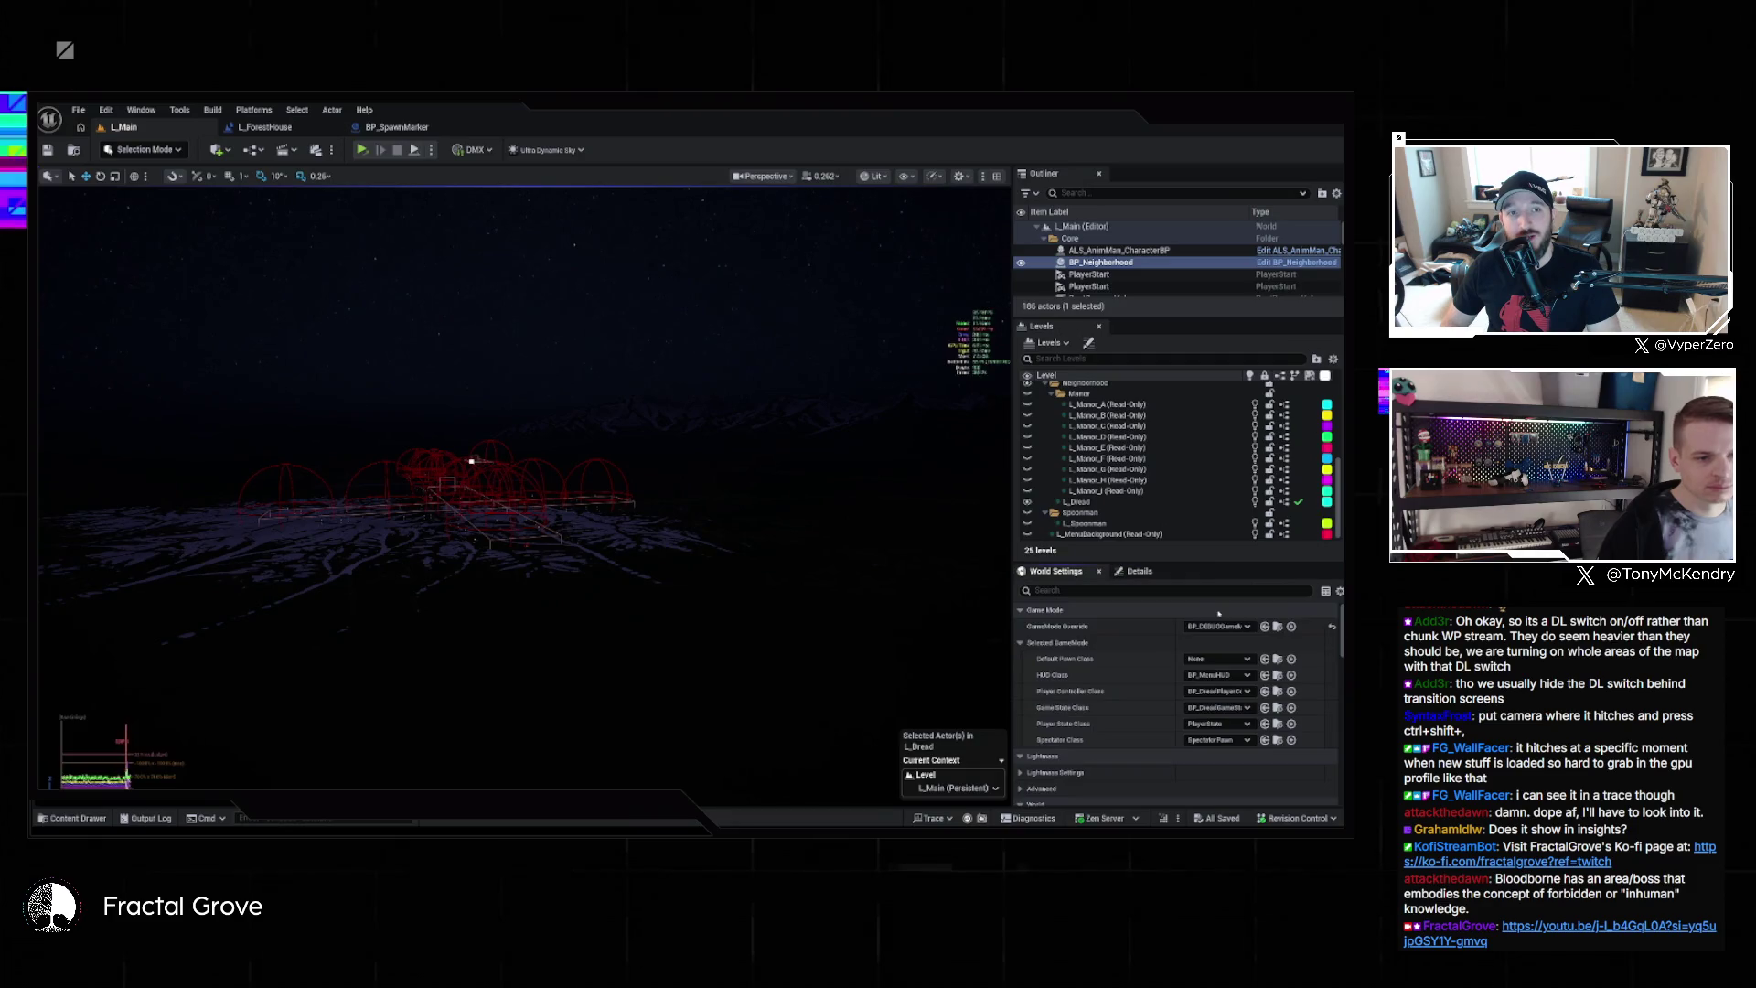
click(1235, 628)
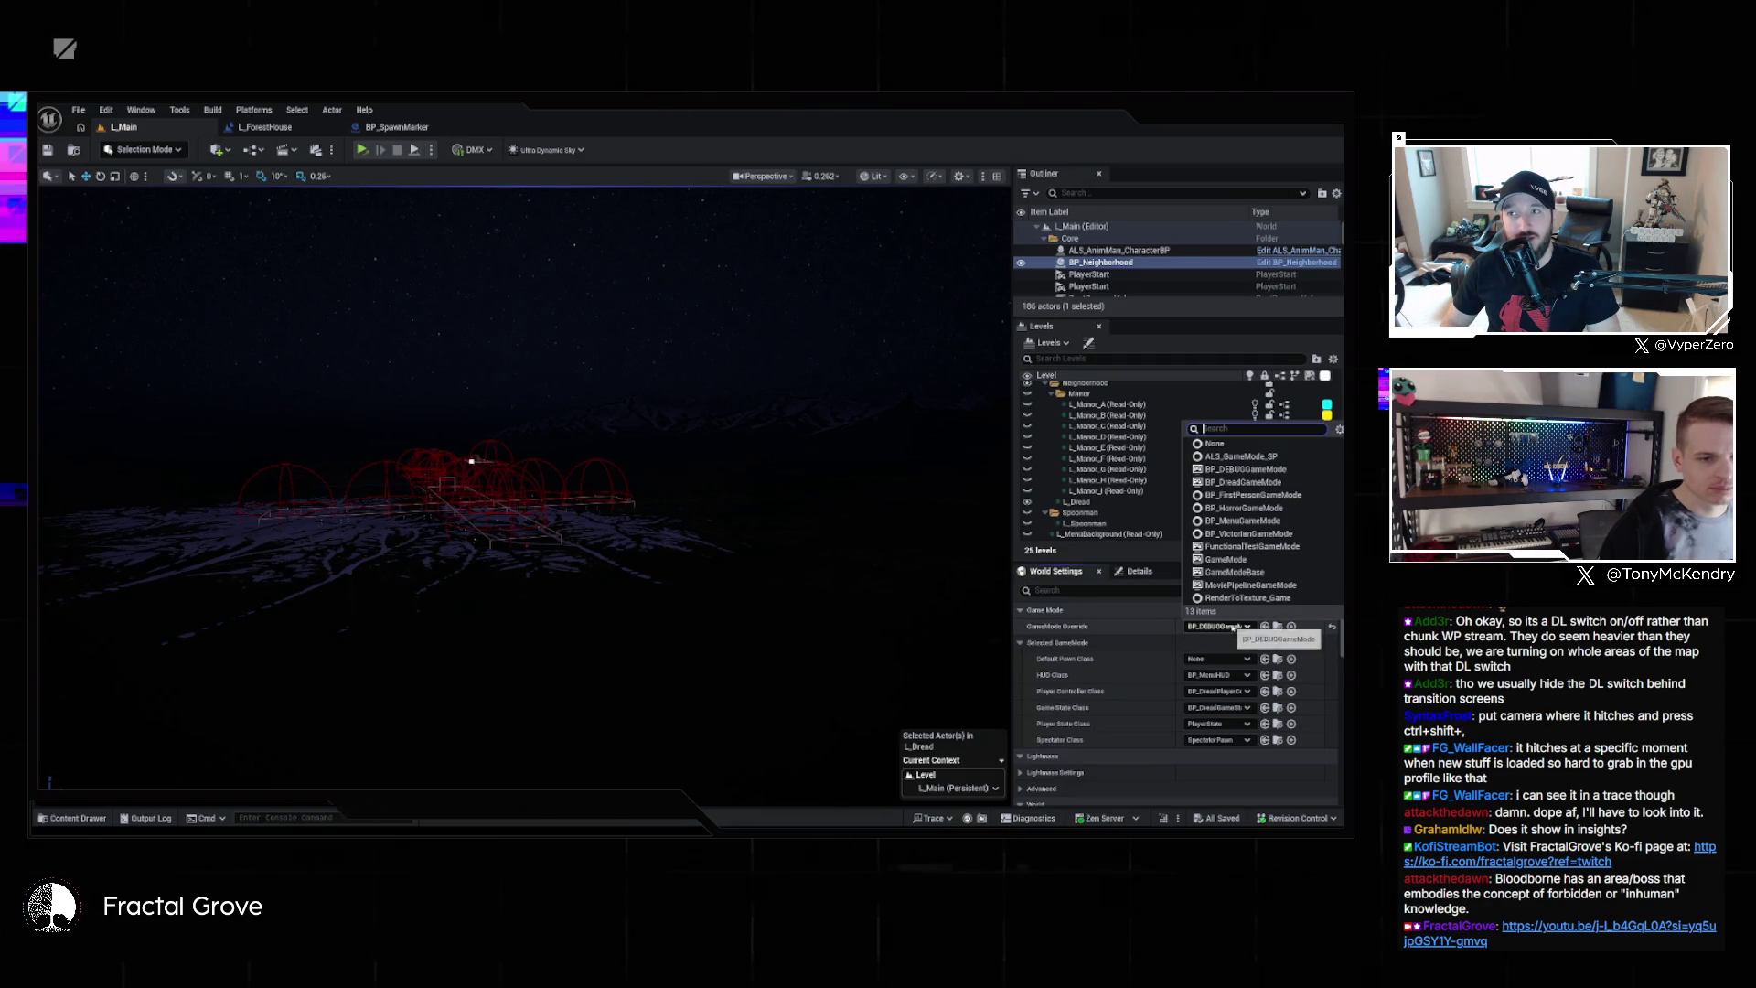
click(1249, 481)
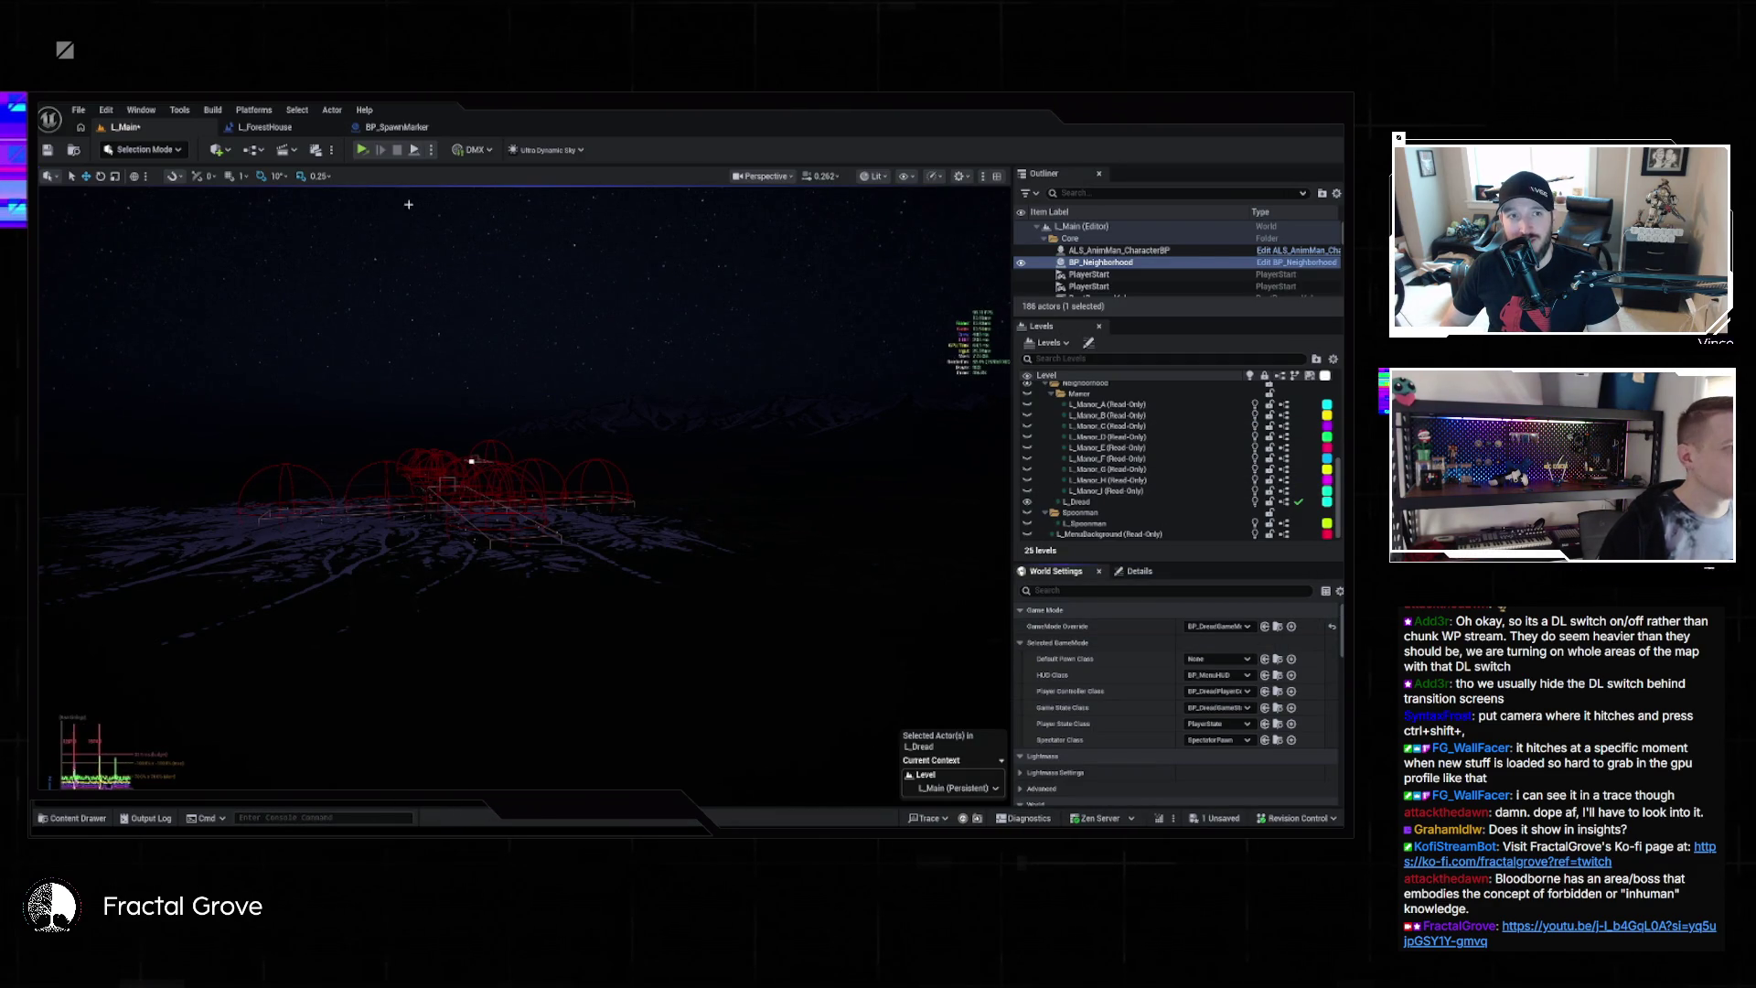
key(ctrl+s)
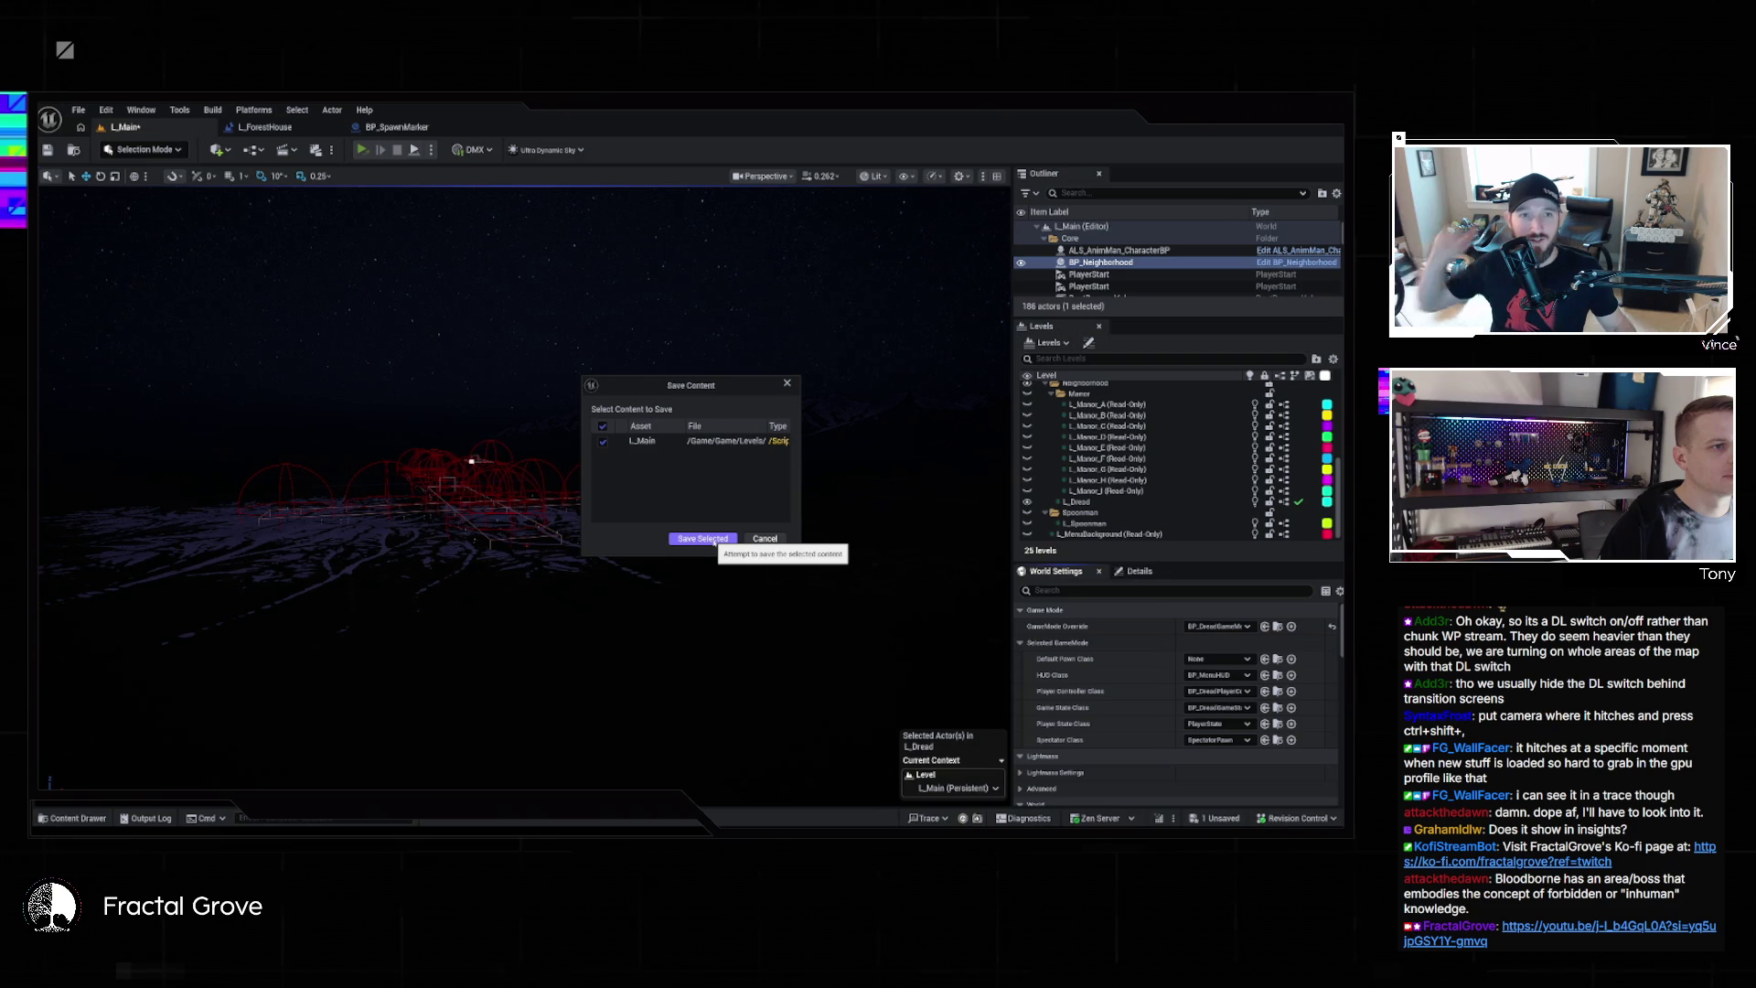
click(714, 539)
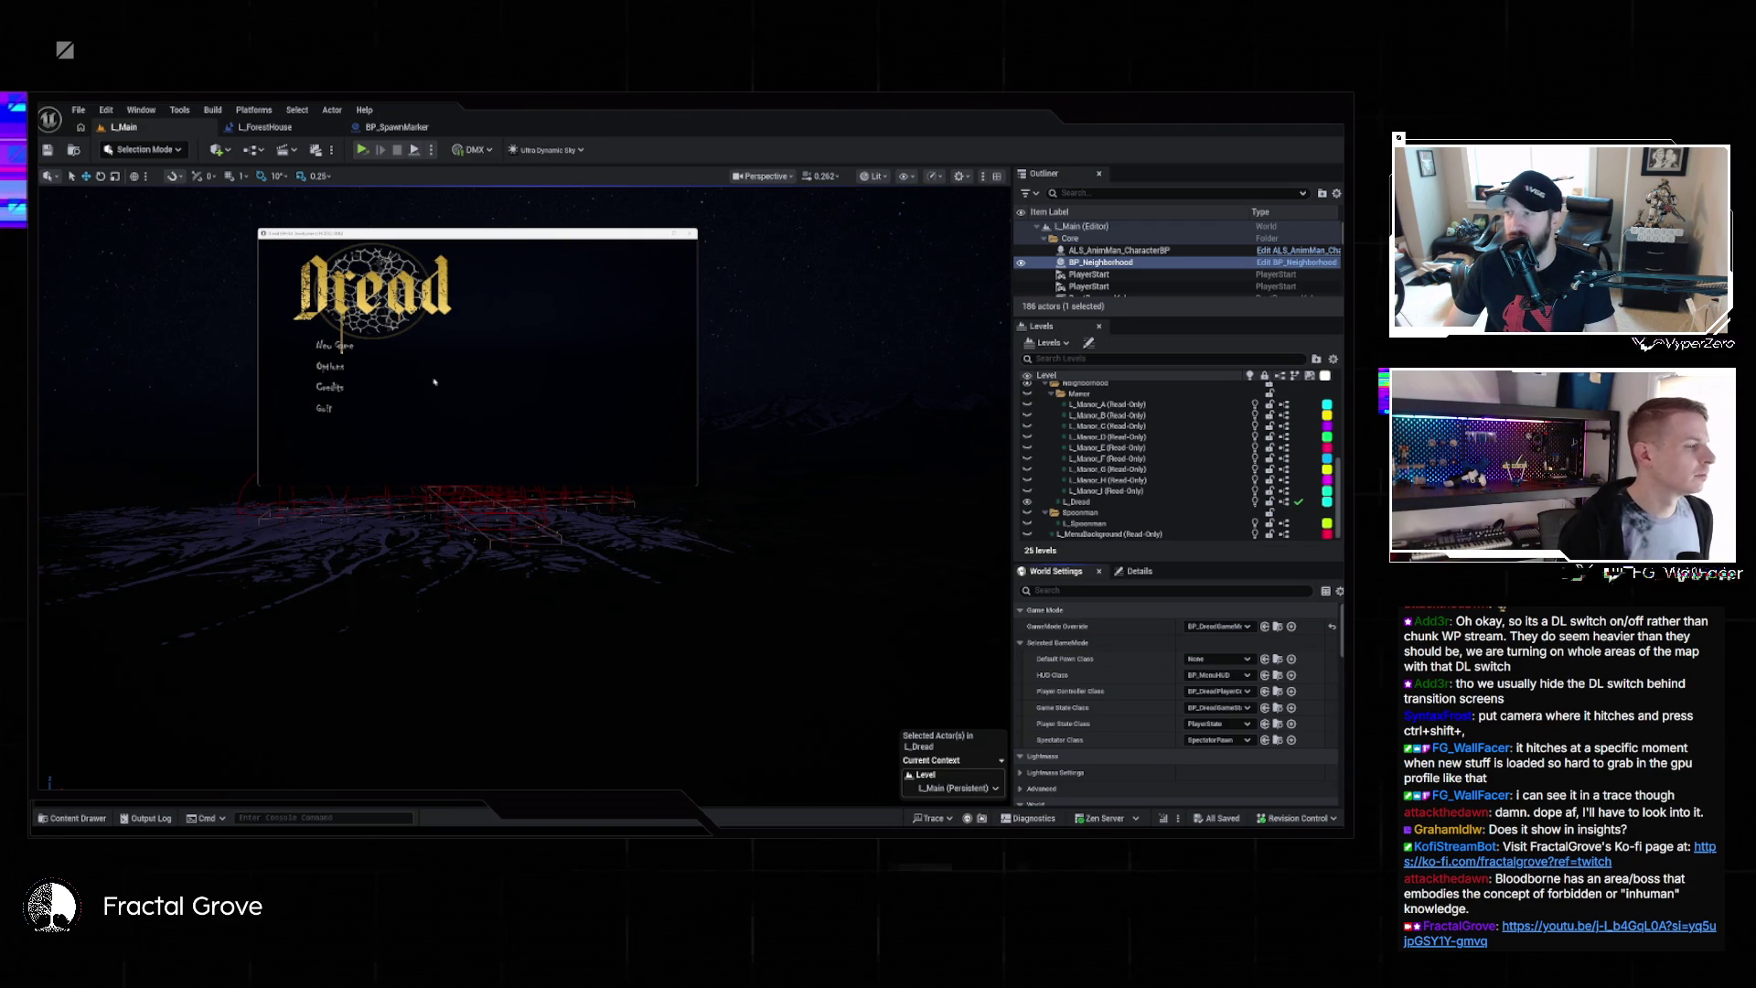
Start a new Dread game and snip a screenshot of the standalone game window
click(357, 353)
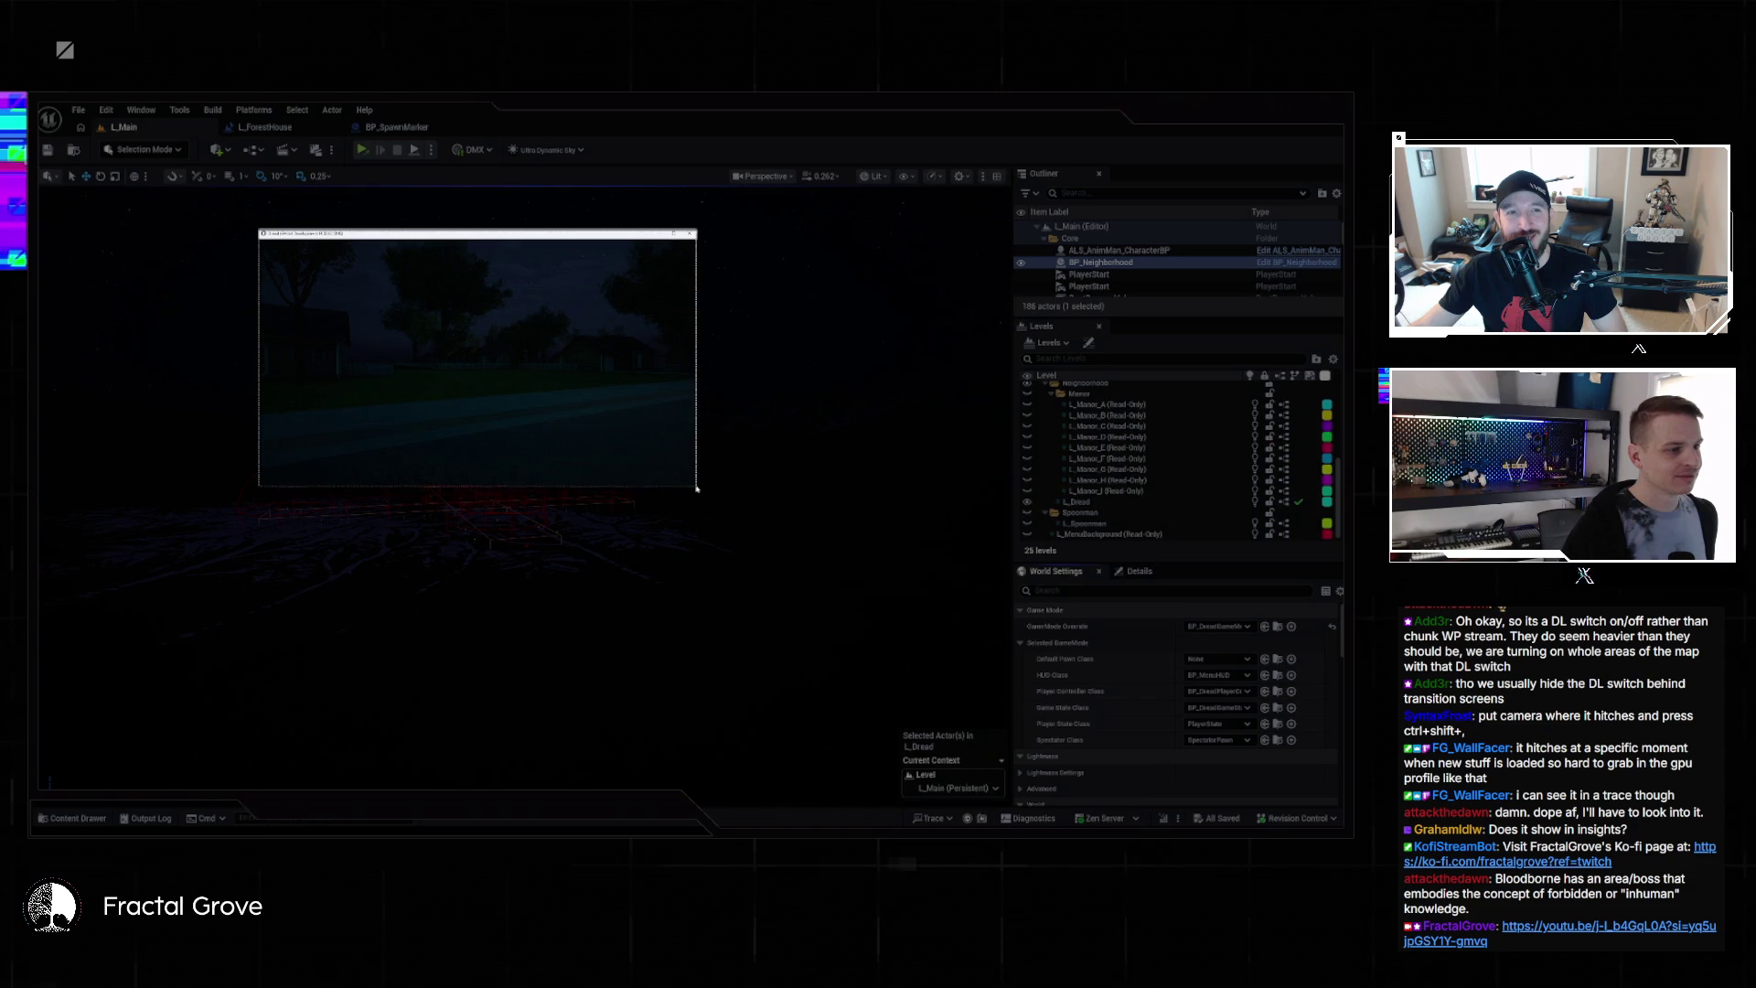
drag(698, 488, 698, 488)
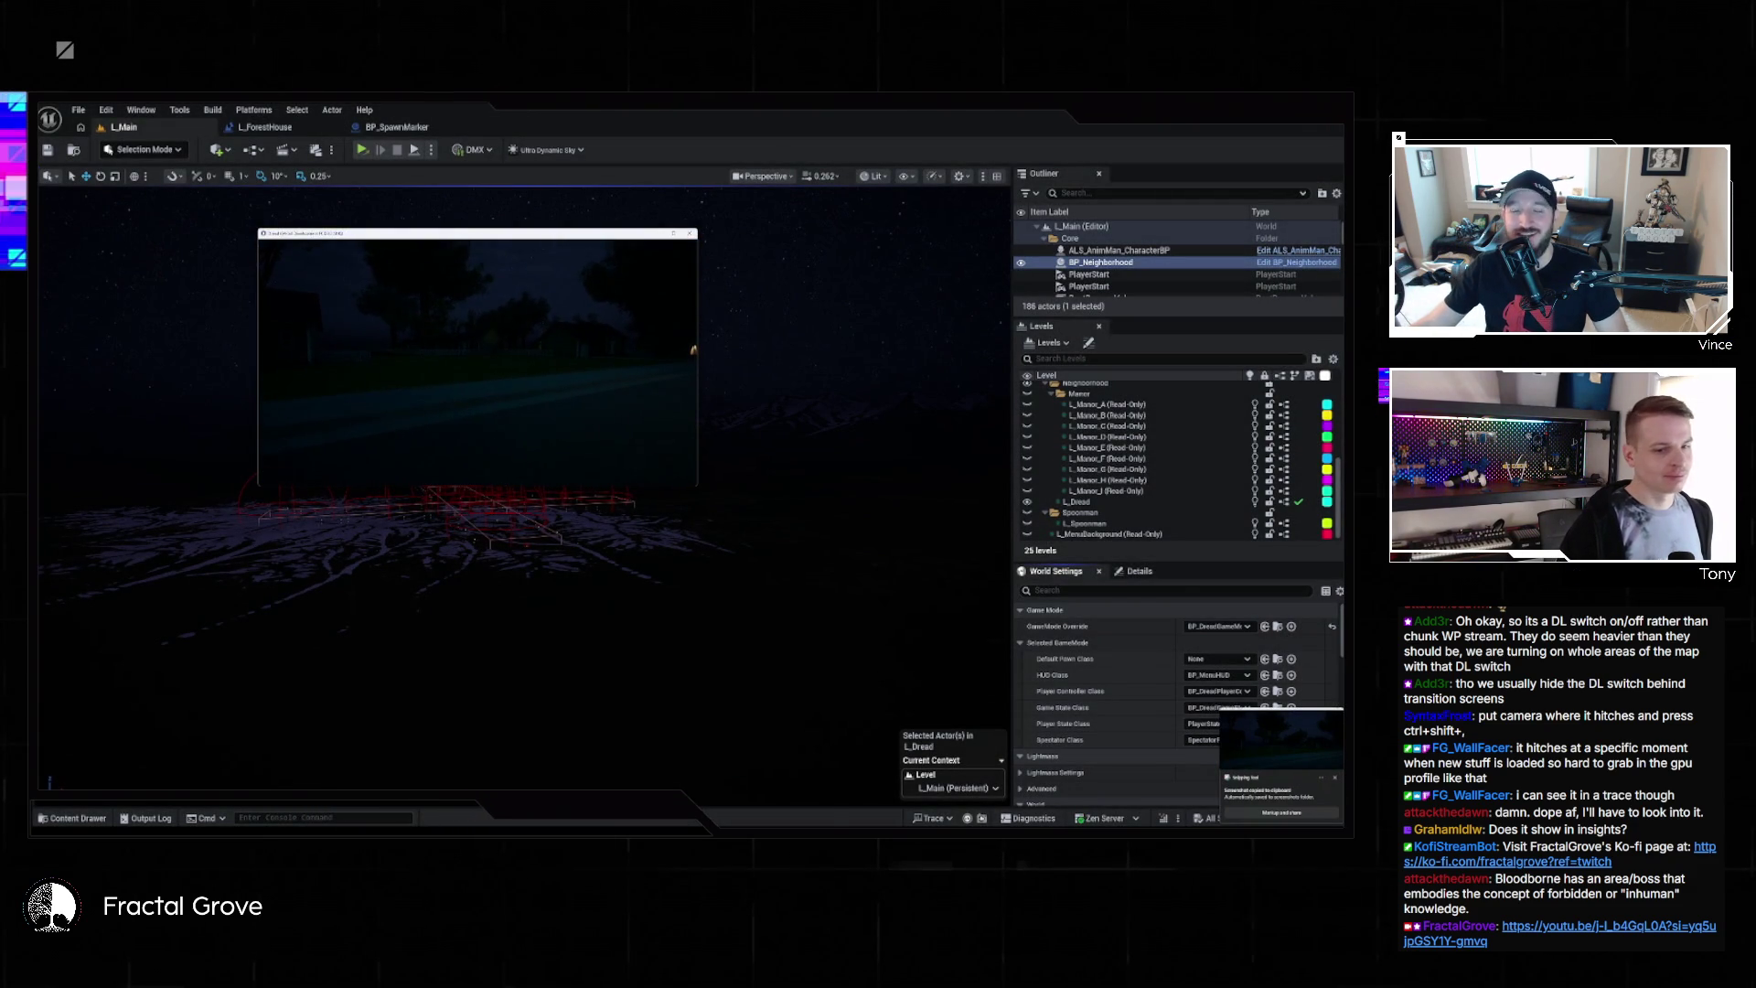
key(super)
key(Escape)
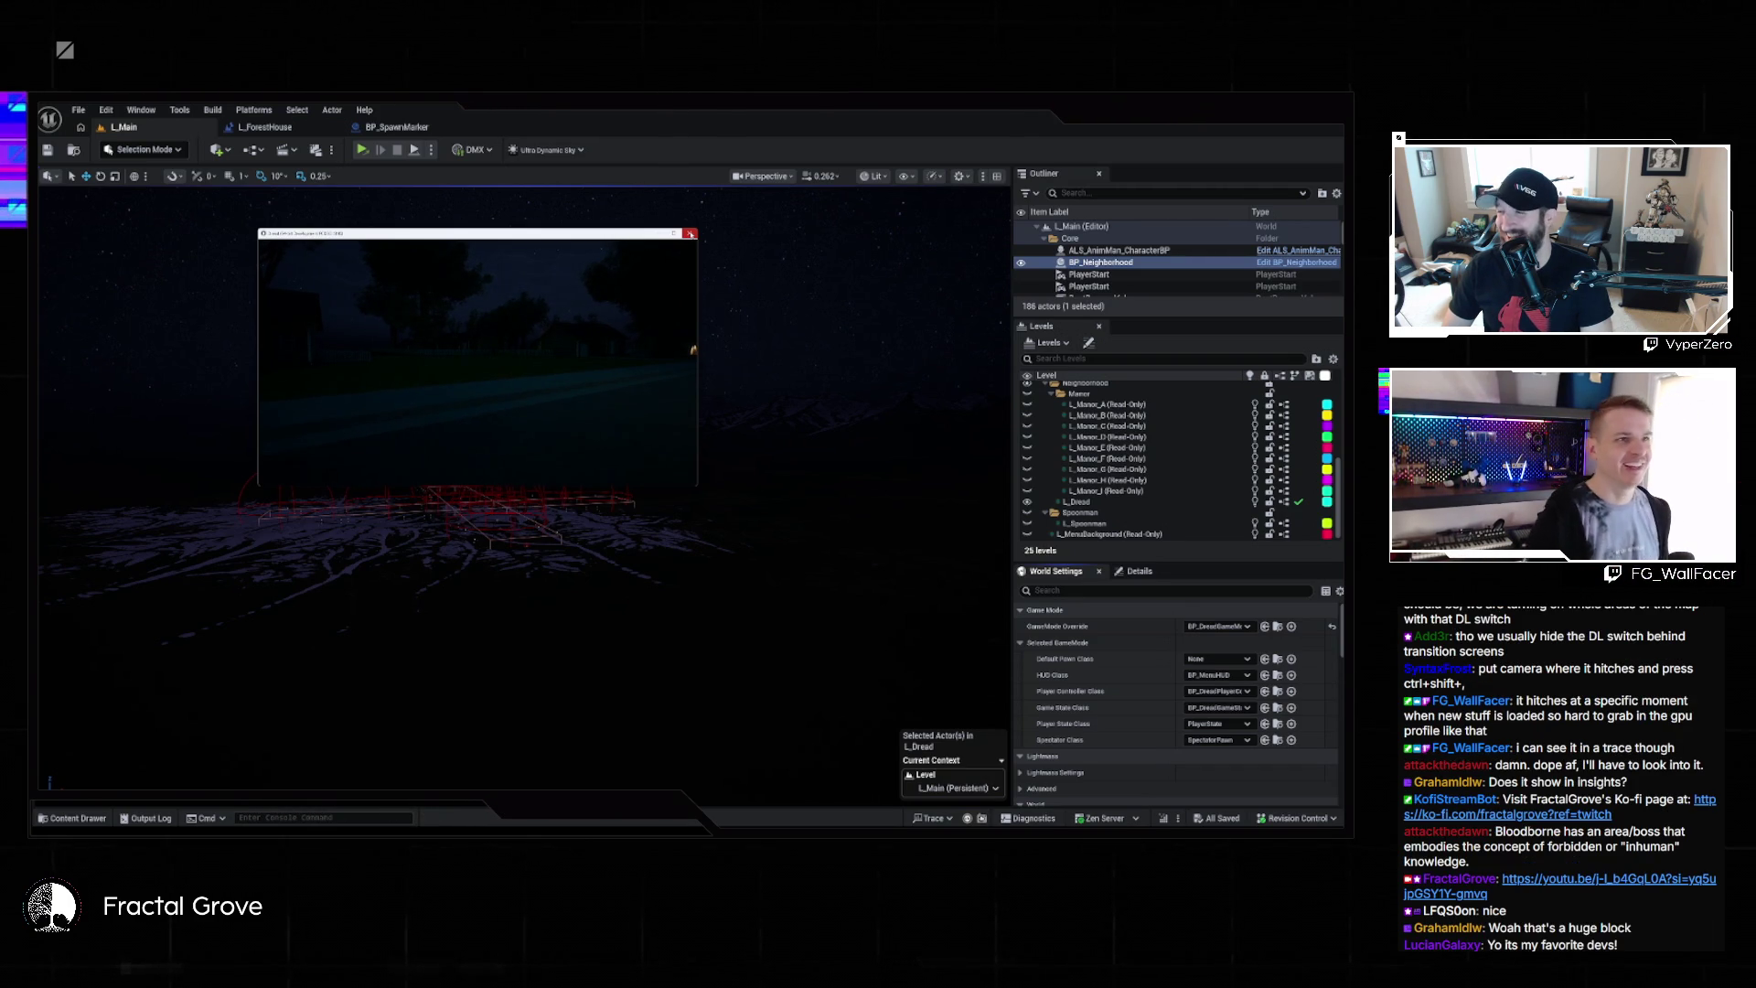
Close the standalone game, then run and stop a quick in-editor play session
click(691, 234)
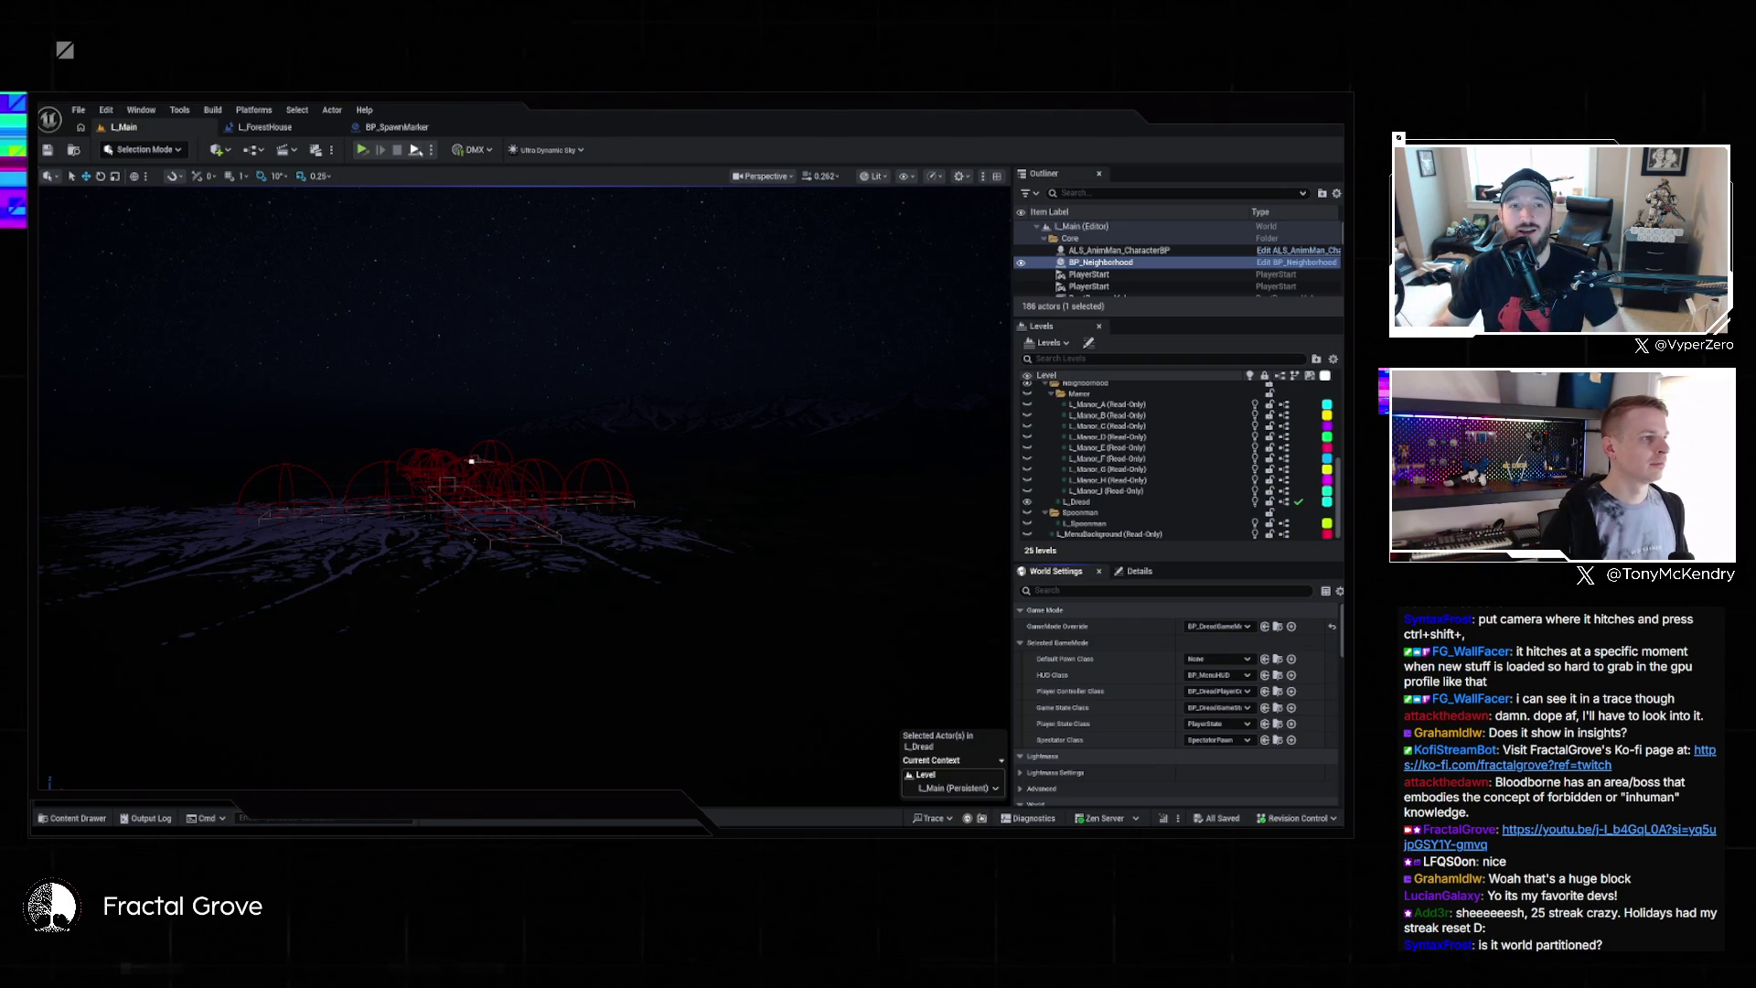
click(431, 149)
click(495, 198)
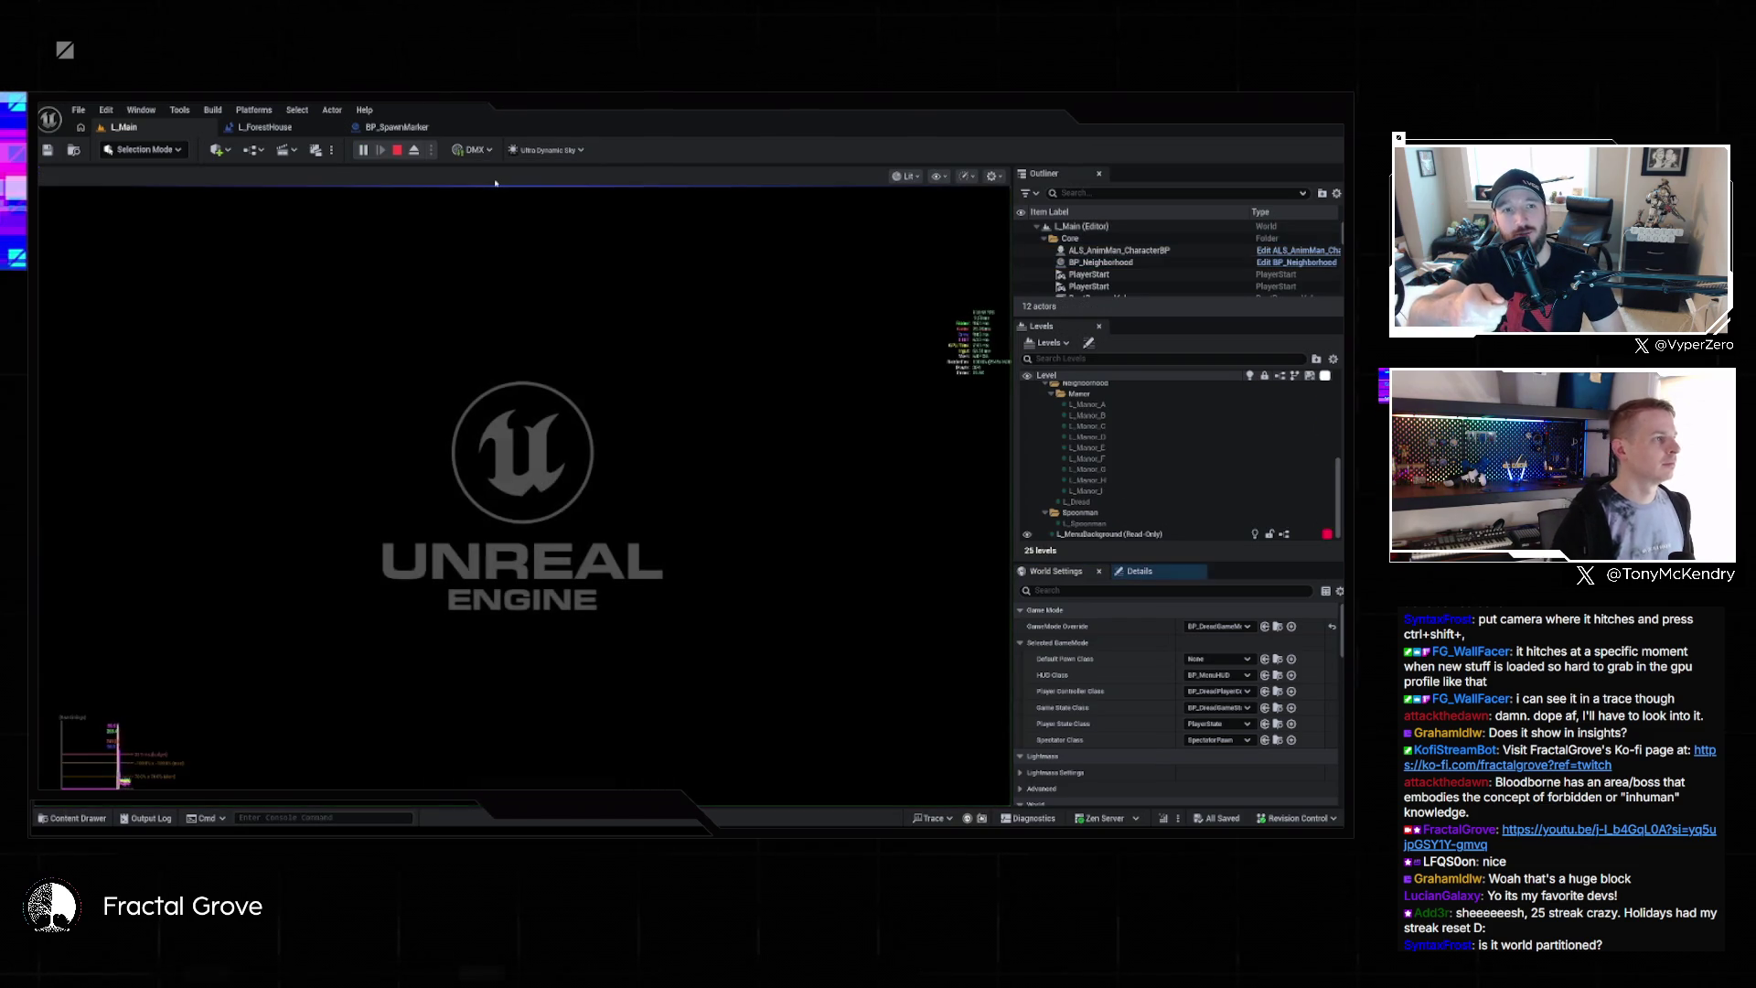
key(Escape)
click(1152, 264)
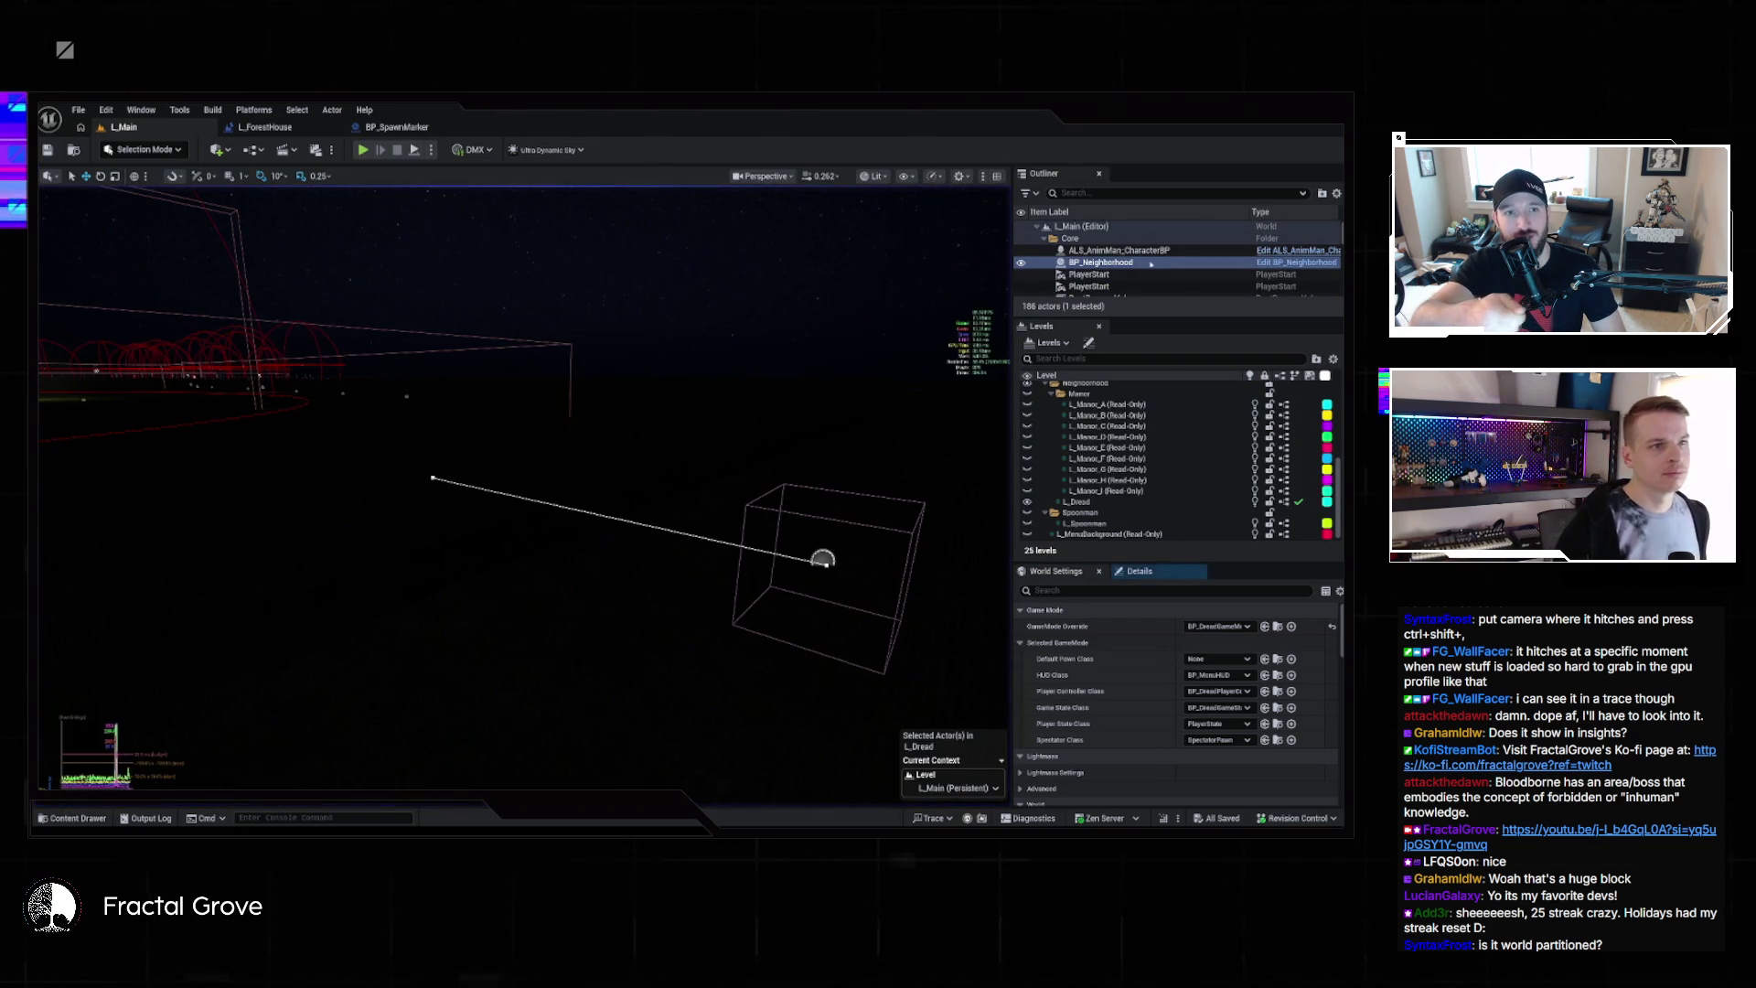
Bring up the GameMode Override class list in World Settings
click(962, 177)
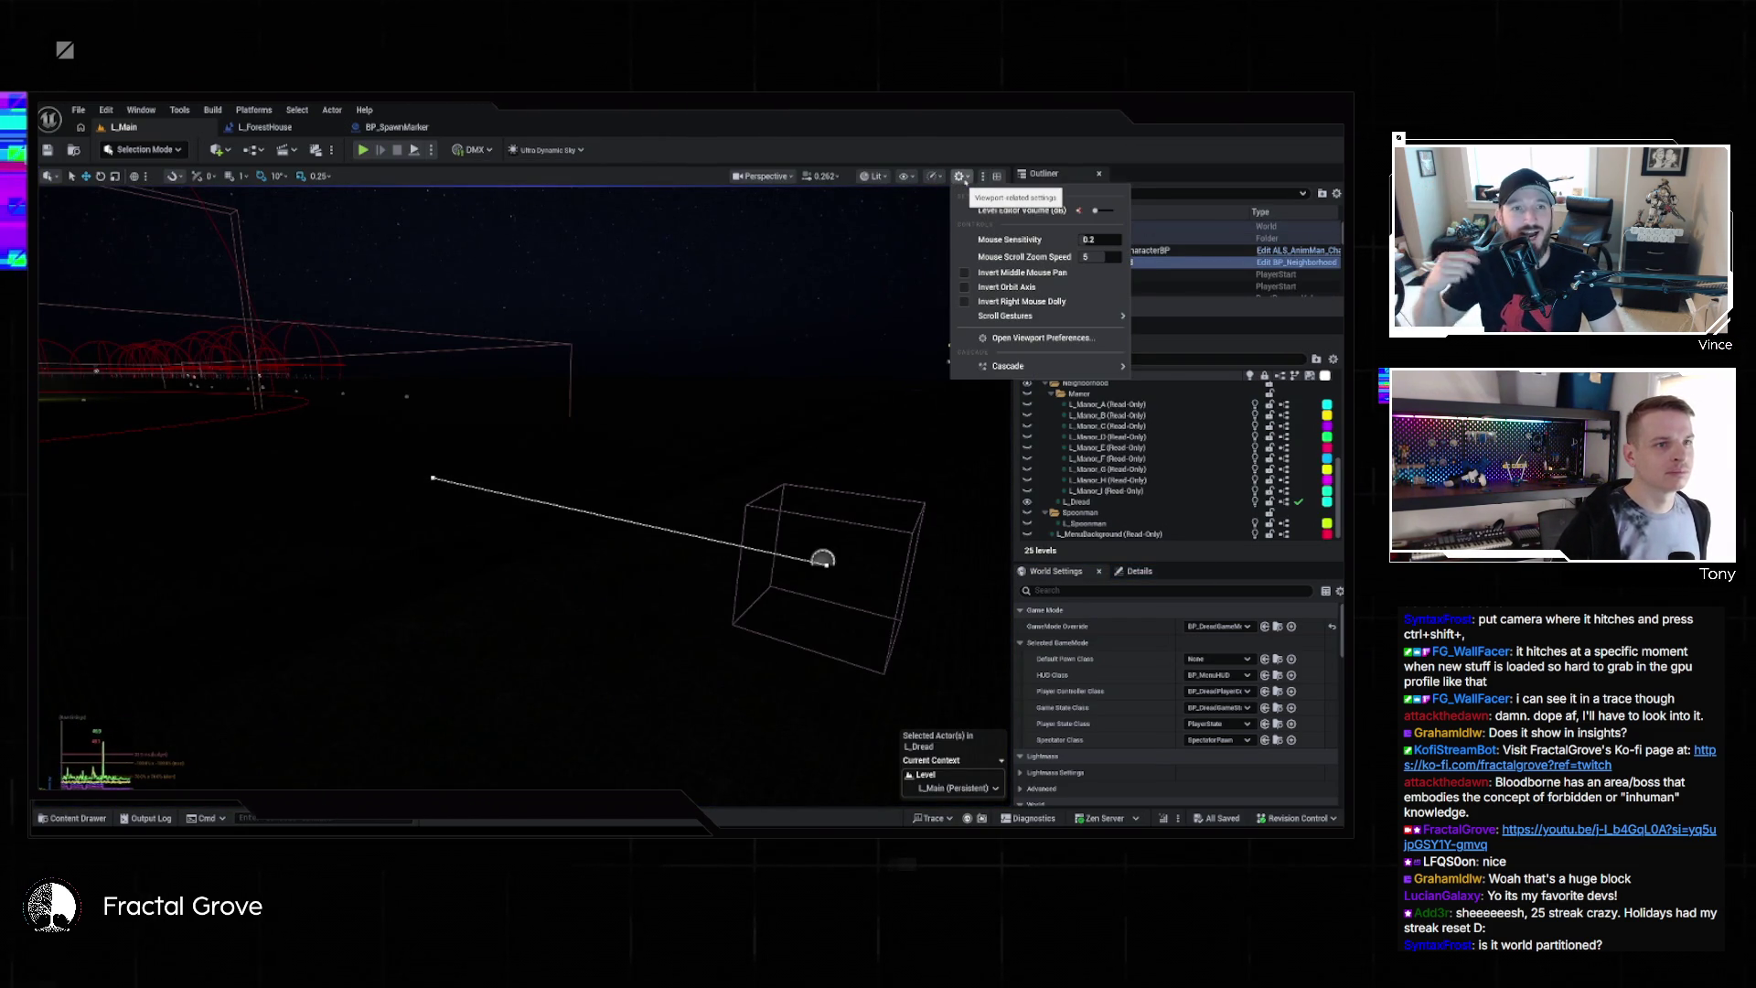
click(1186, 342)
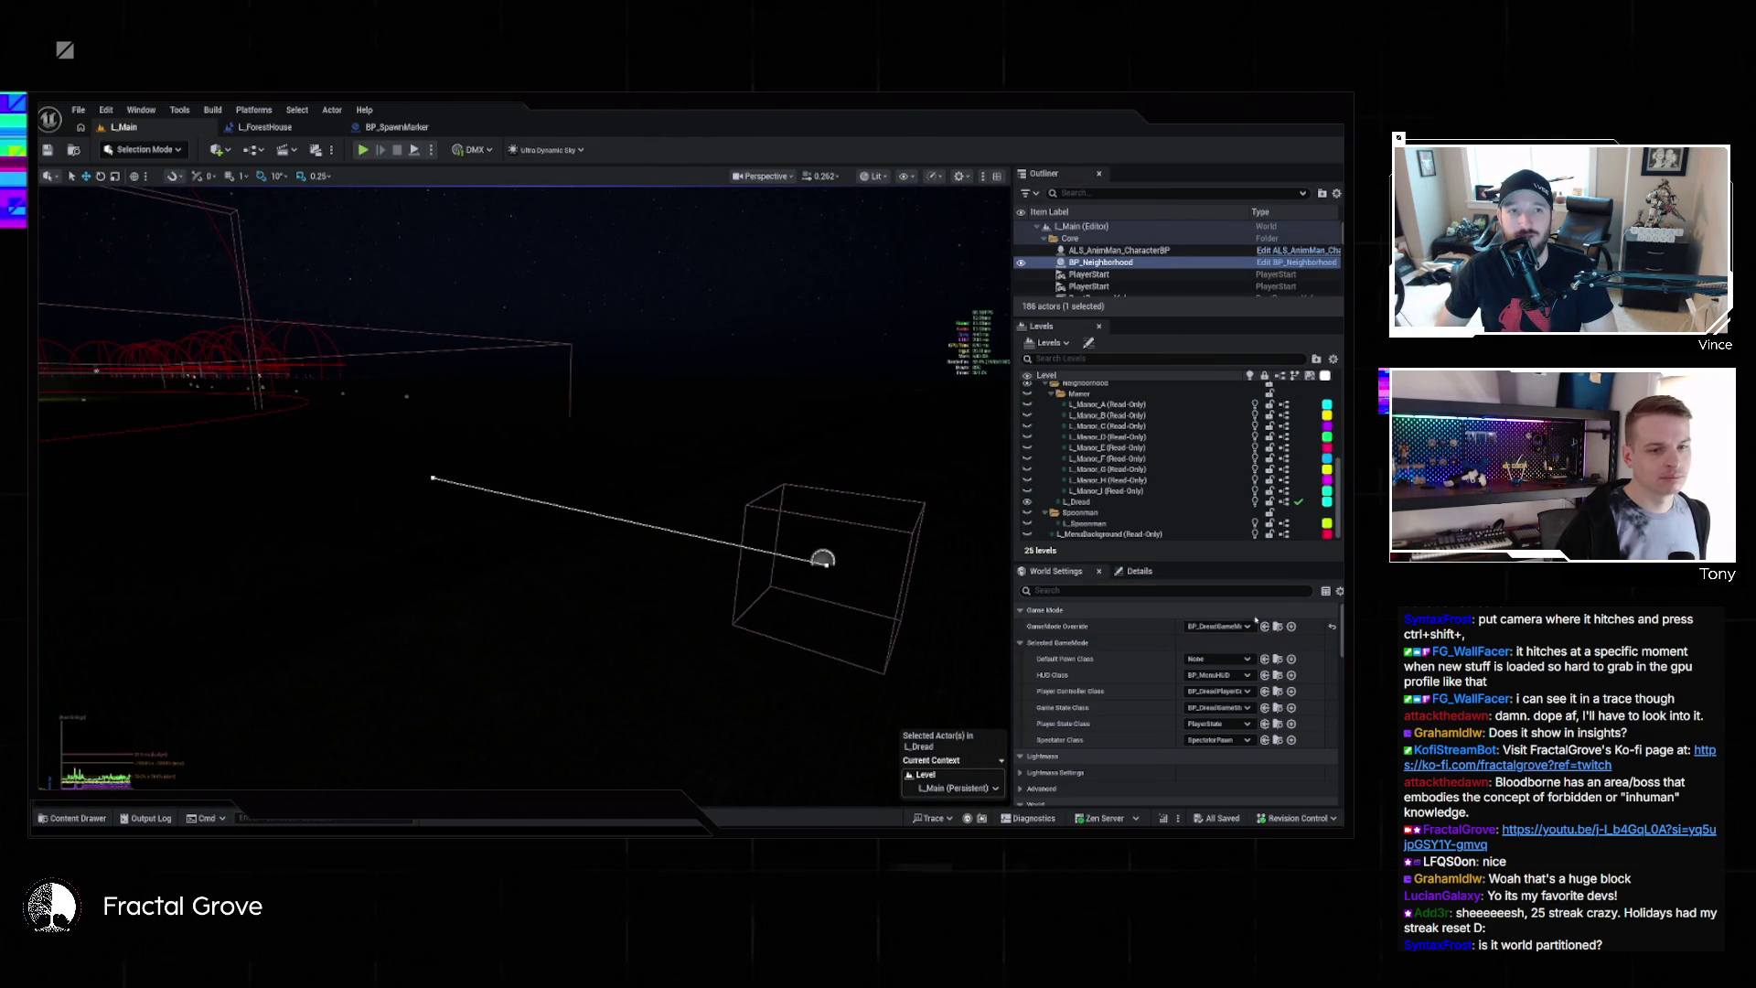
click(1238, 627)
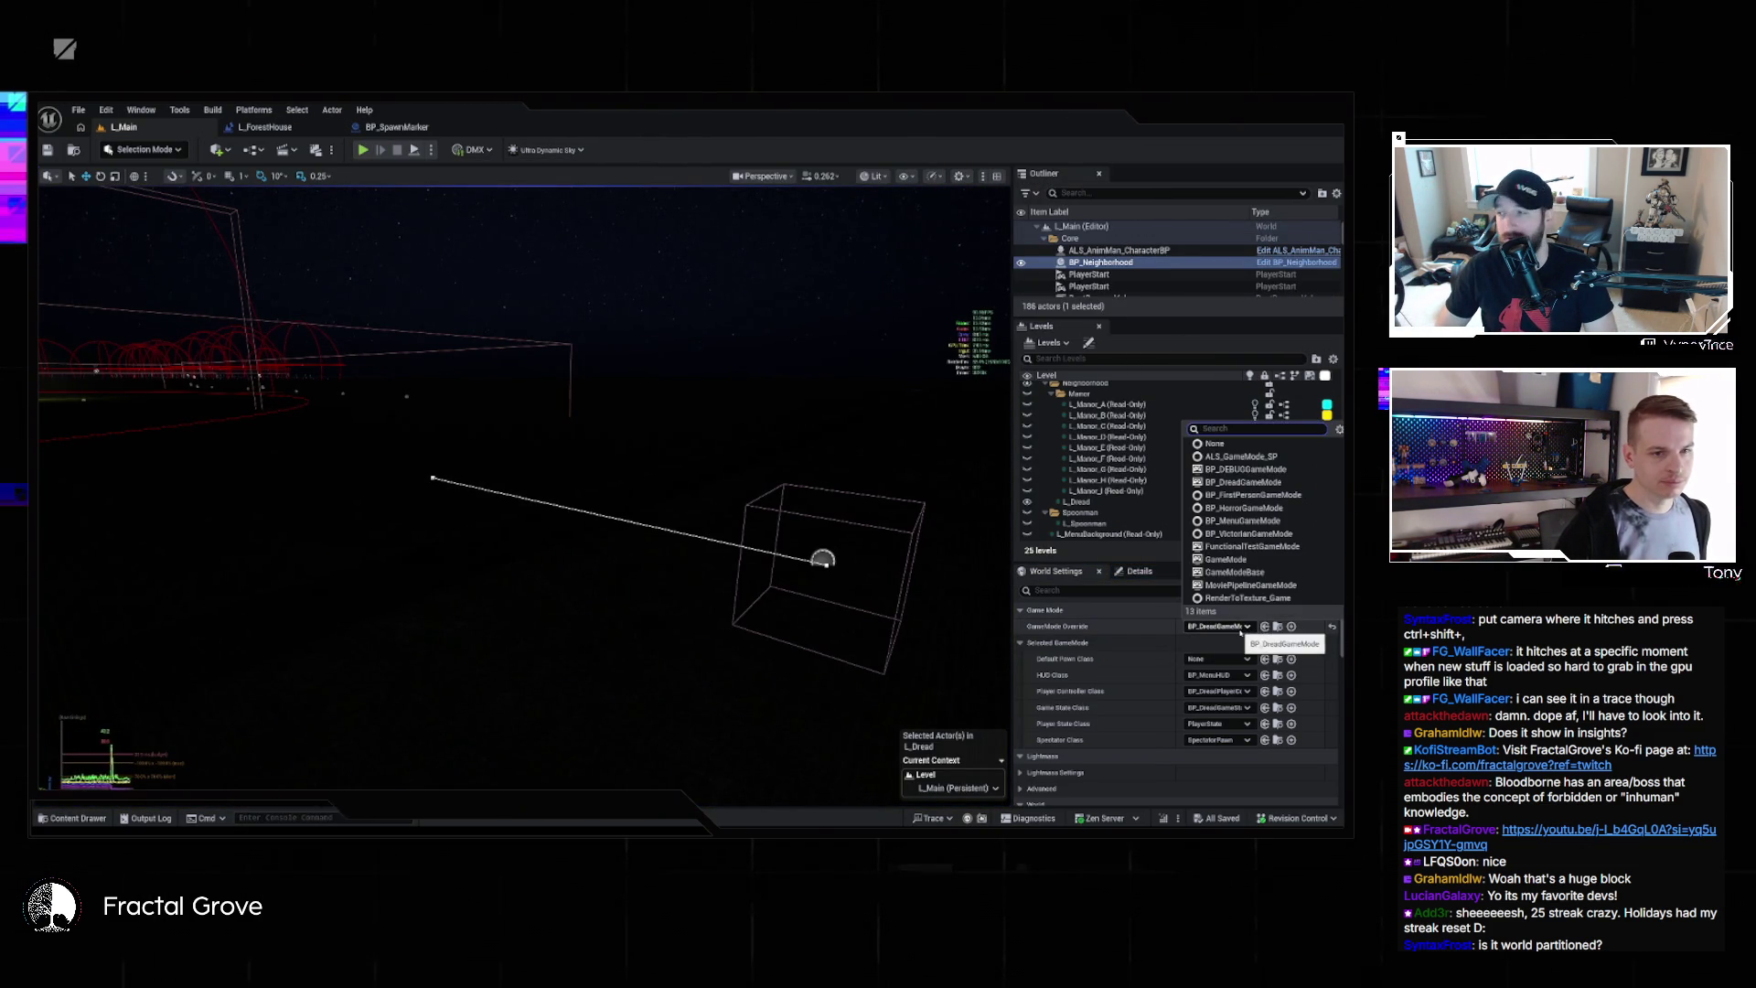
Override the game mode with BP_DEBUGGameMode and play-test L_Main in the editor with the console open
click(1244, 469)
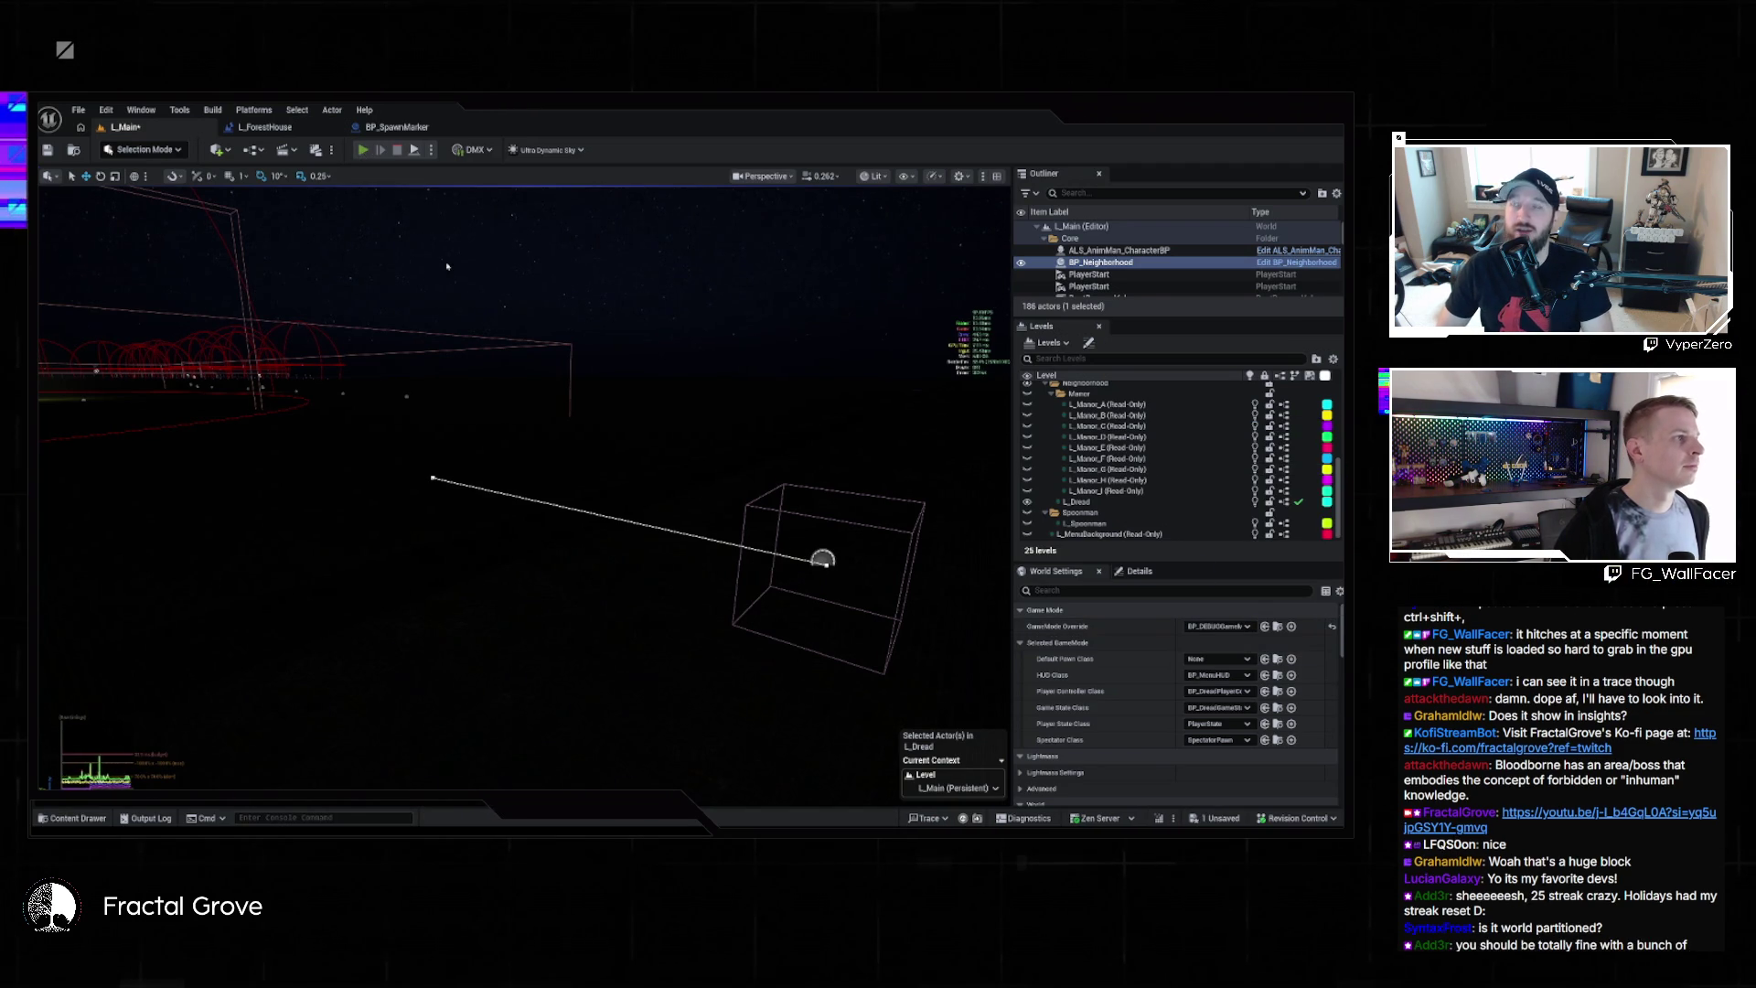
key(alt+p)
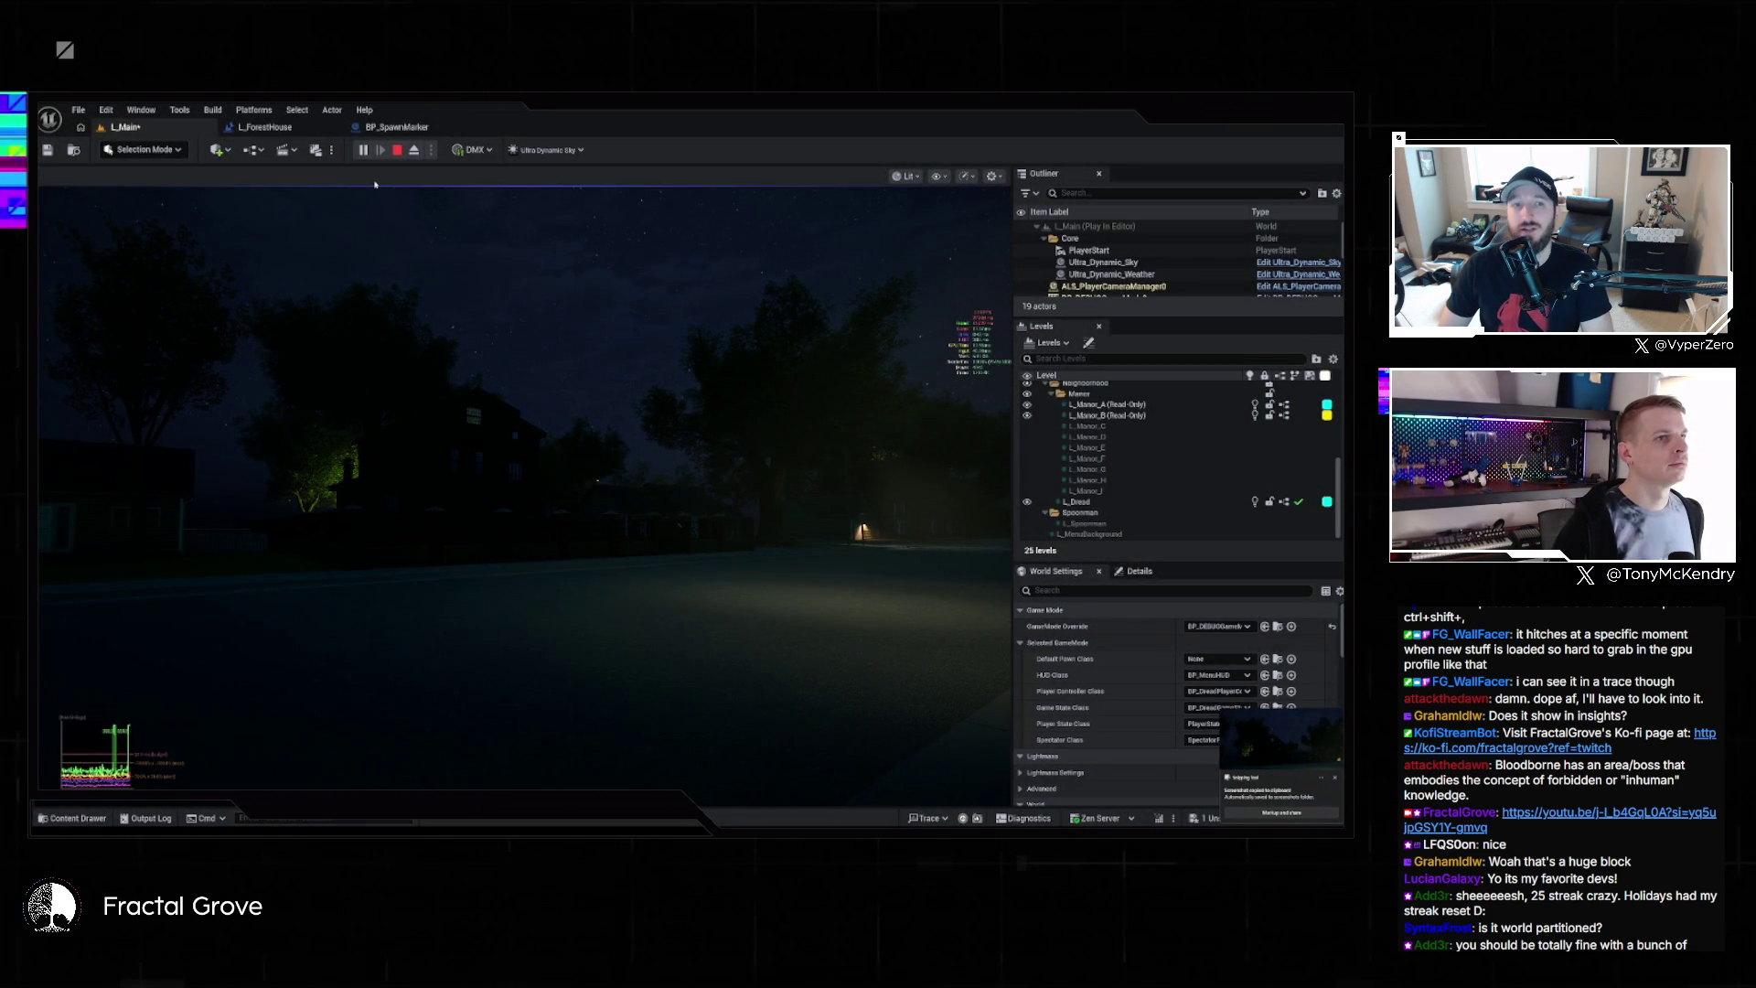
key(grave)
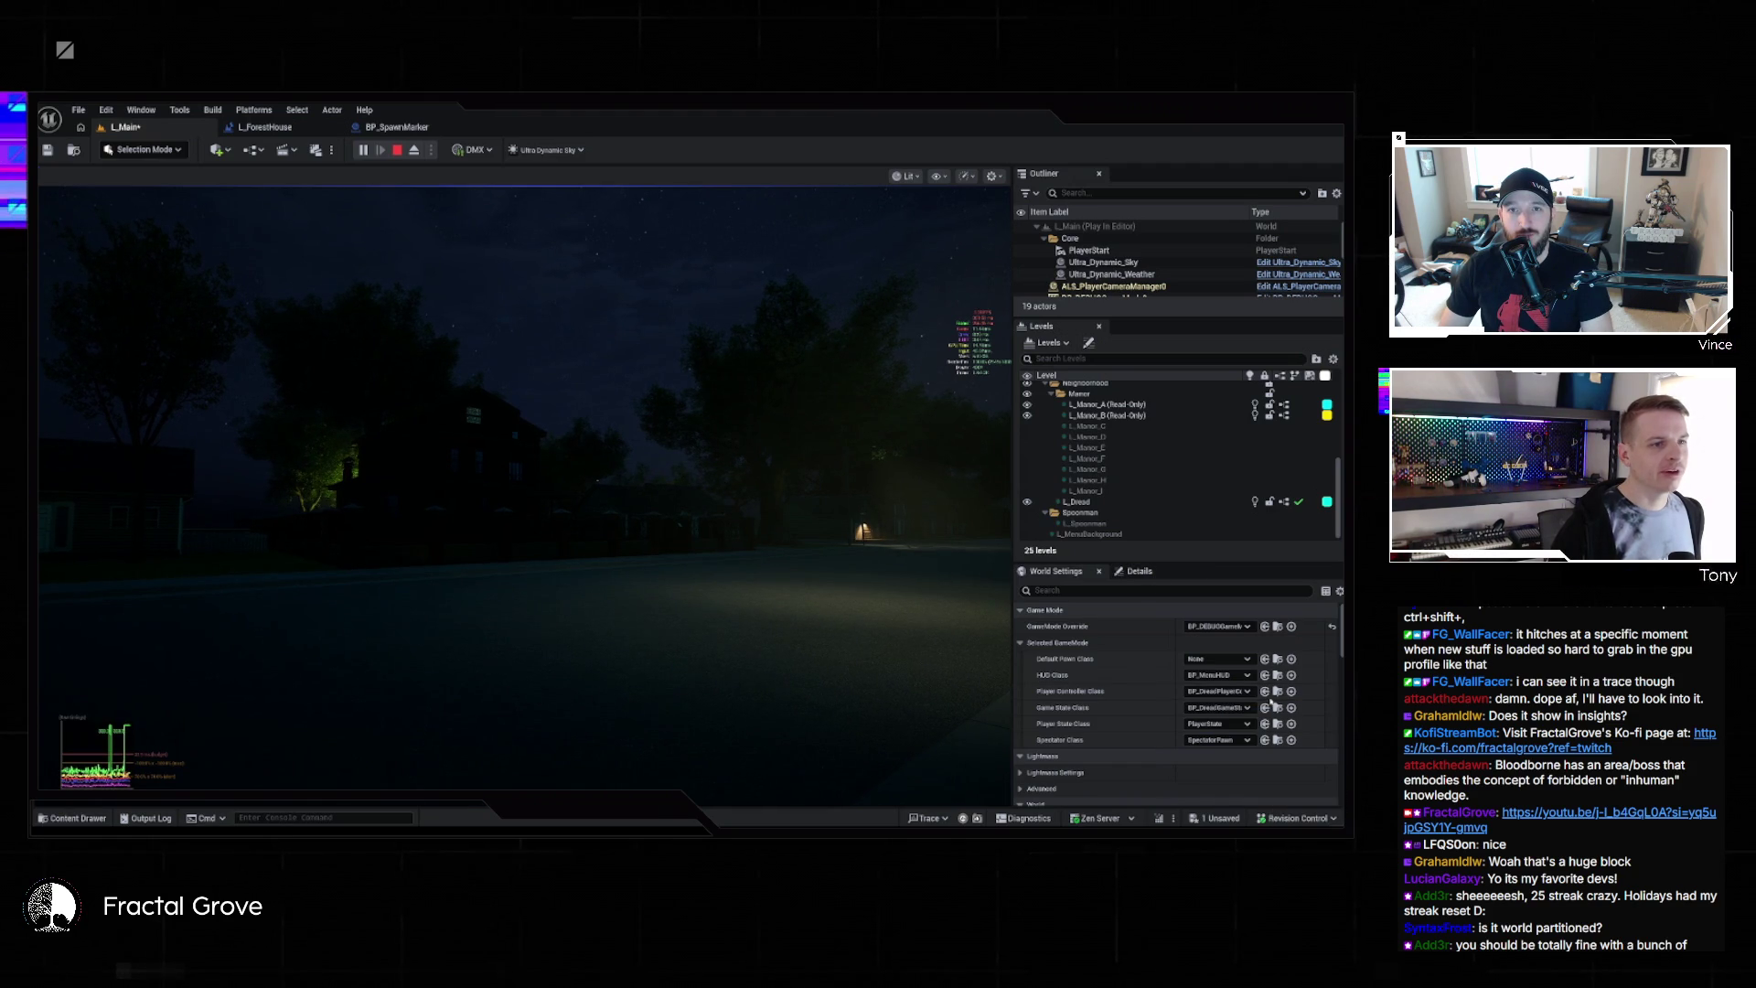
click(914, 662)
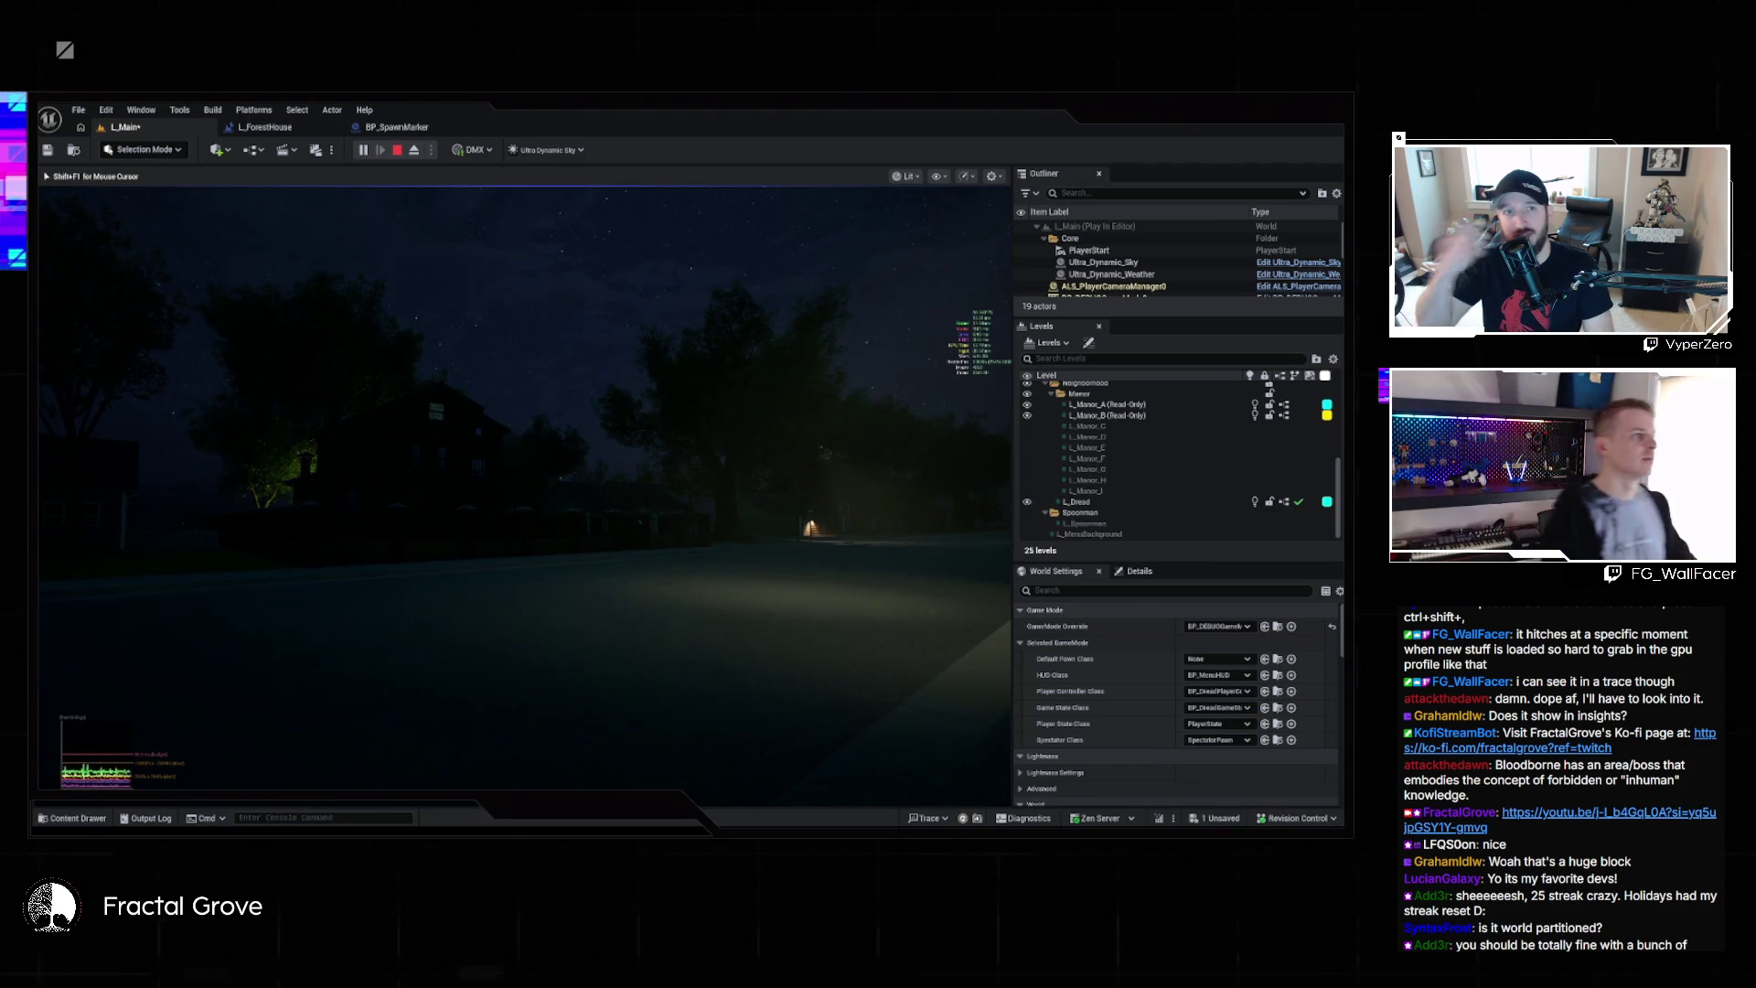
Stop the play session, close the Message Log, and open the Output Log
key(Escape)
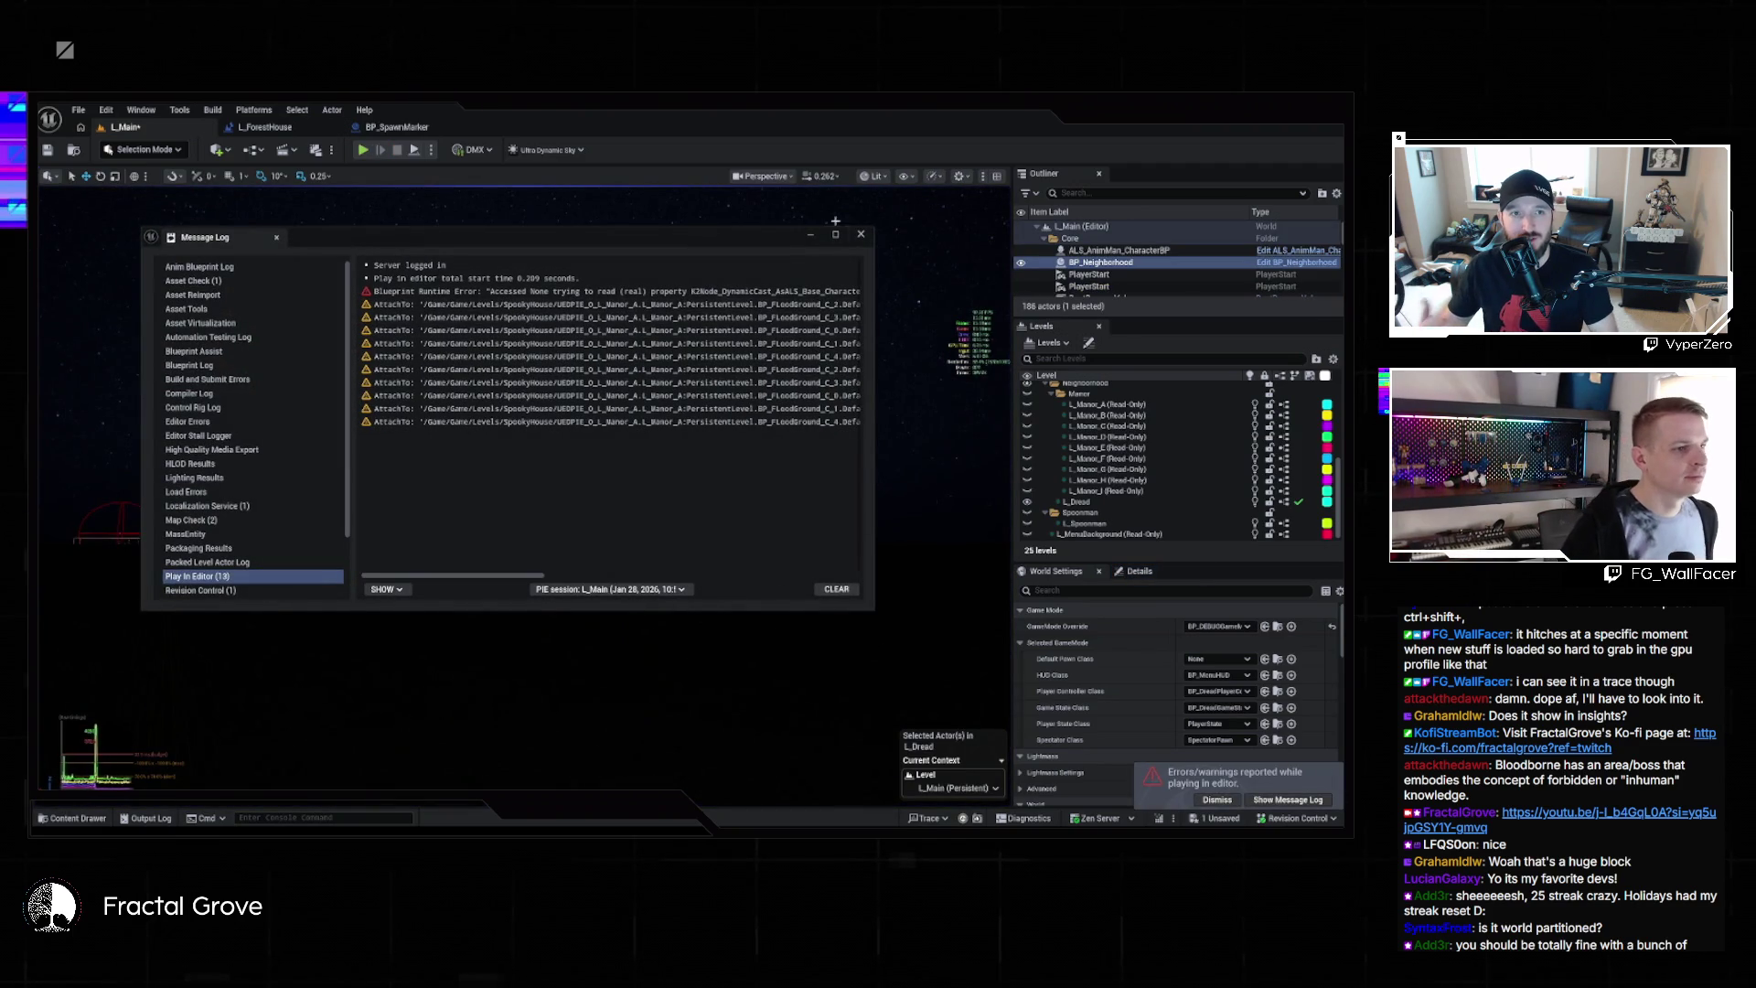
click(860, 235)
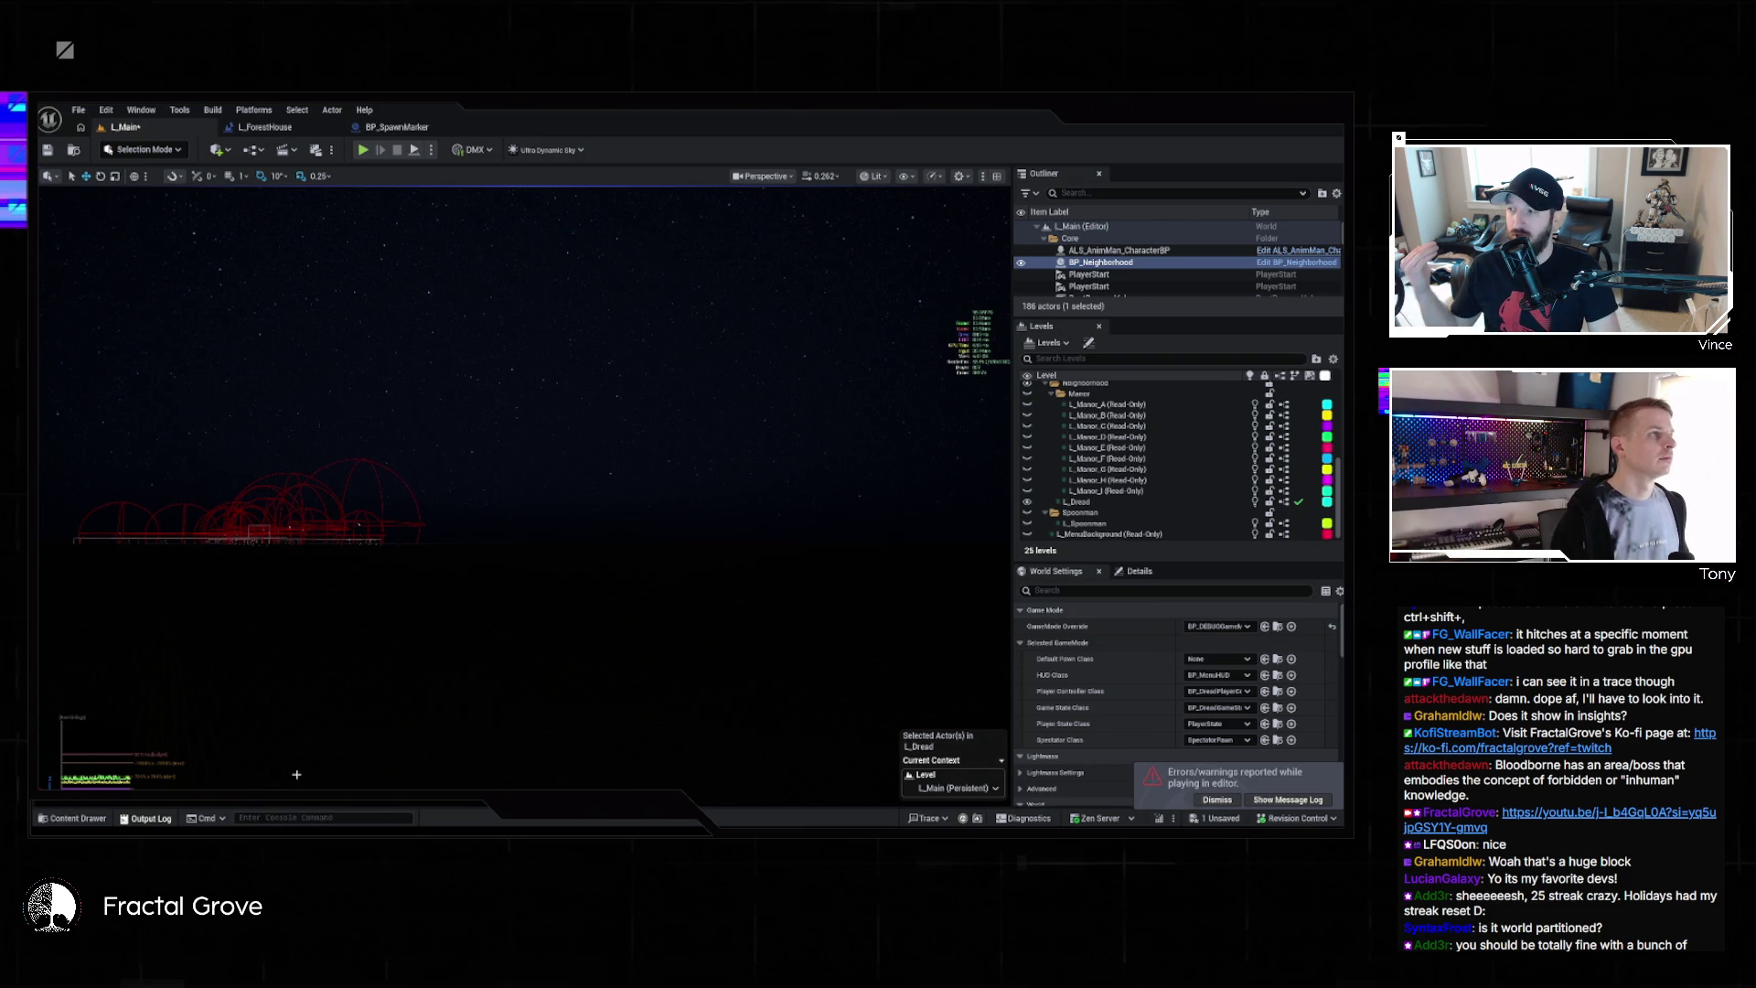
key(grave)
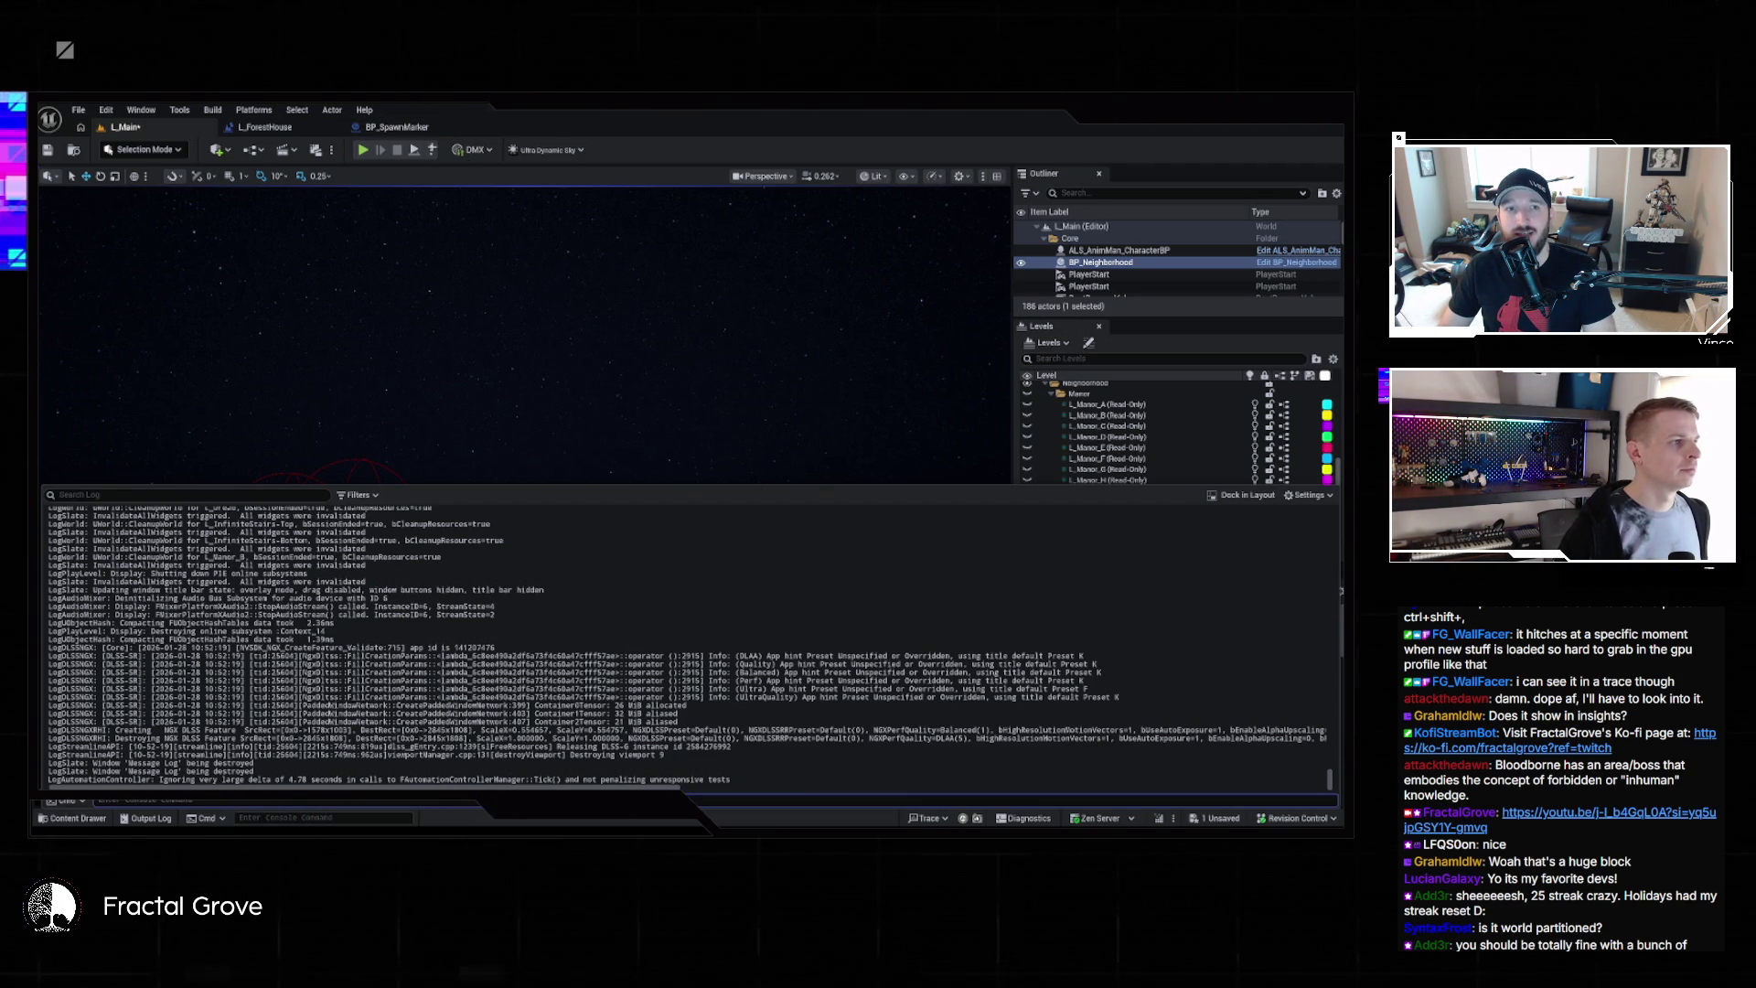
Show BP_Neighborhood's Details after toggling the Content Drawer, then open the Edit menu
click(81, 818)
click(84, 820)
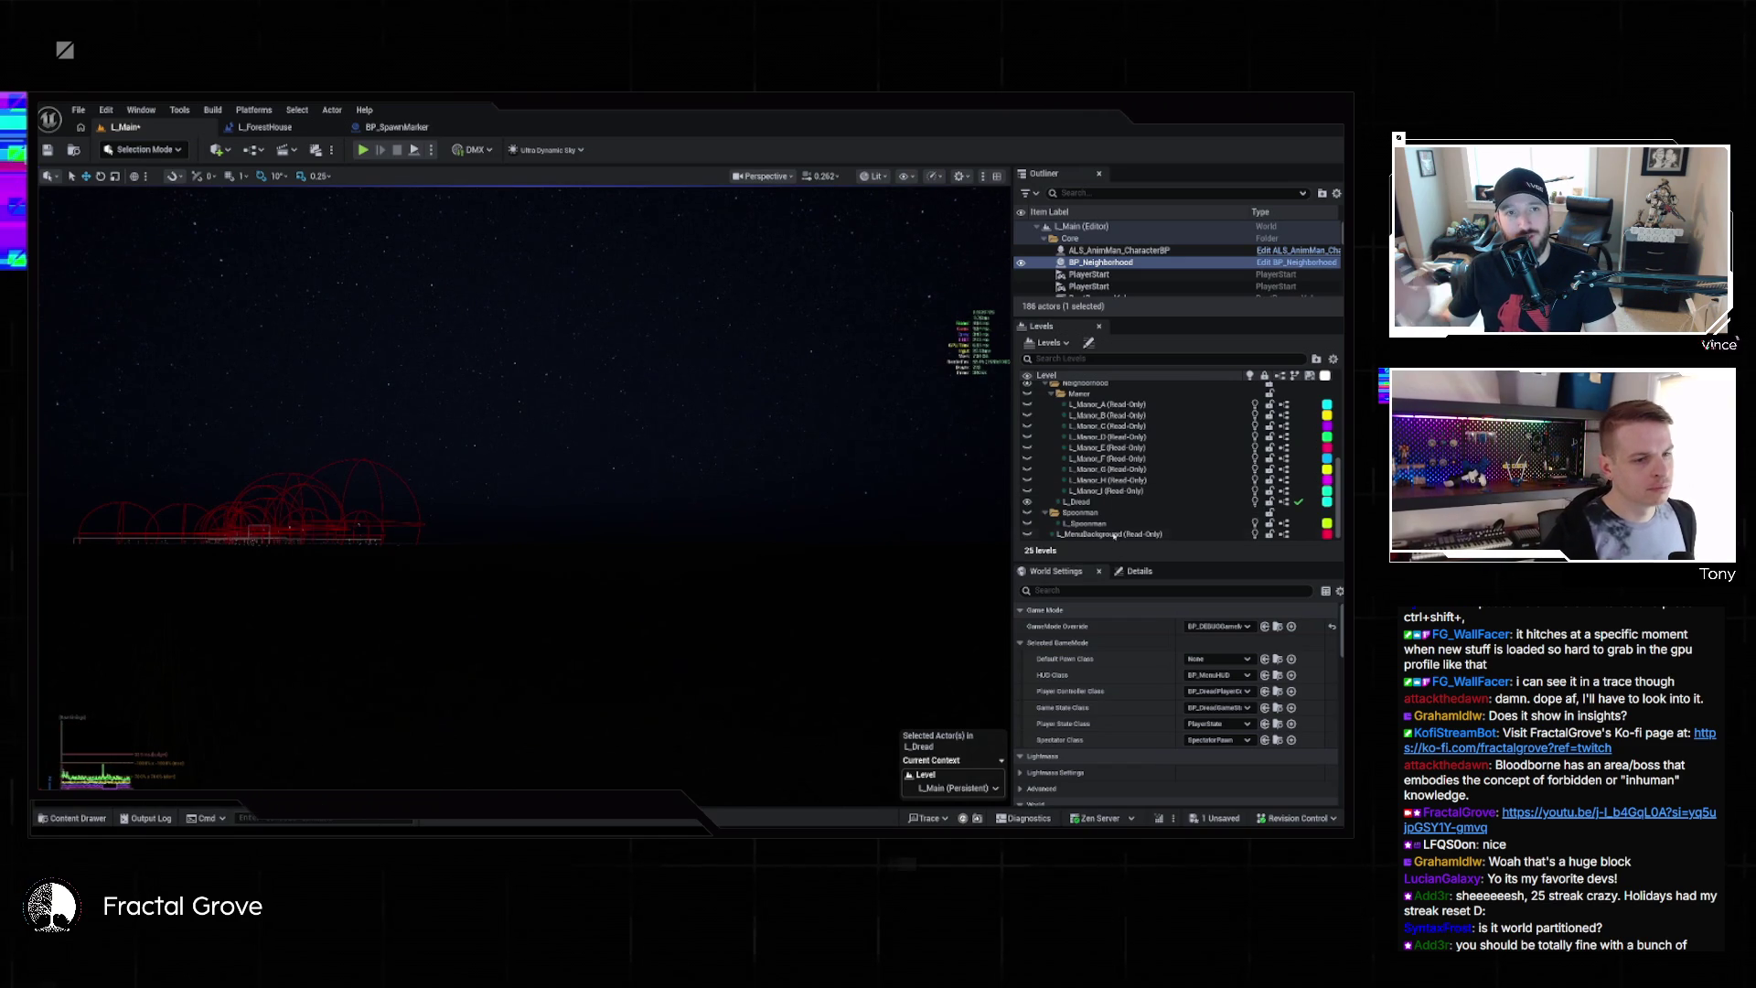
scroll(1087, 494, up, 3)
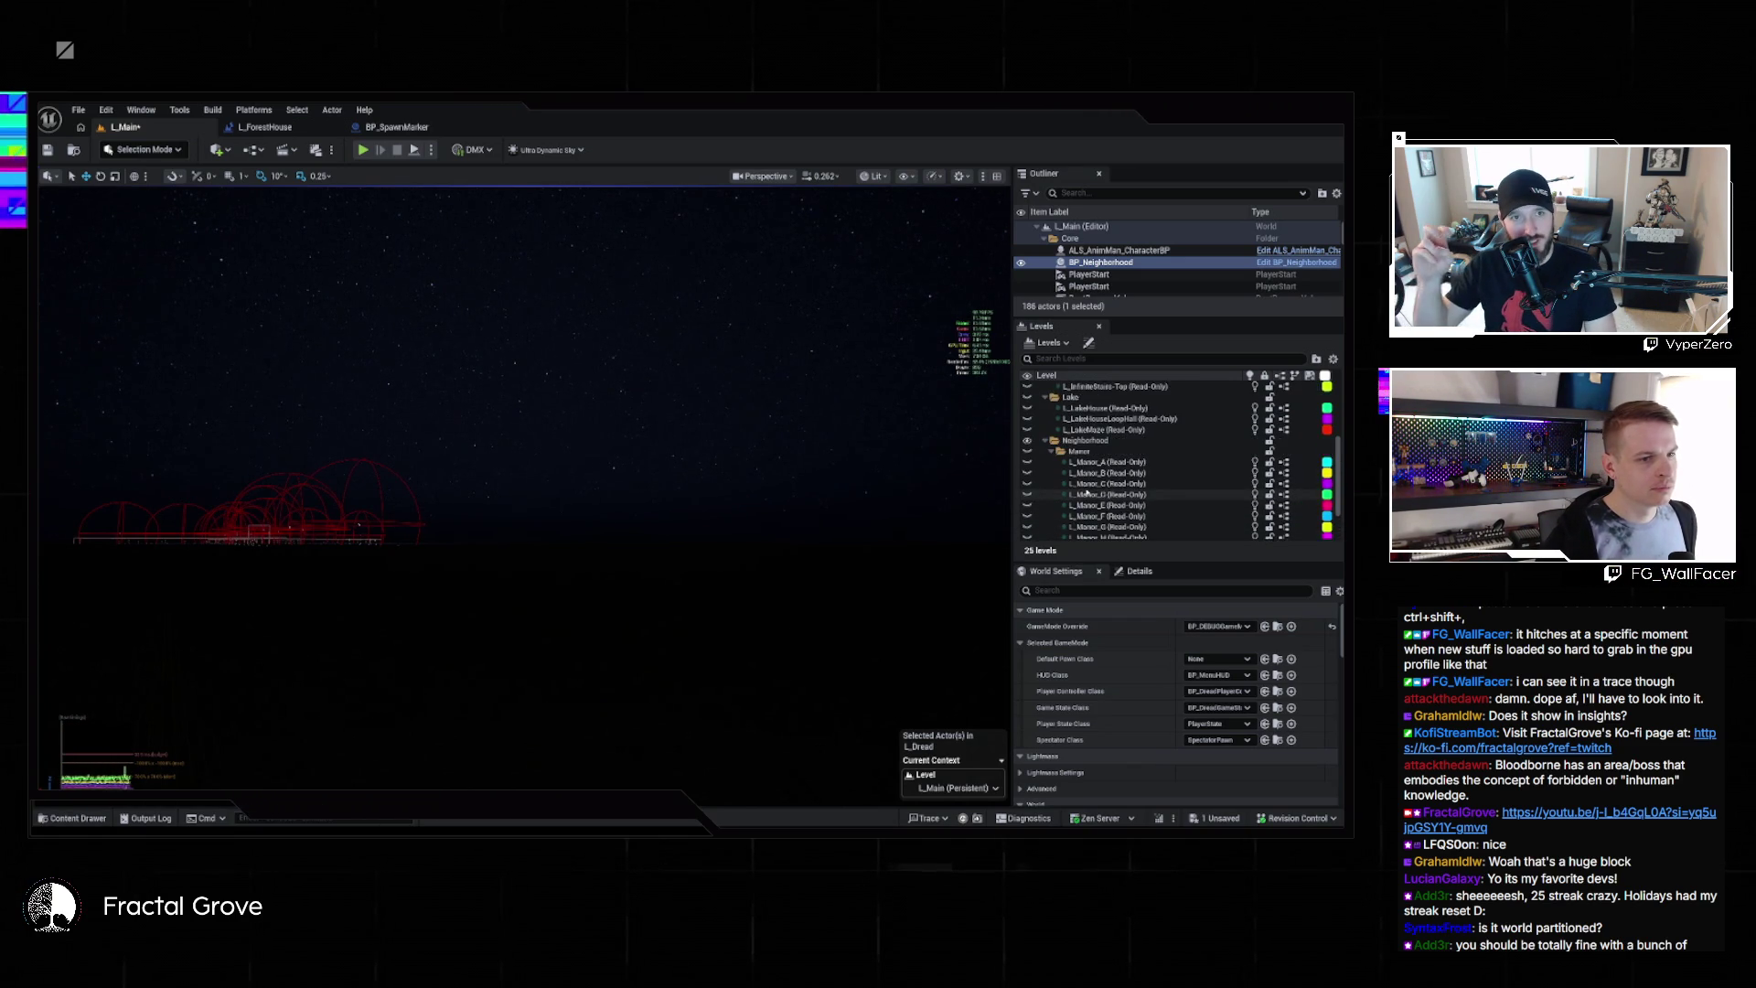
scroll(1087, 494, up, 5)
click(1141, 571)
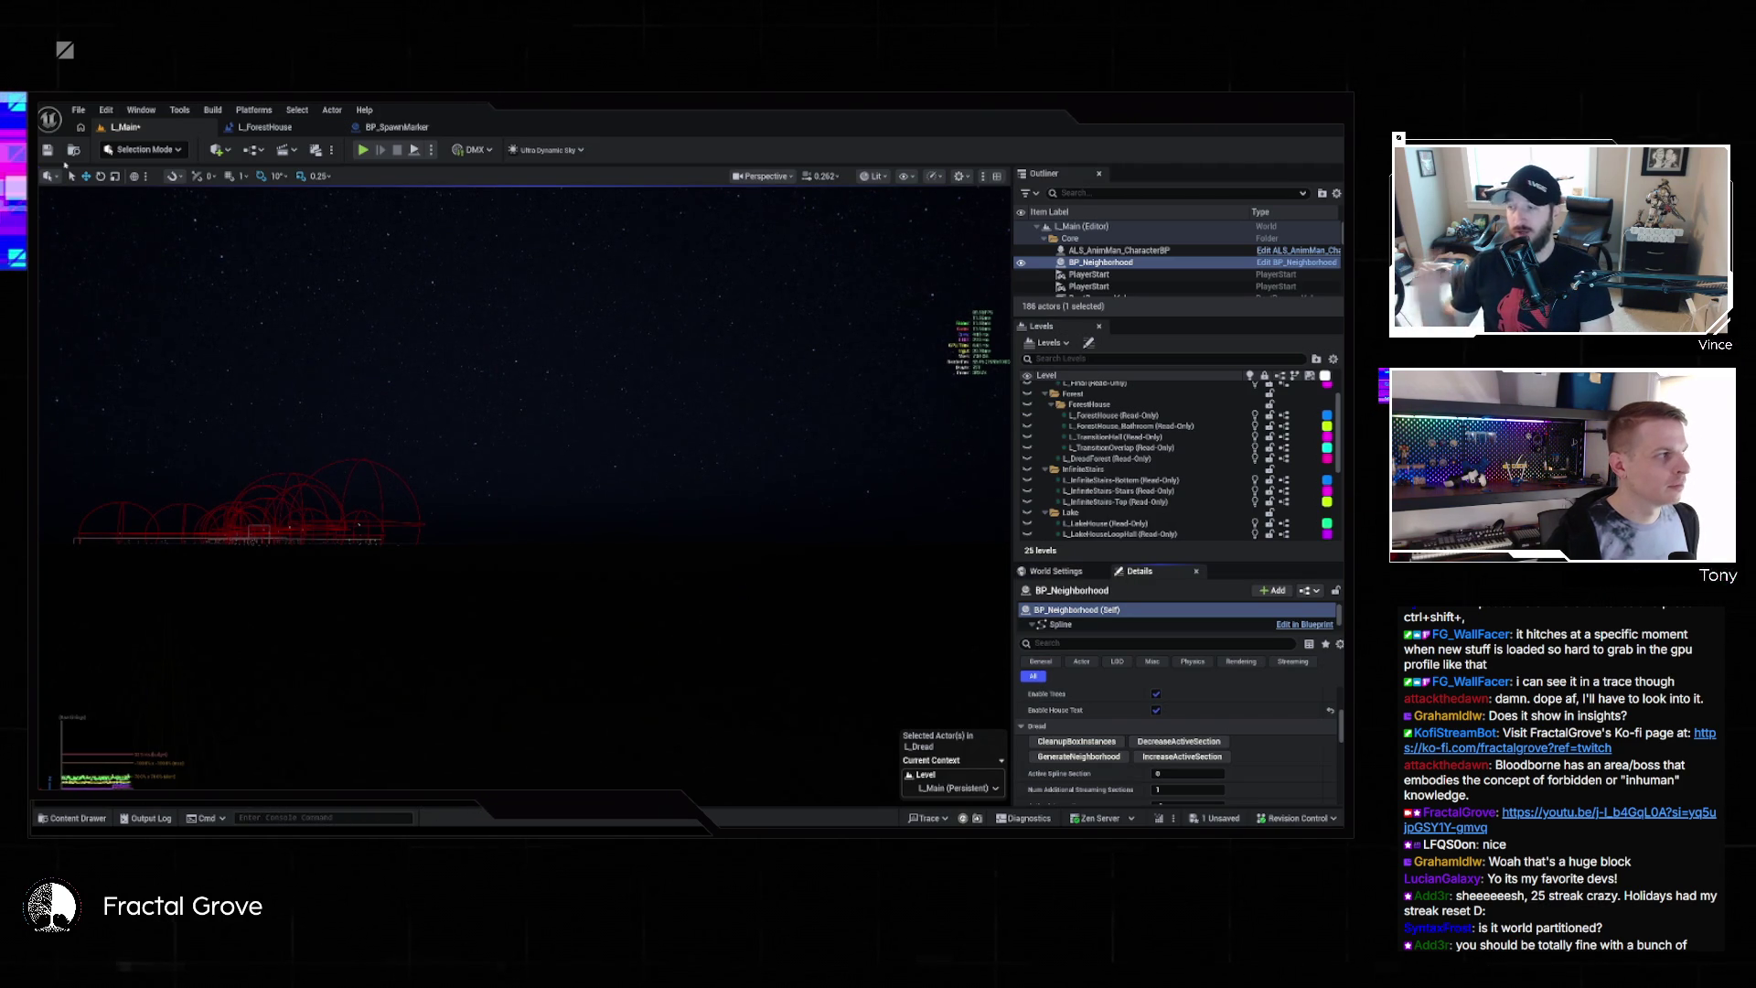
click(106, 109)
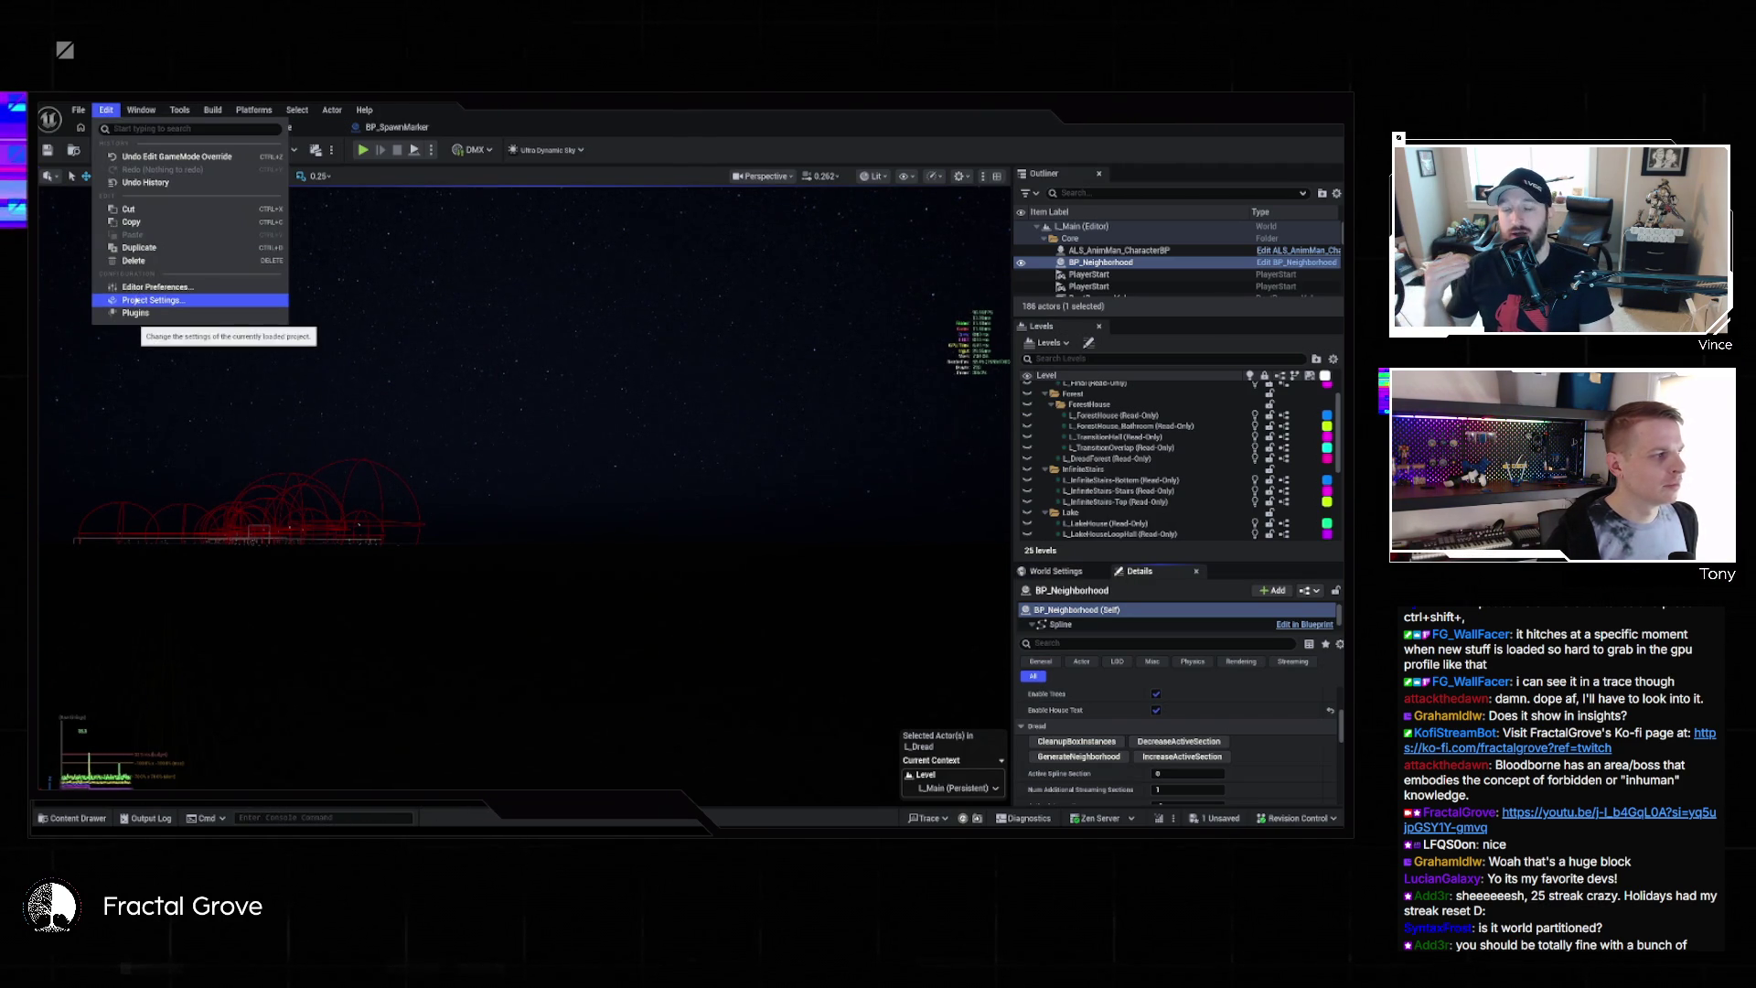
Set the project's Game Default Map to L_Main via a 'maps' search in Project Settings
click(135, 299)
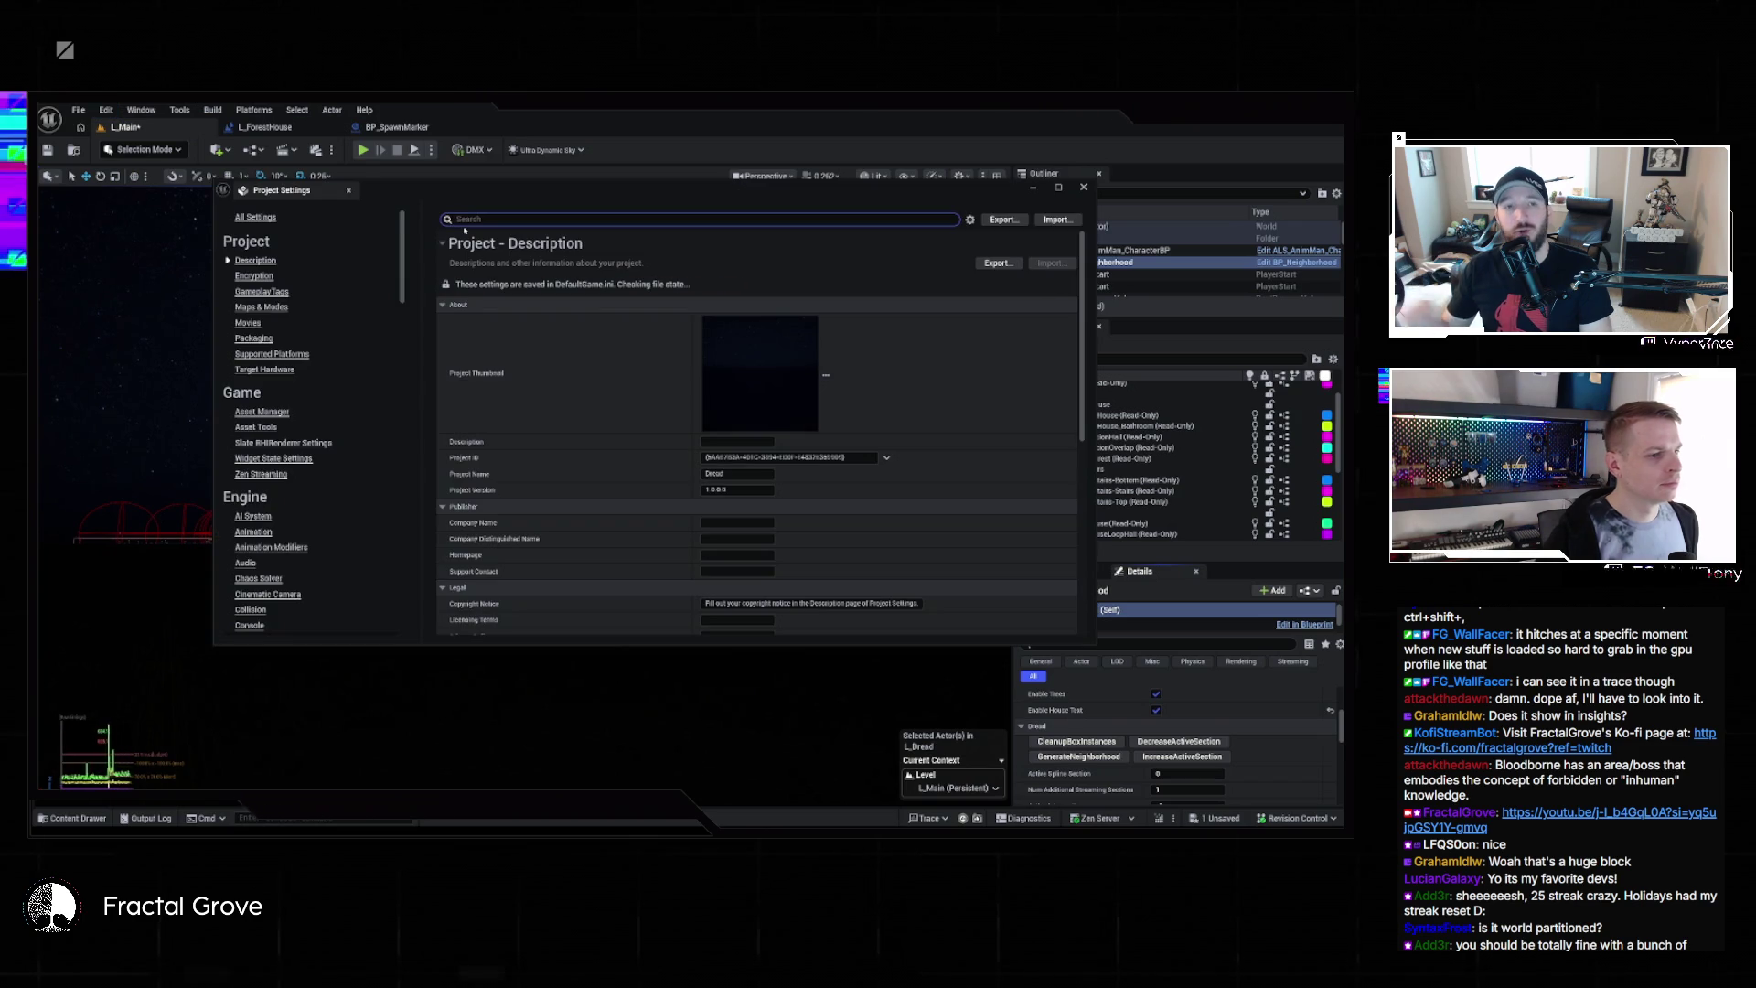
text(maps)
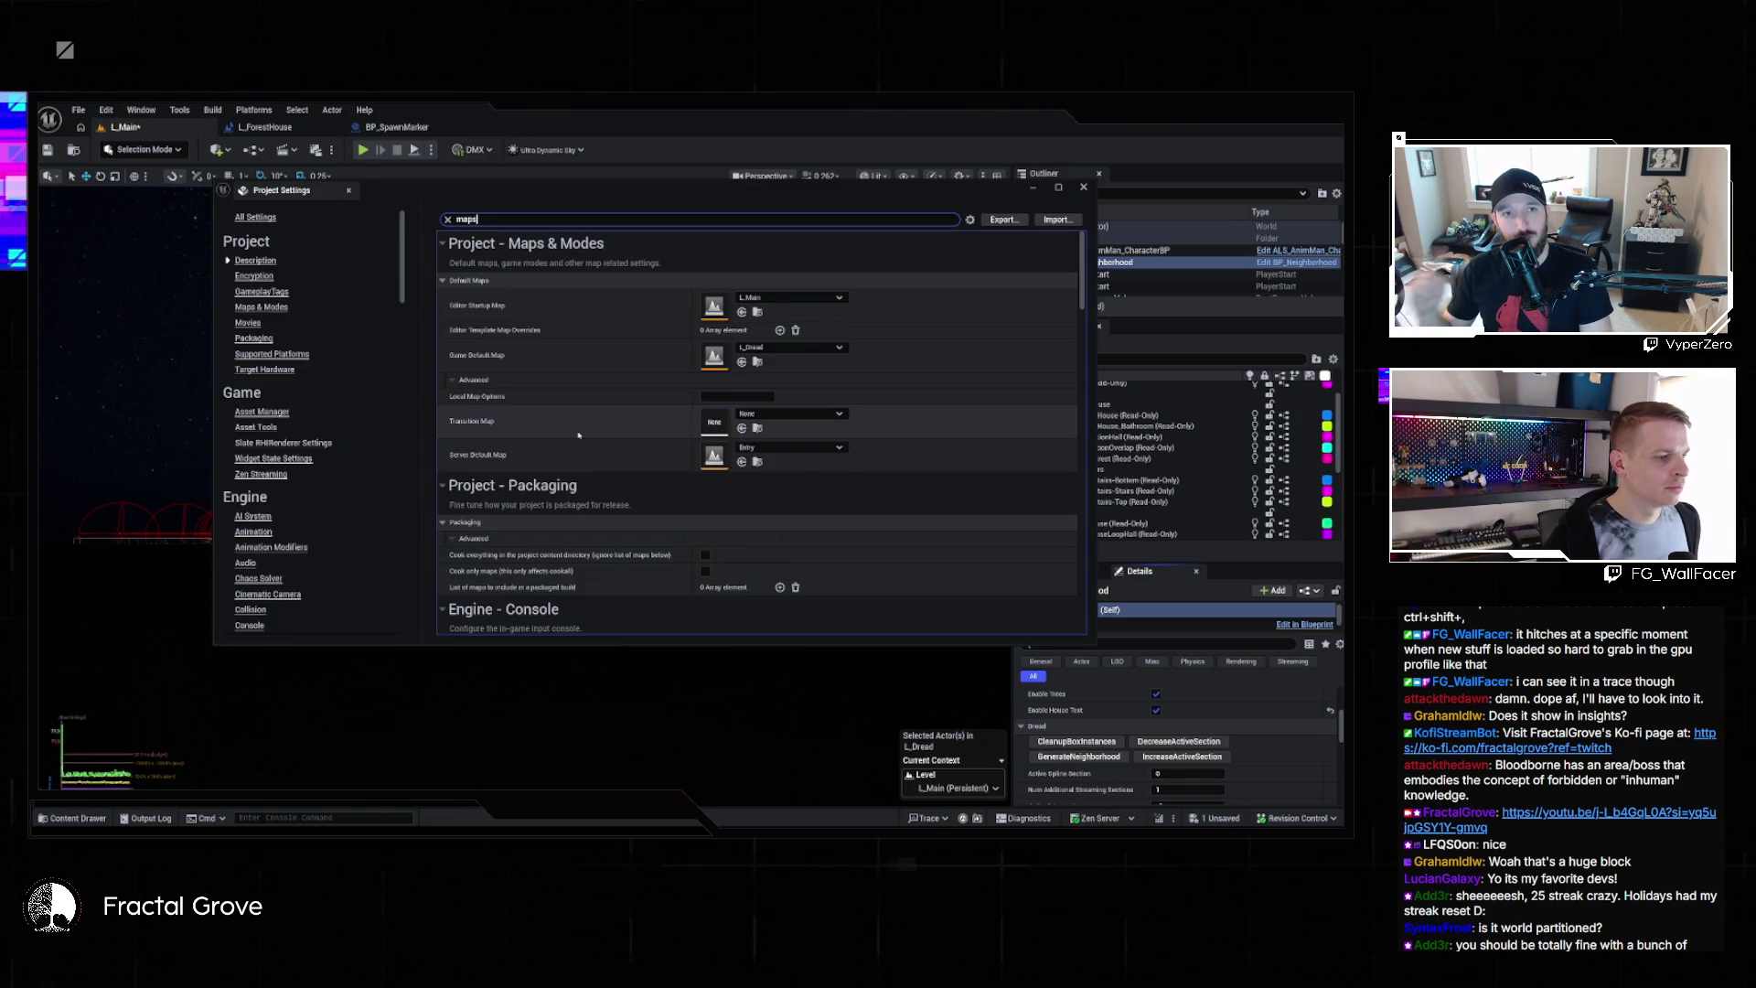
scroll(578, 436, down, 2)
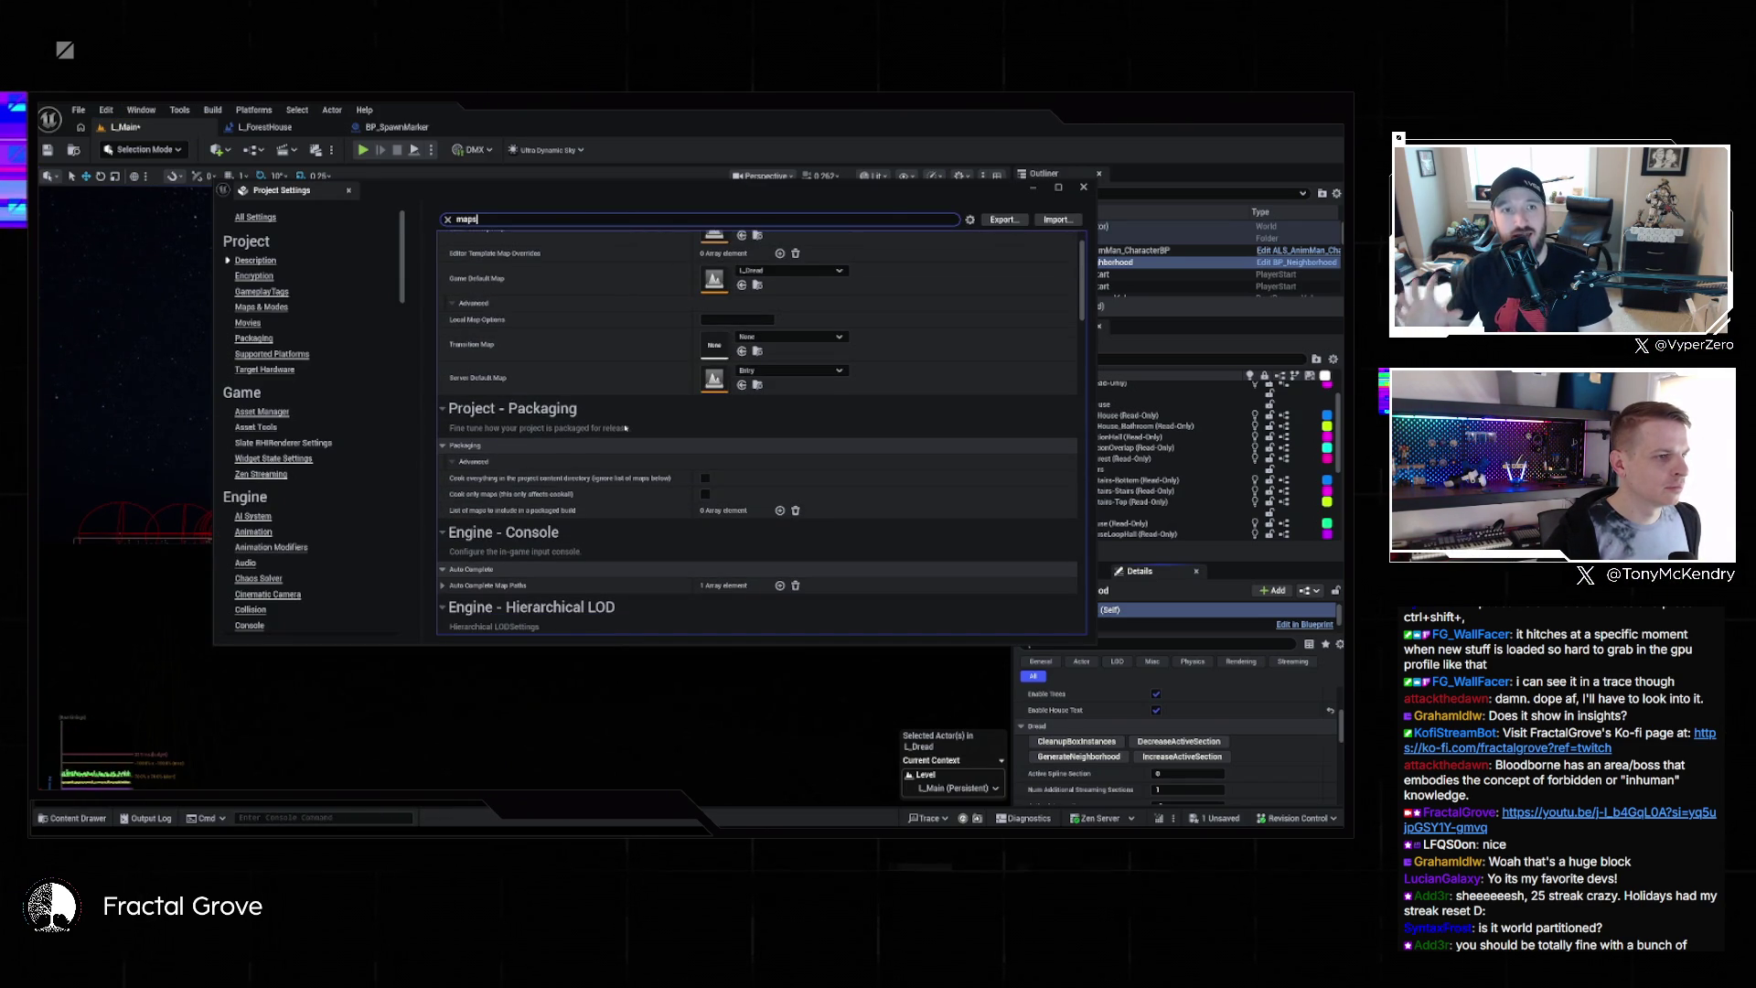
scroll(626, 428, up, 2)
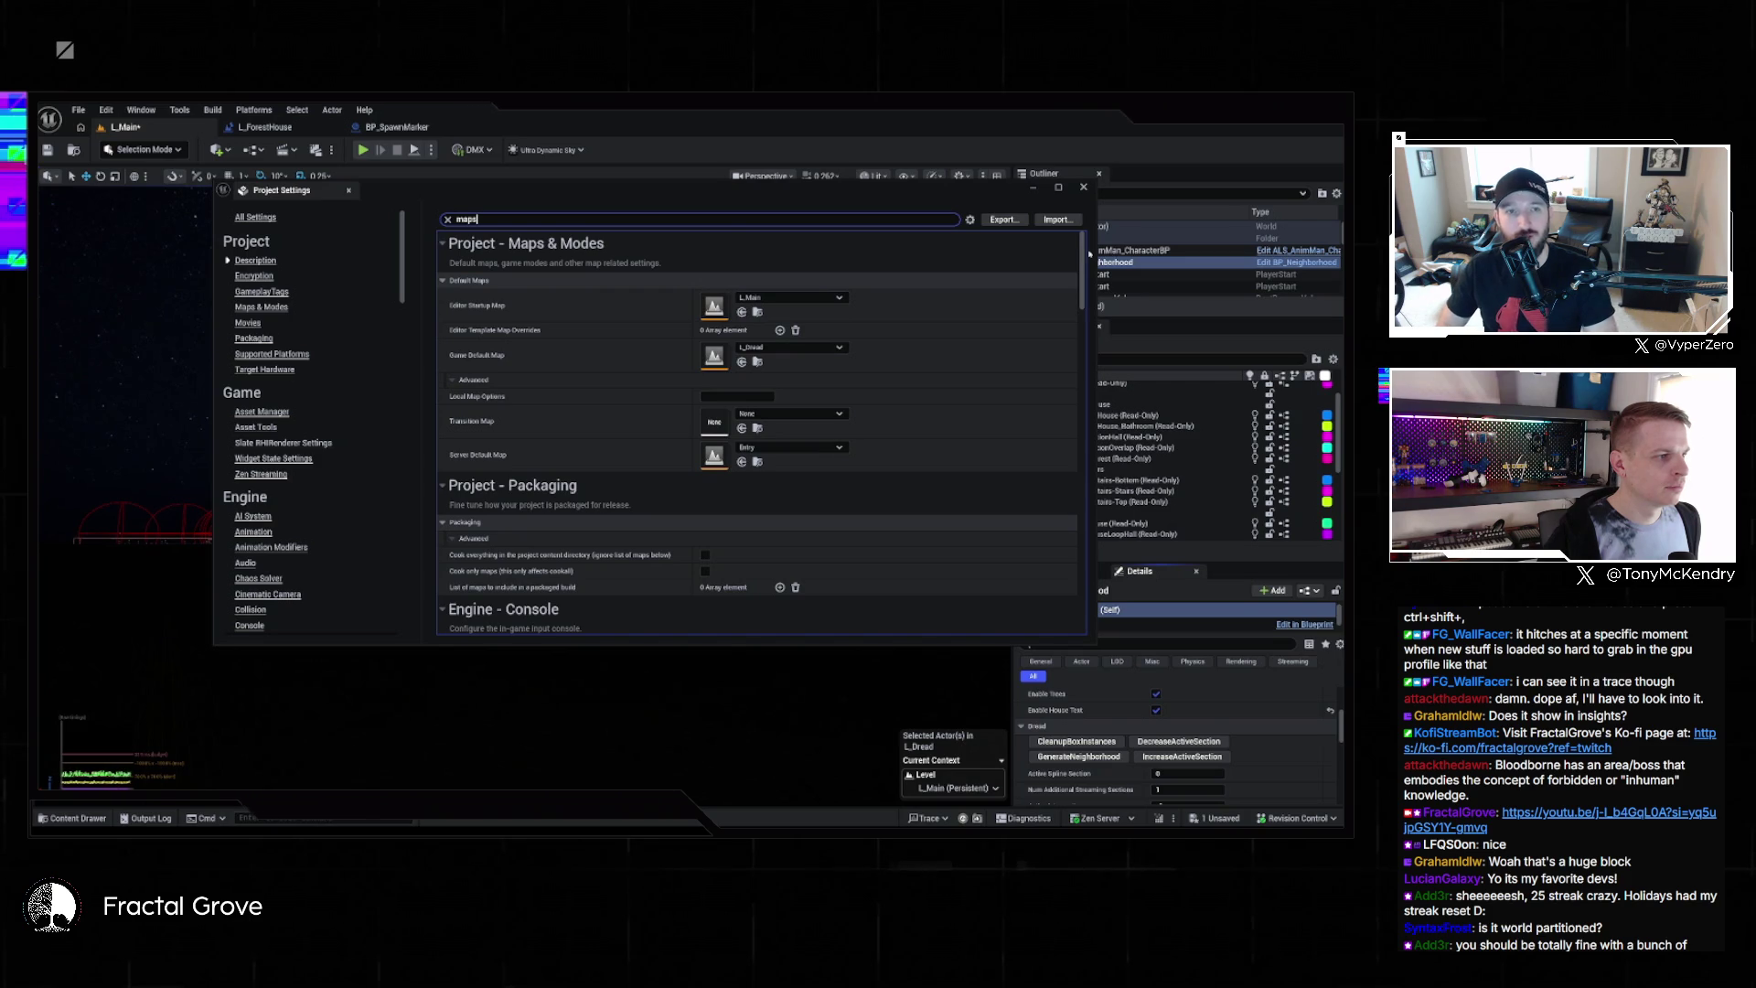
click(804, 347)
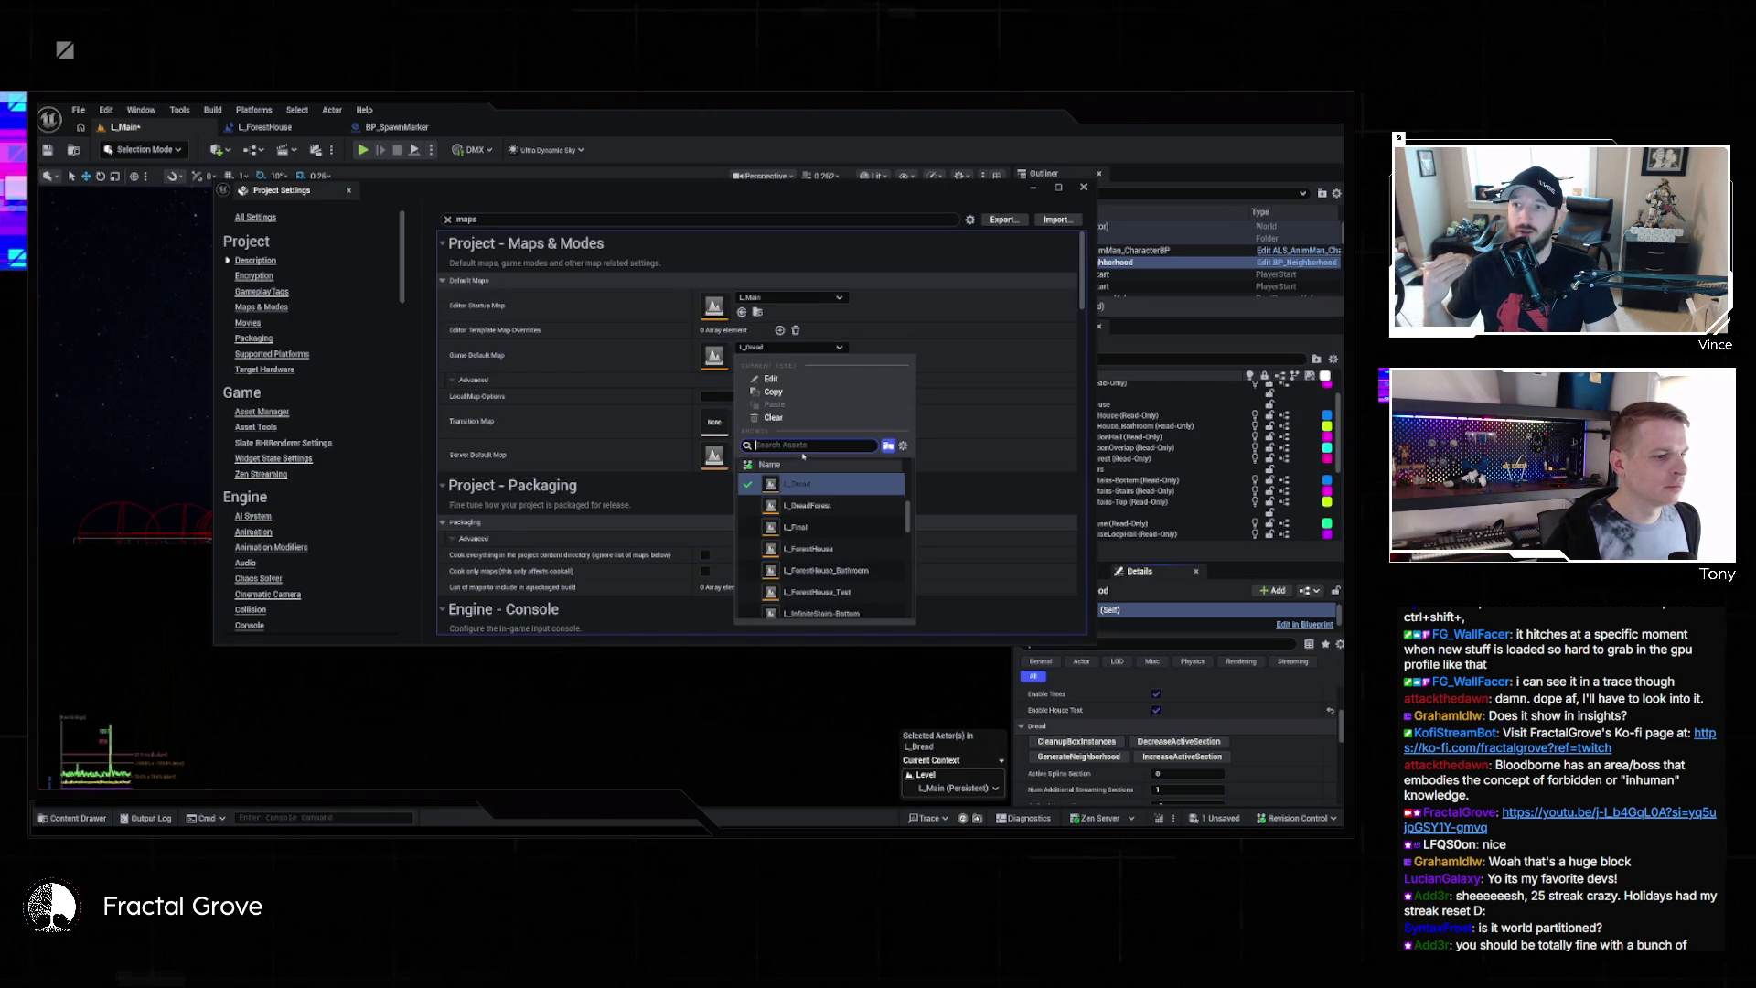
scroll(823, 522, down, 5)
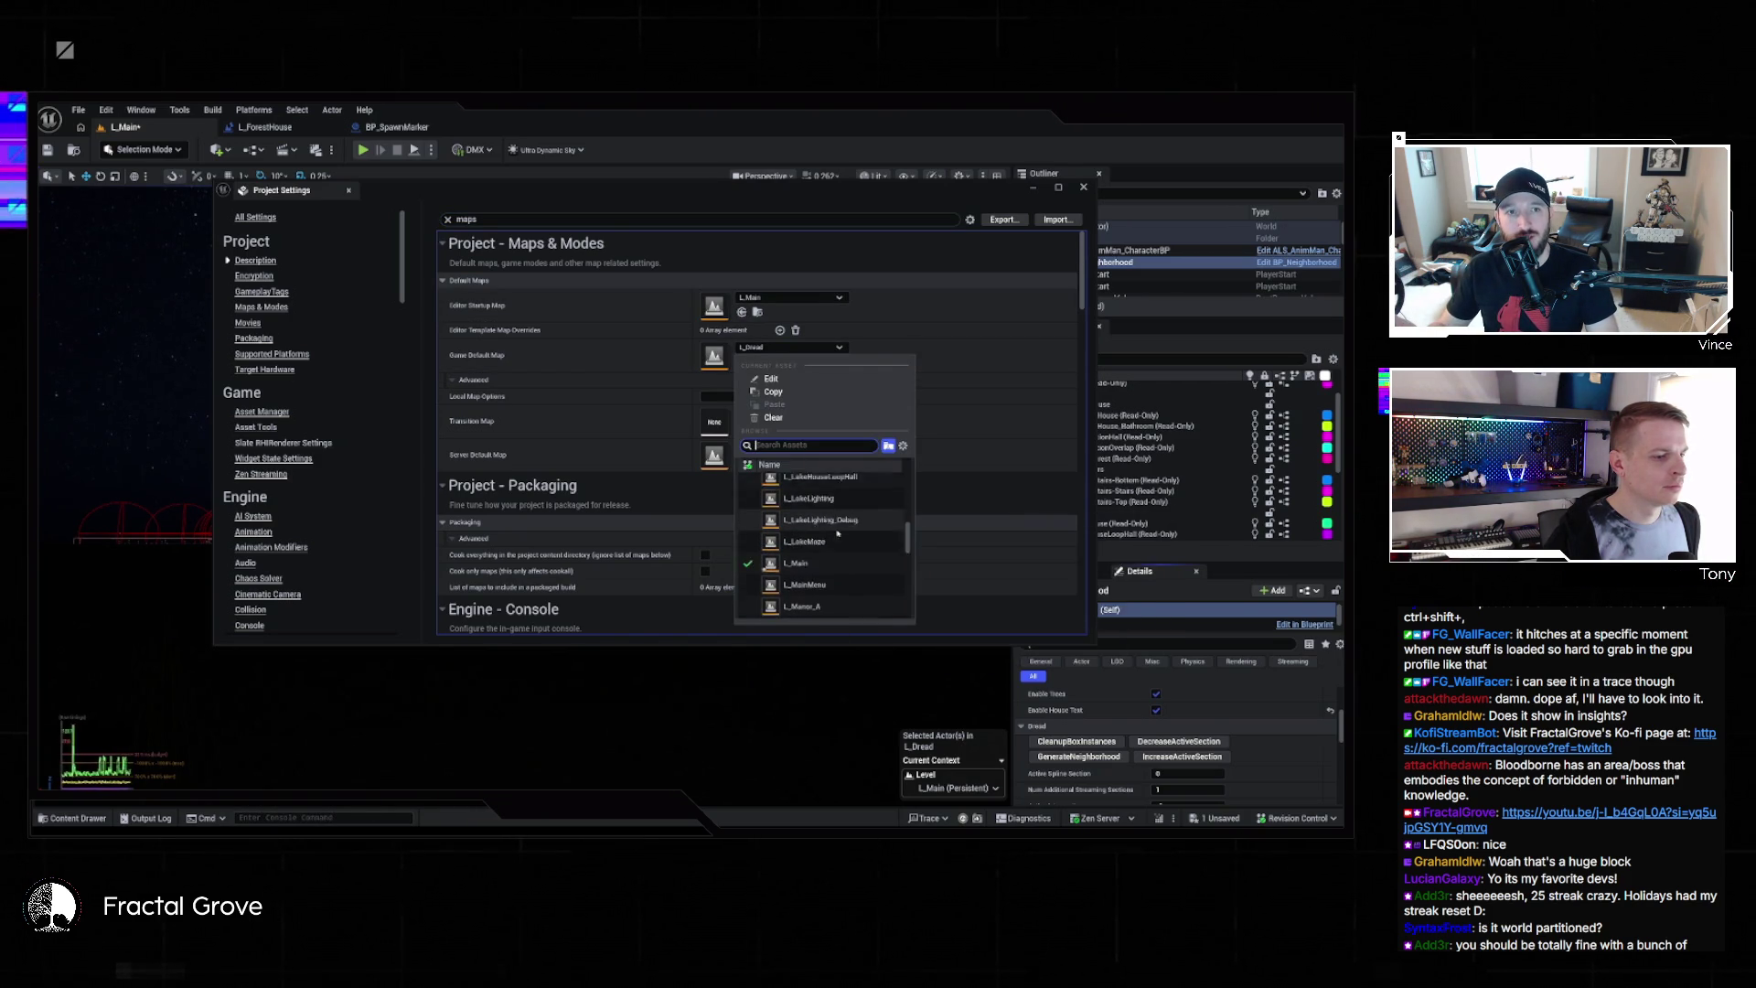
click(819, 506)
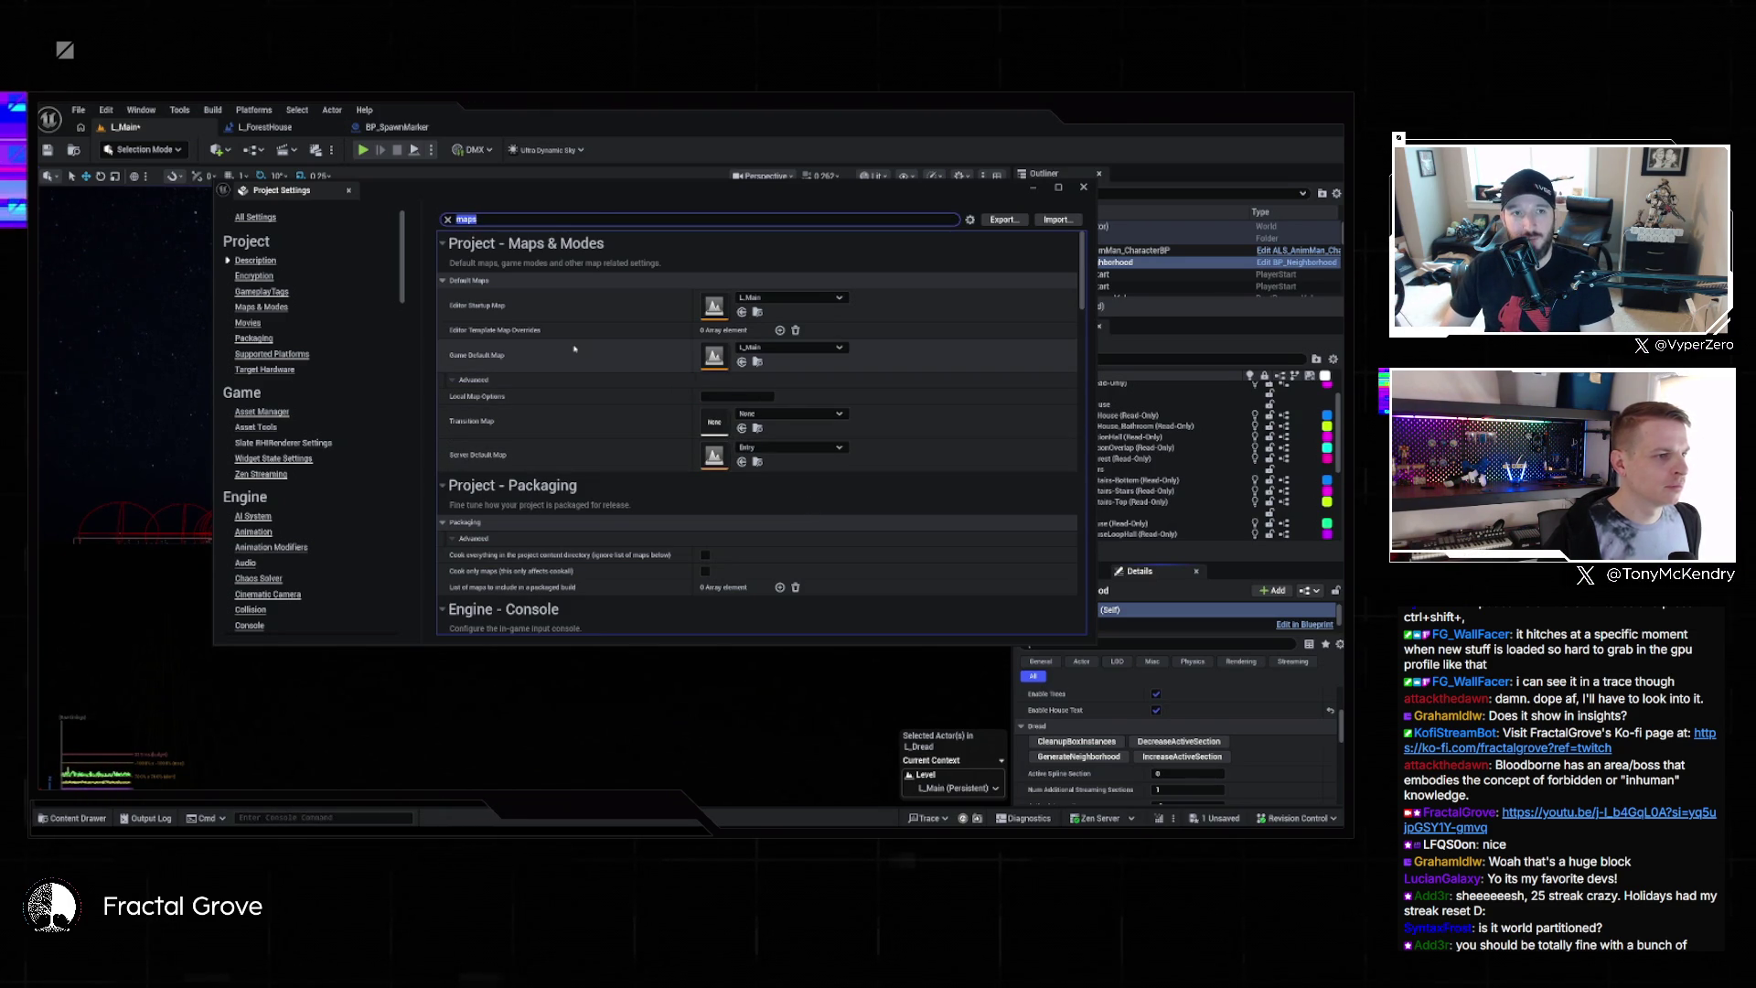
click(1029, 245)
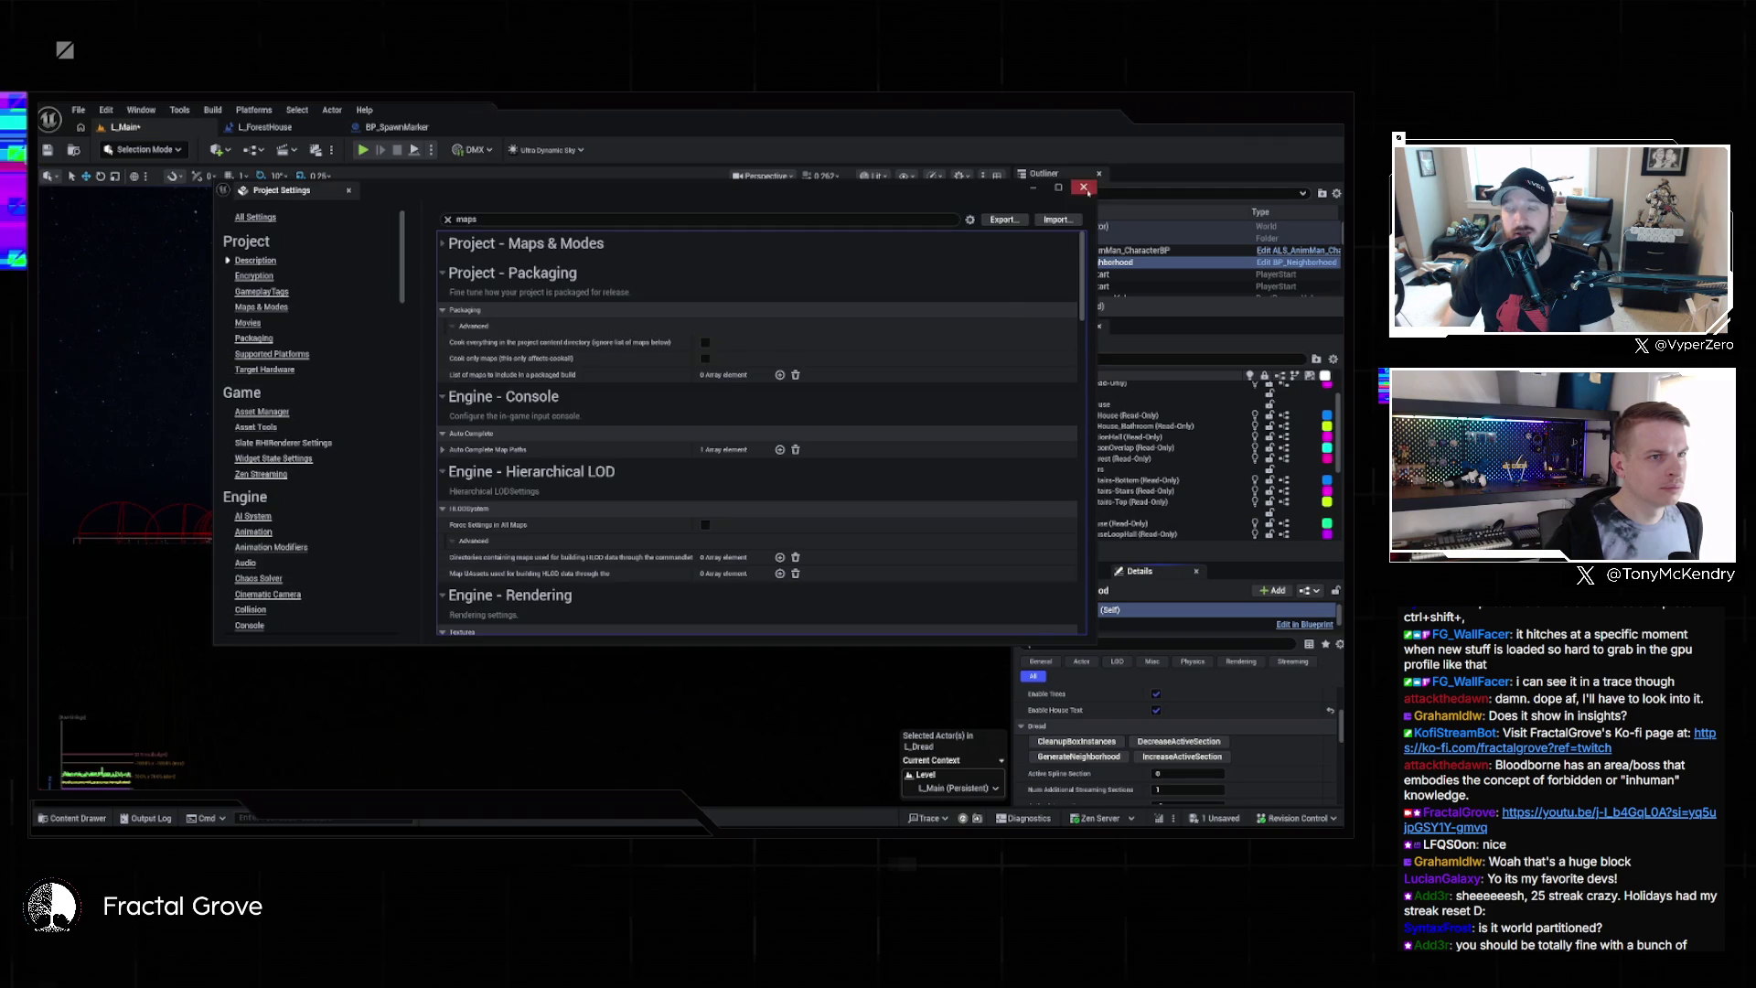
click(1085, 188)
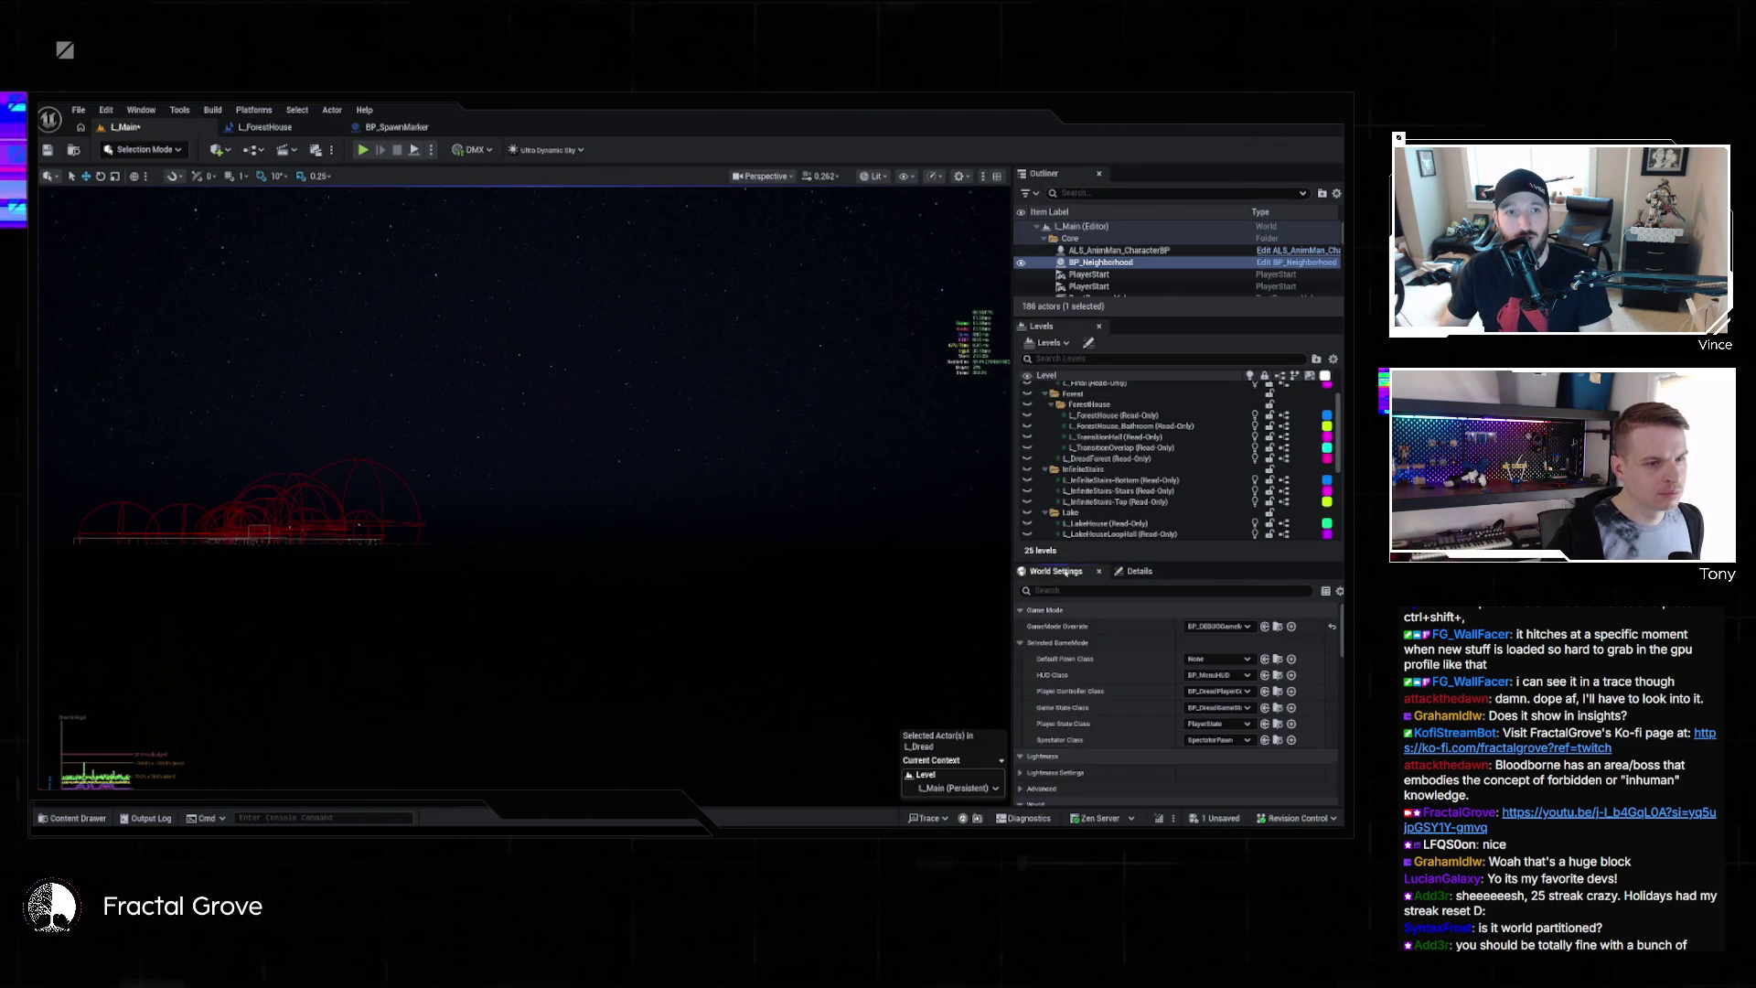
Open BP_DreadGameMode from the Content Drawer and show its EventGraph
key(ctrl+space)
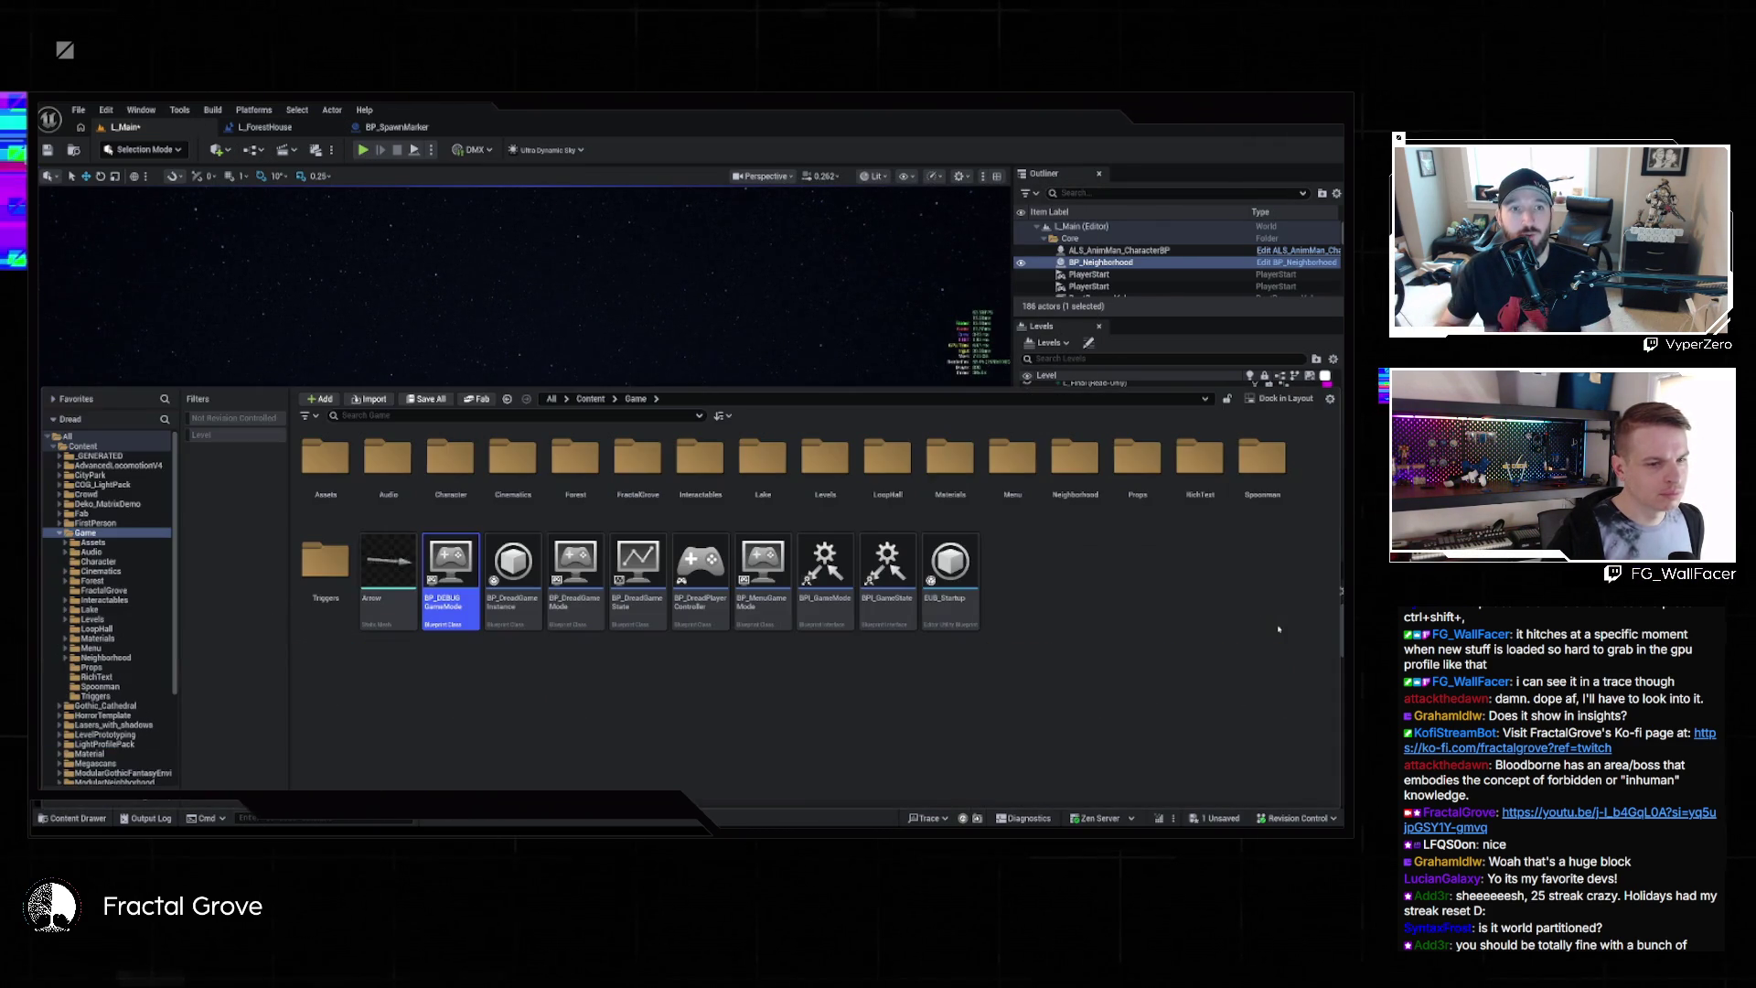
double_click(576, 567)
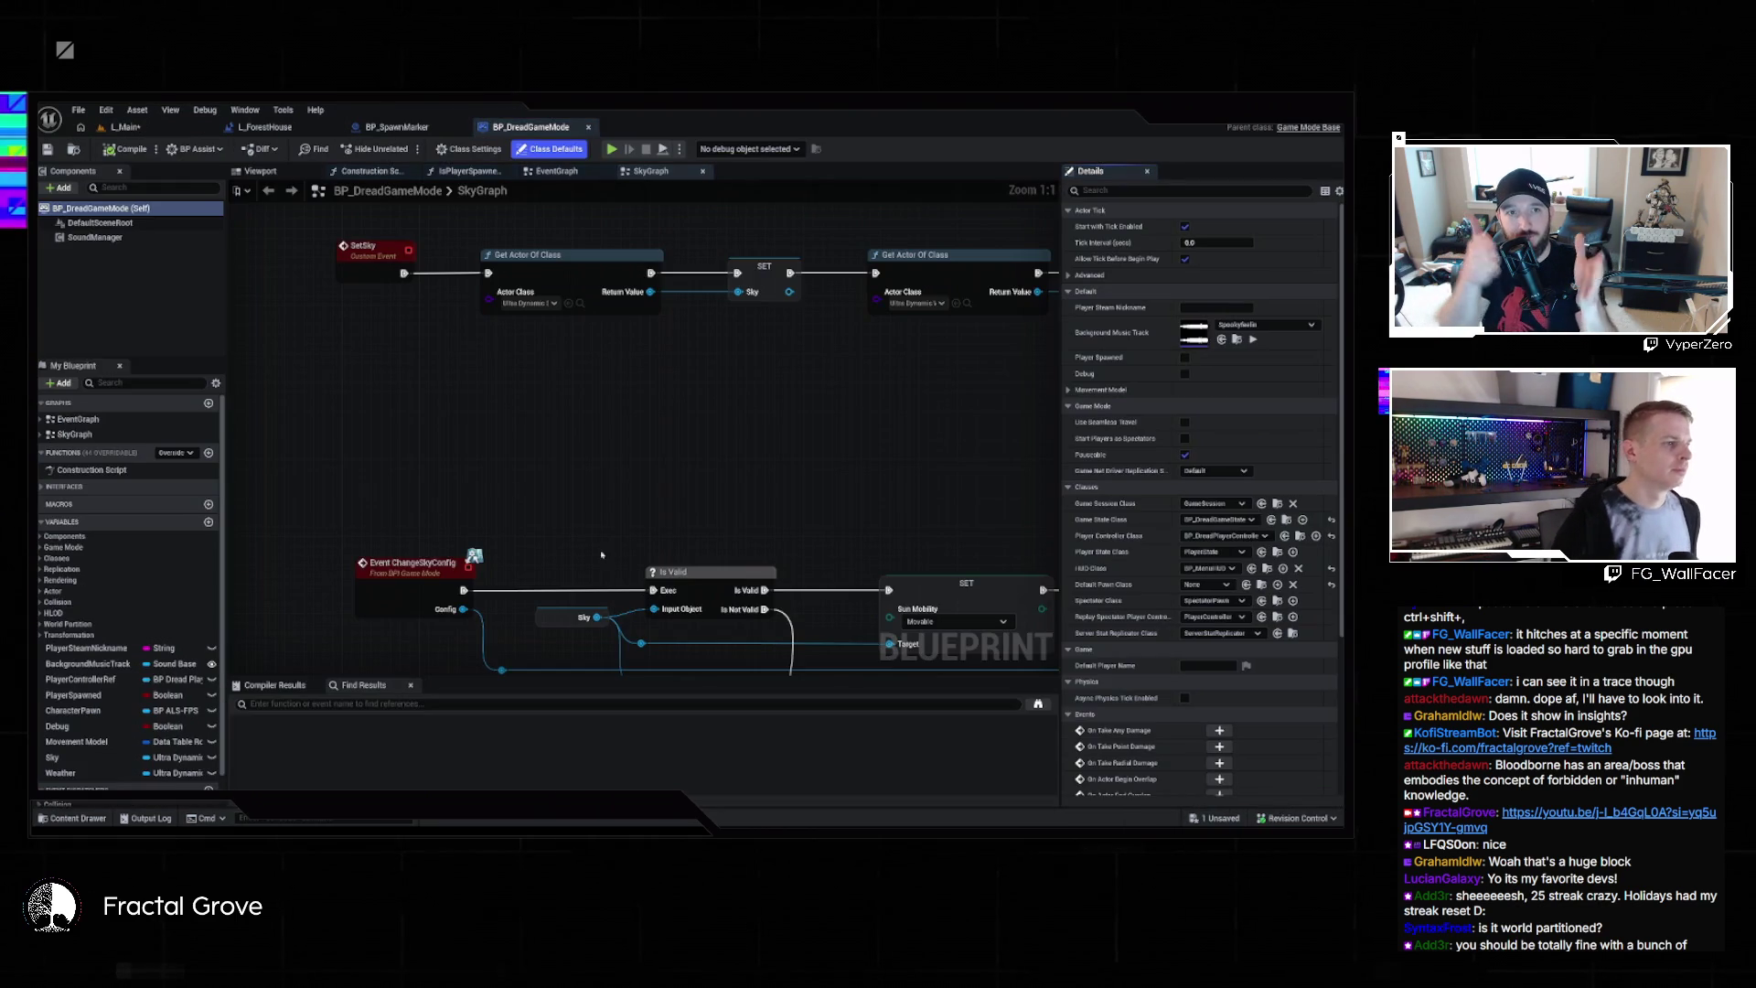
scroll(610, 568, down, 5)
scroll(585, 249, down, 3)
click(560, 173)
Inspect the EventGraph's Load Stream Level node, then go back to the L_Main level
scroll(659, 404, up, 3)
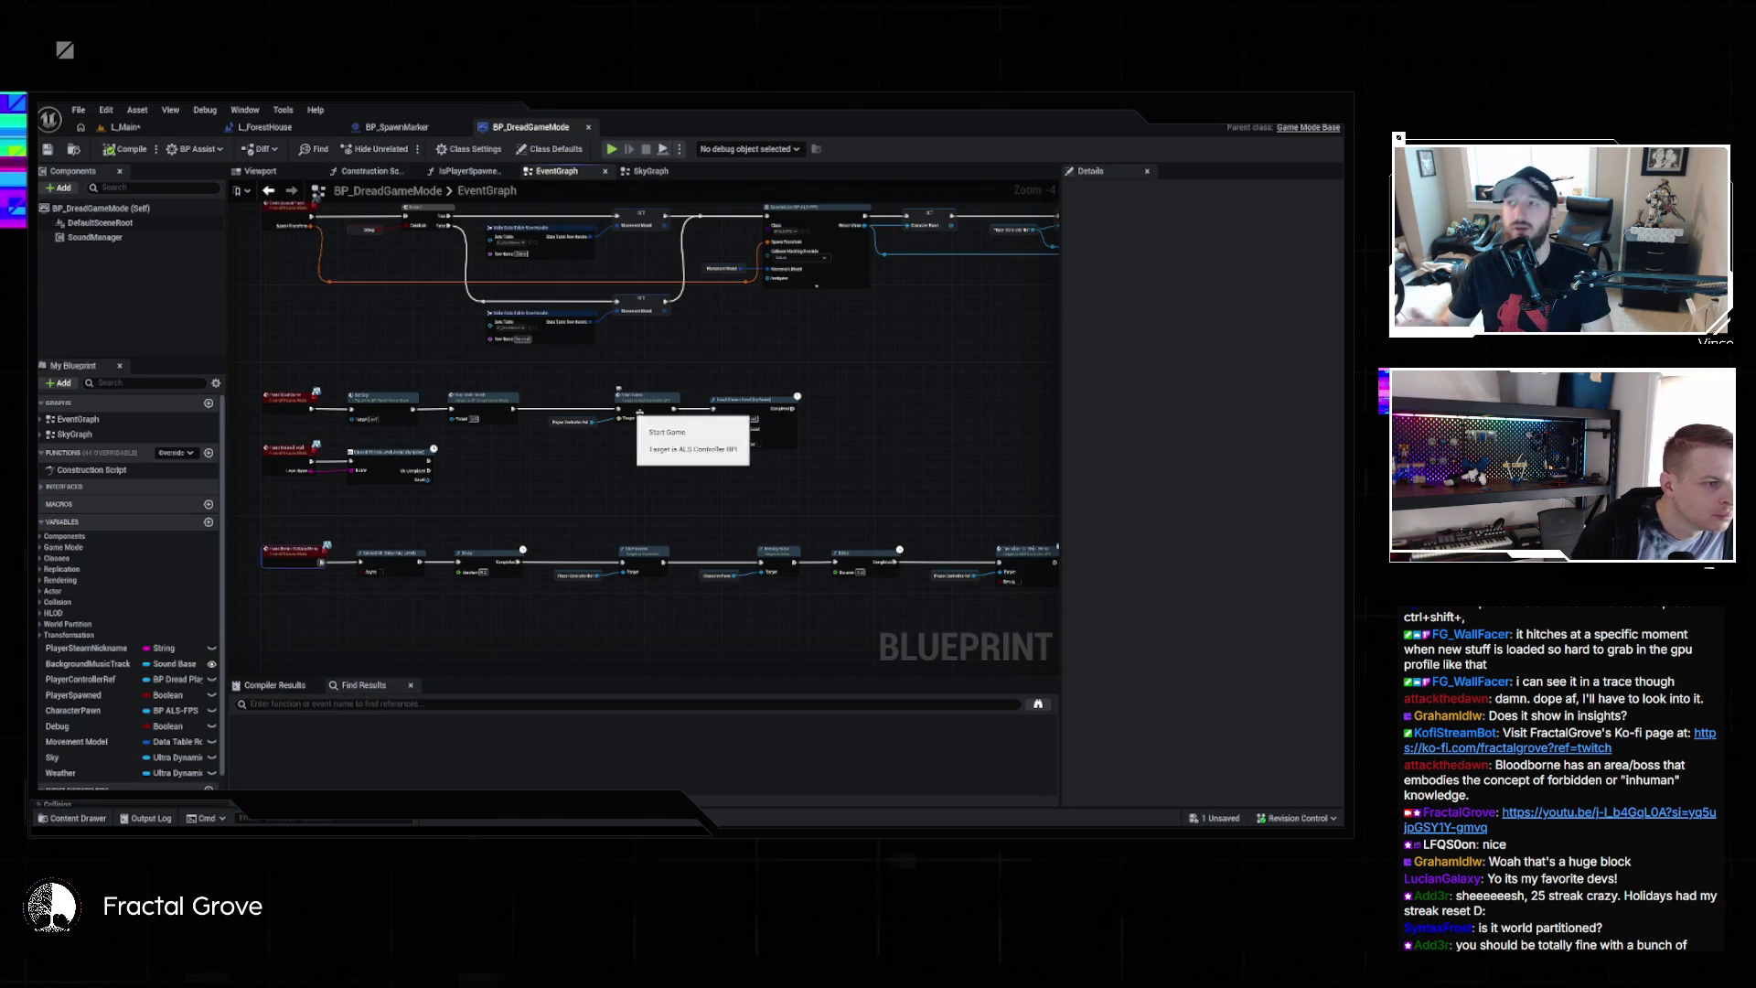
scroll(767, 441, up, 4)
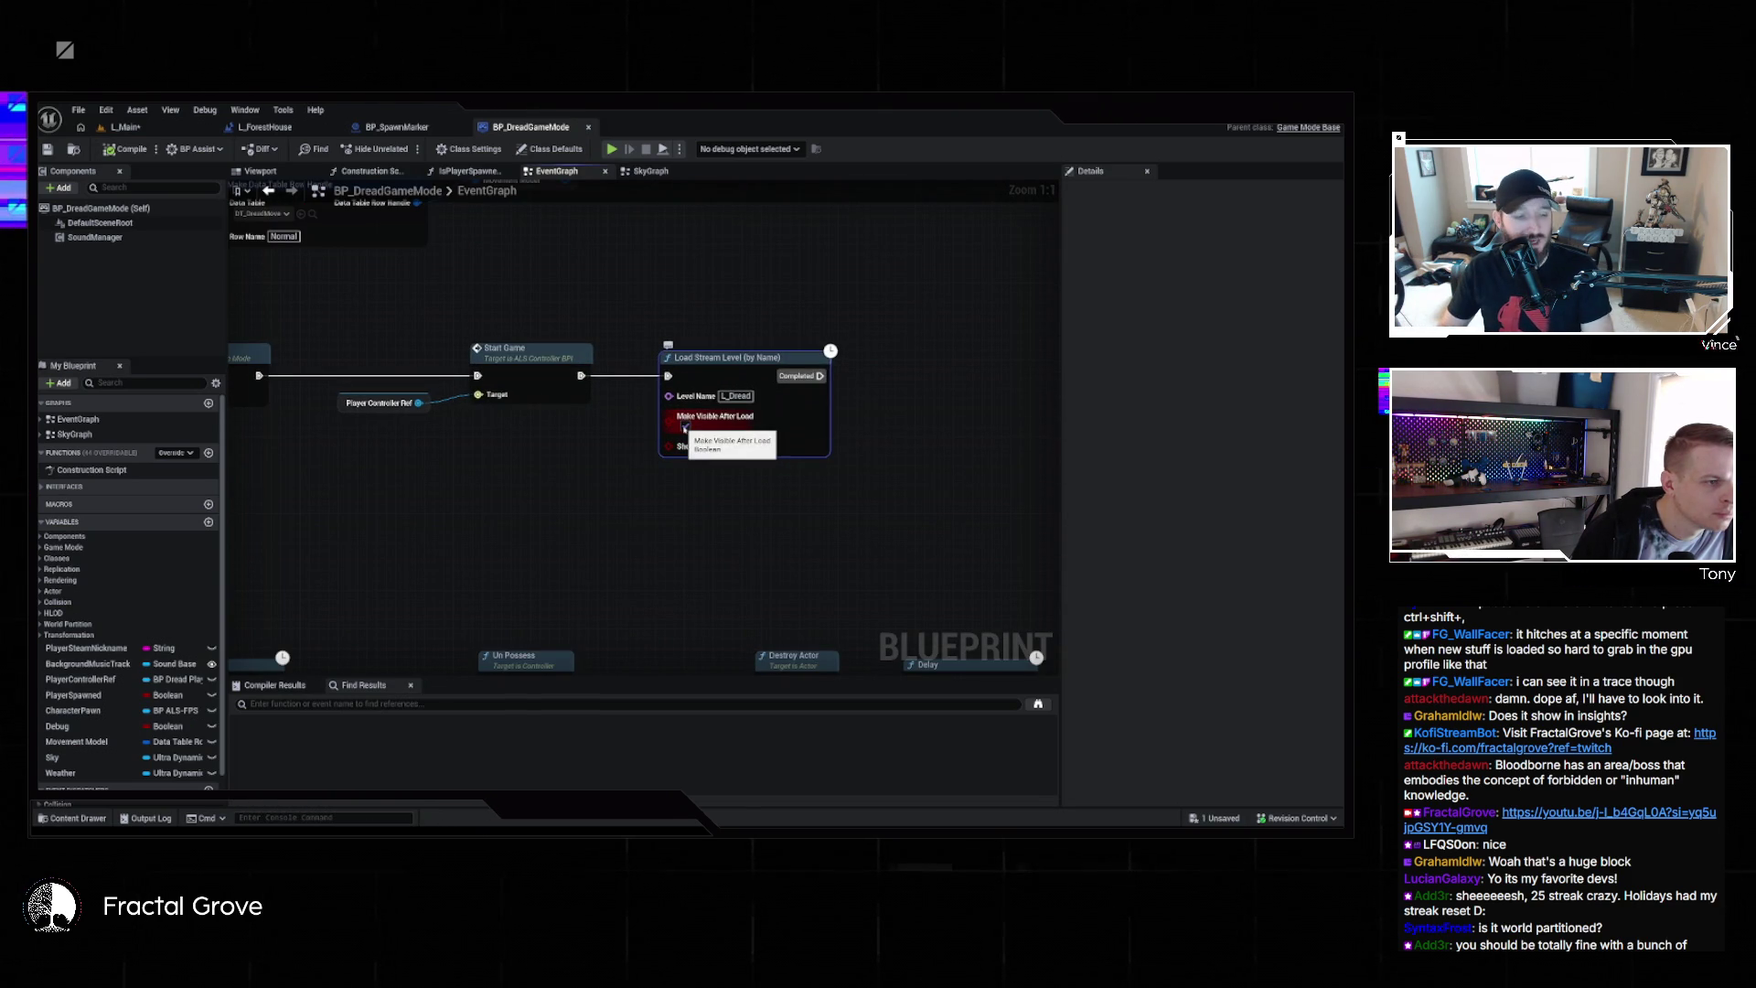
scroll(913, 443, down, 4)
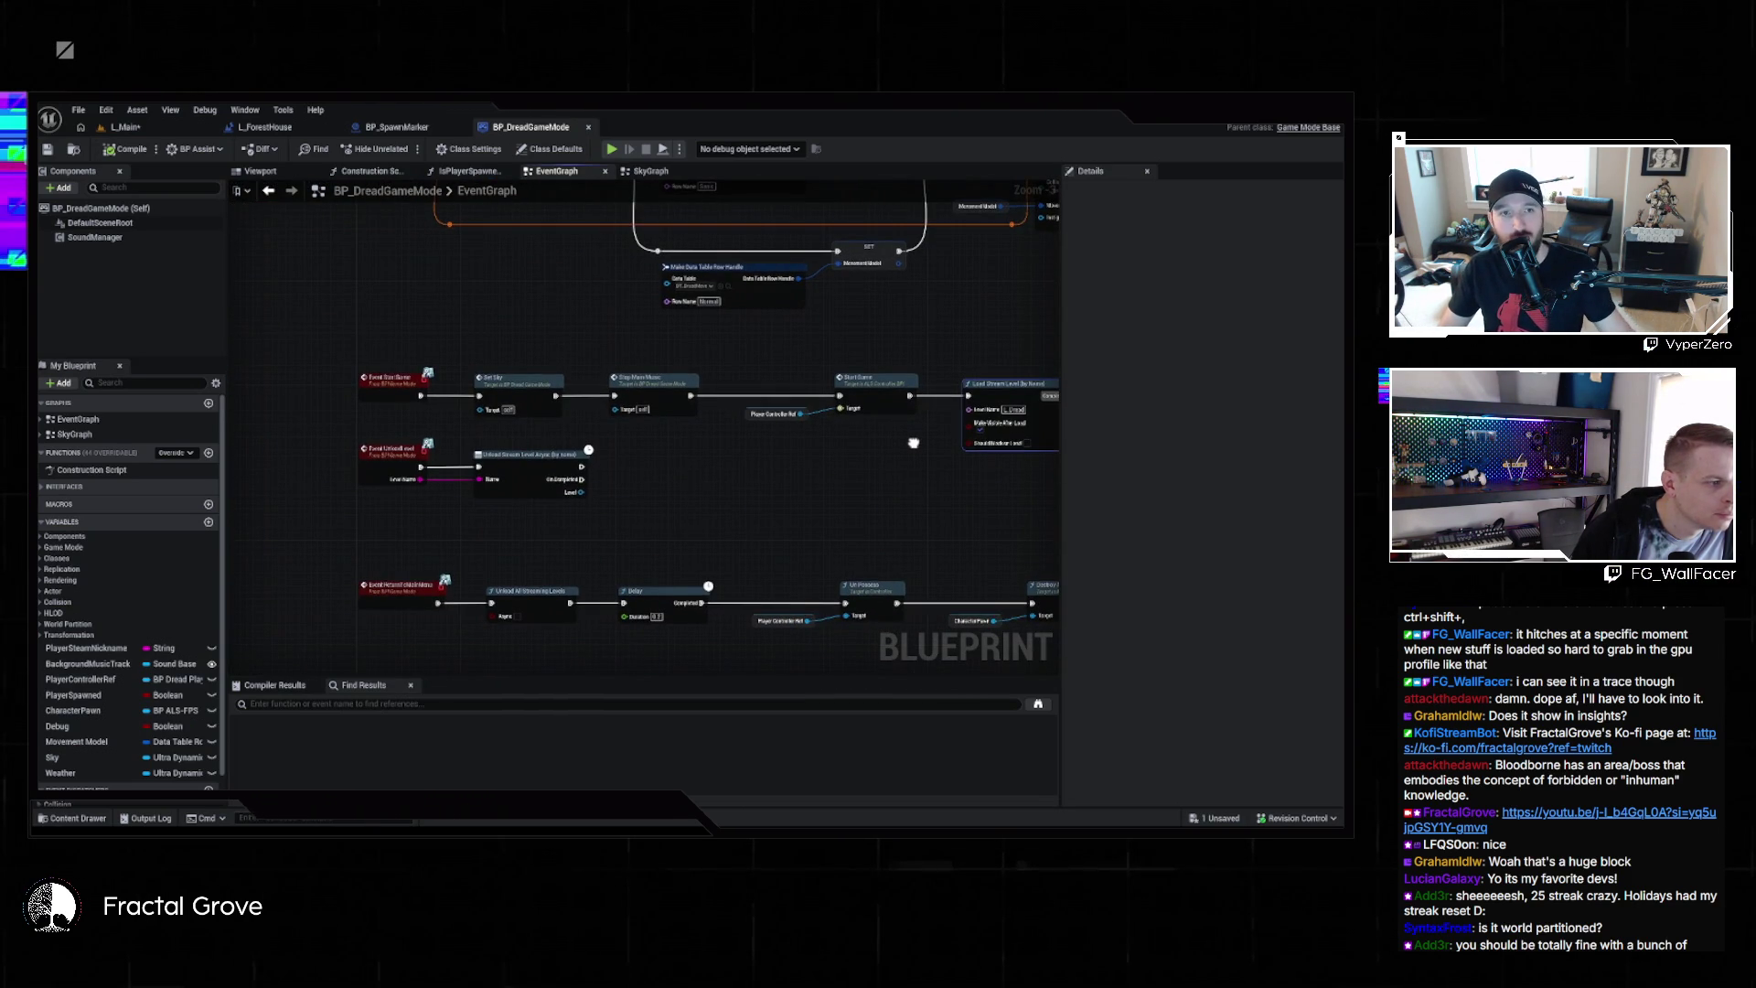
drag(913, 443, 598, 438)
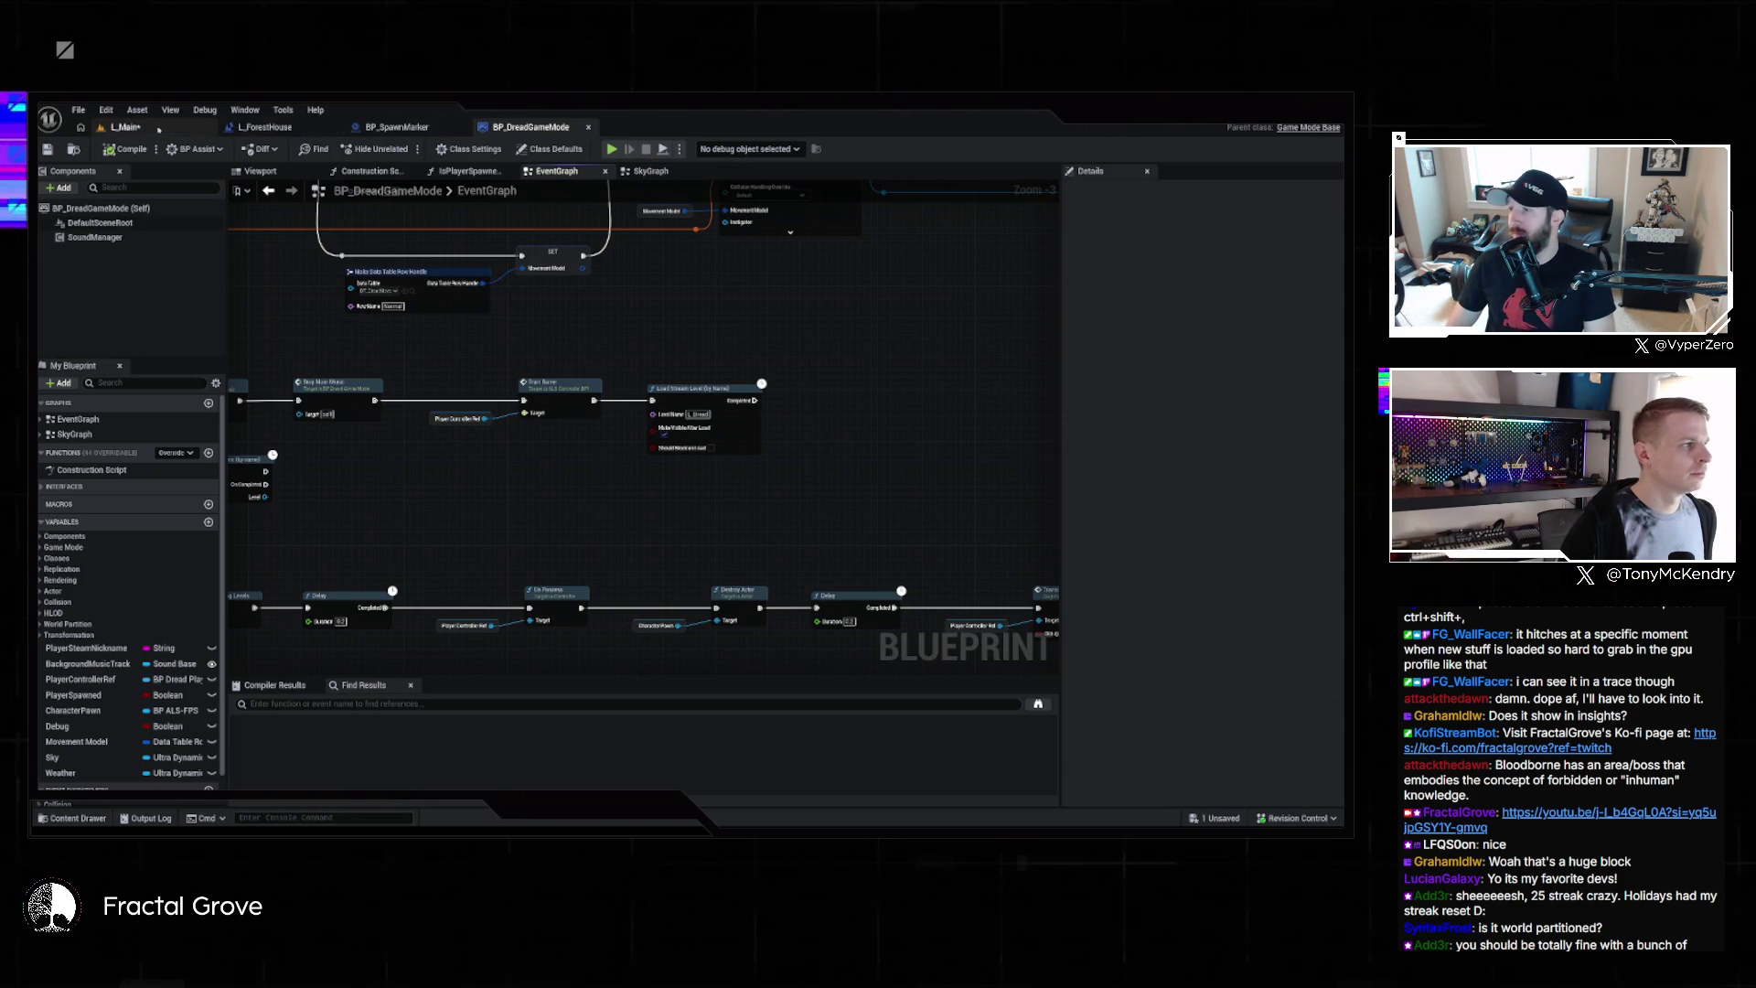
click(124, 127)
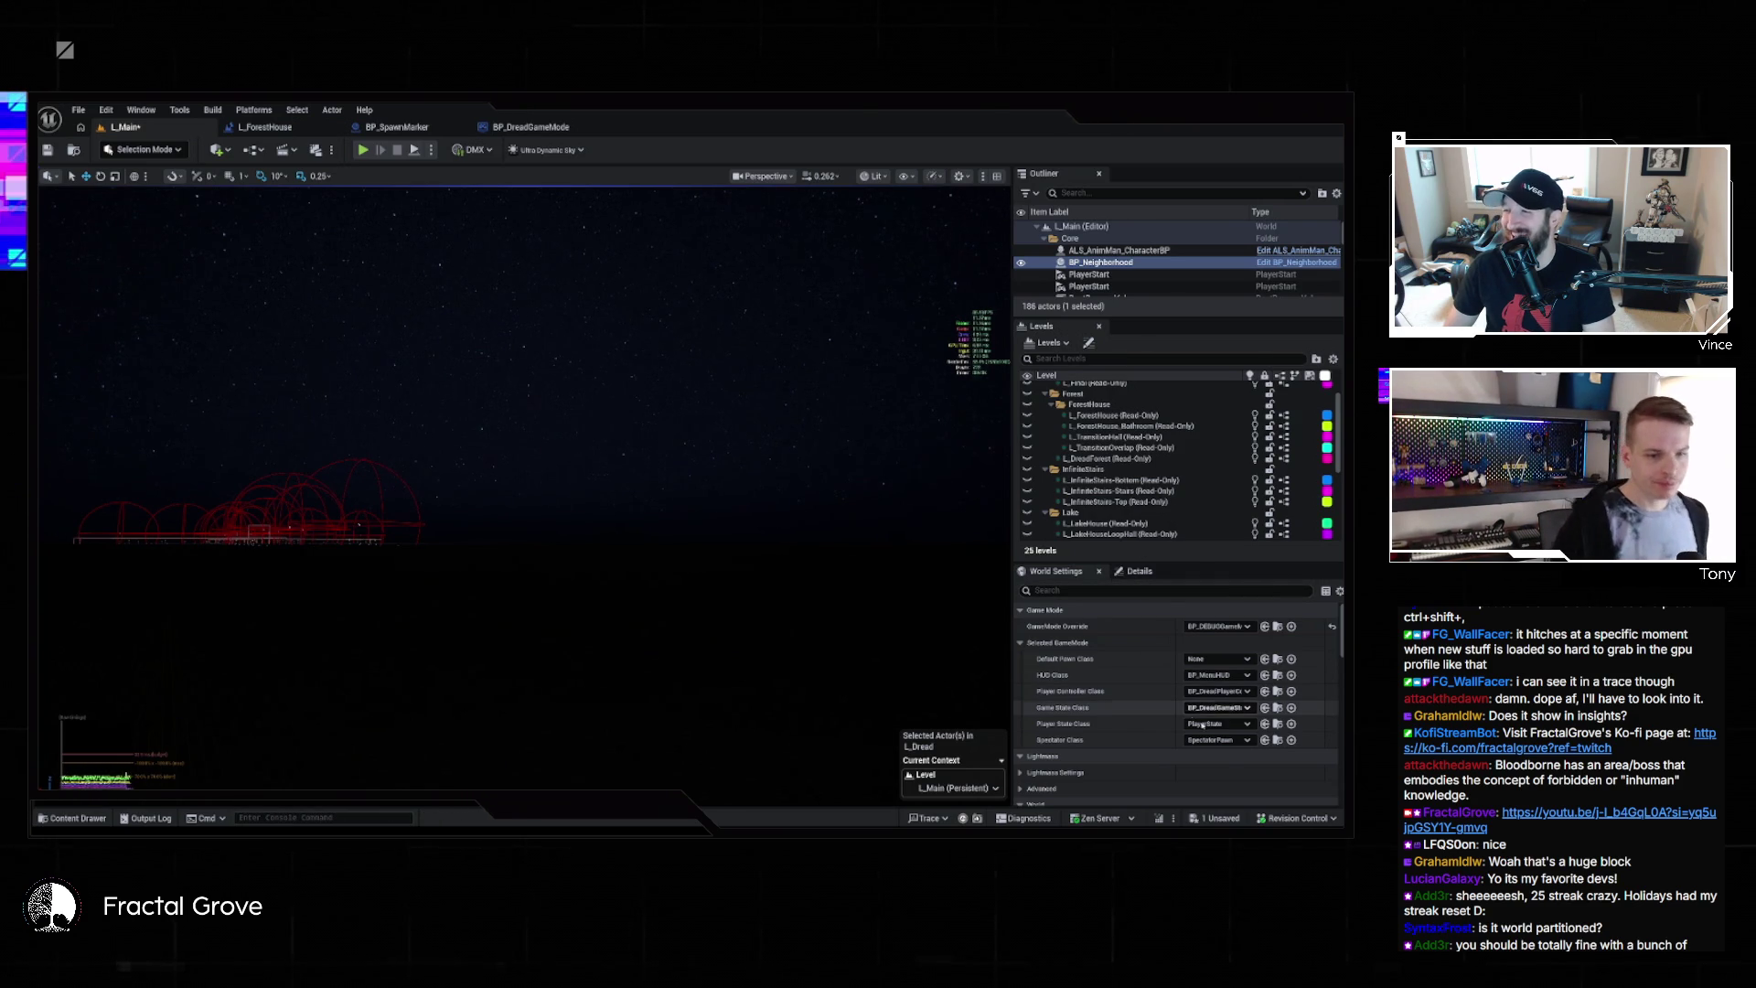
scroll(1197, 489, down, 5)
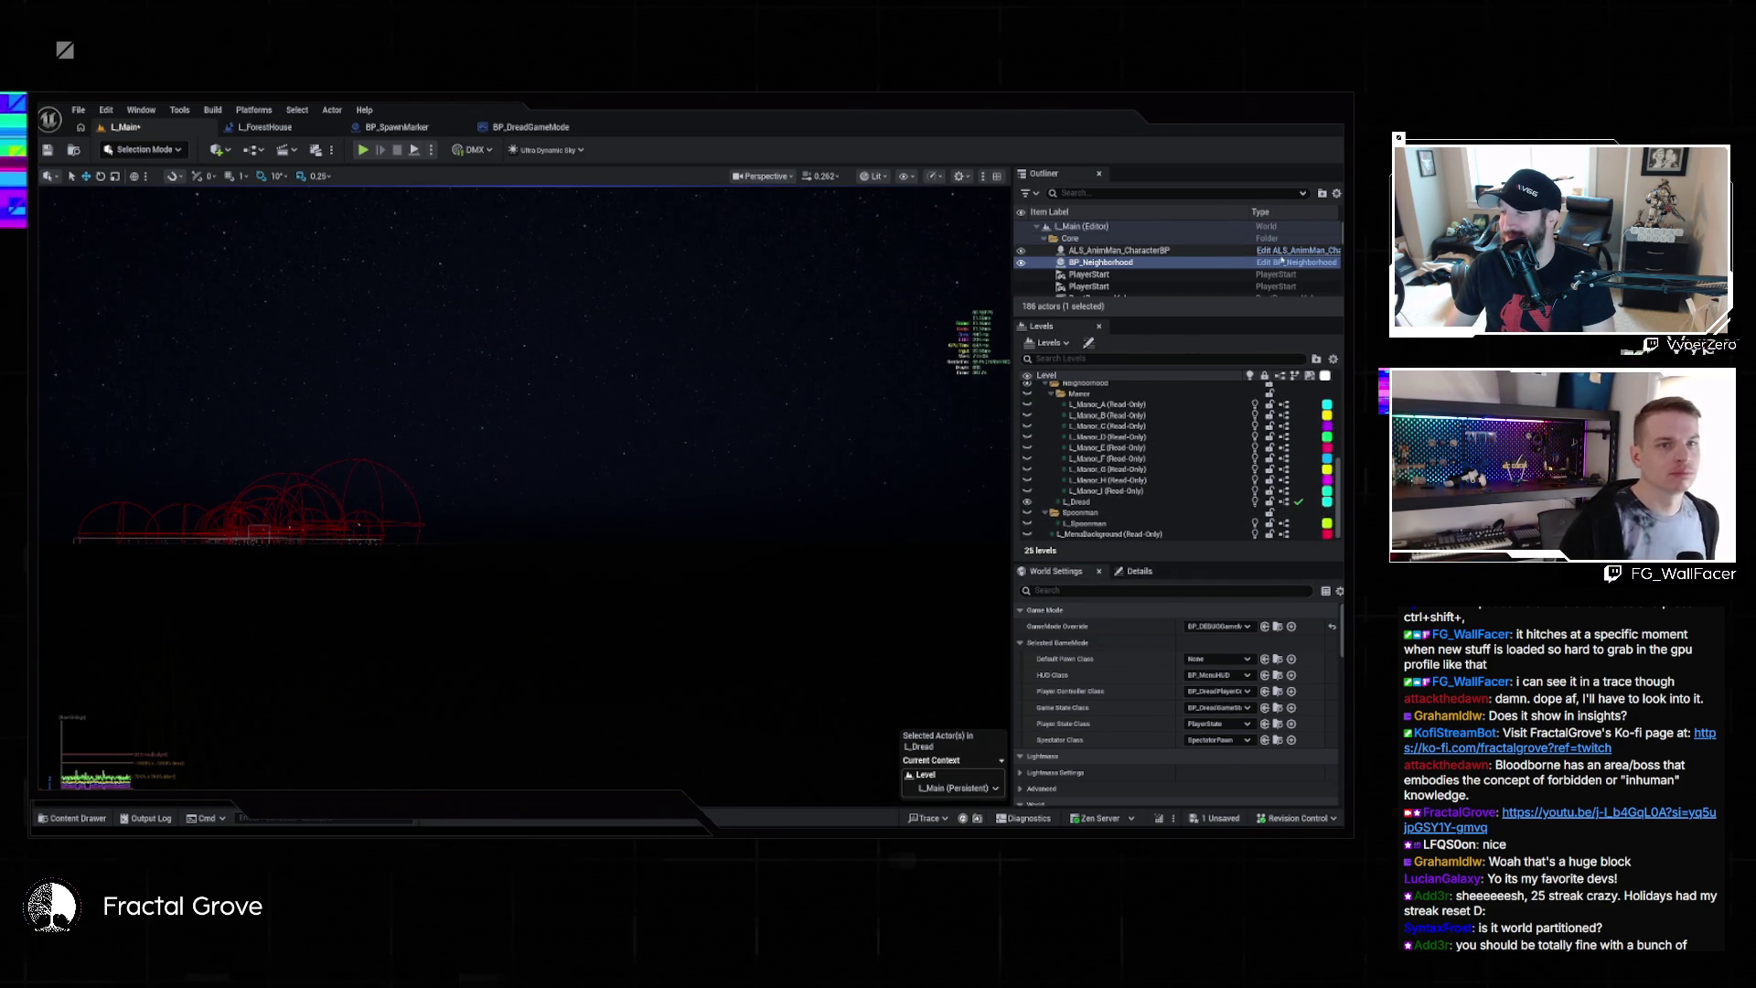
key(ctrl+e)
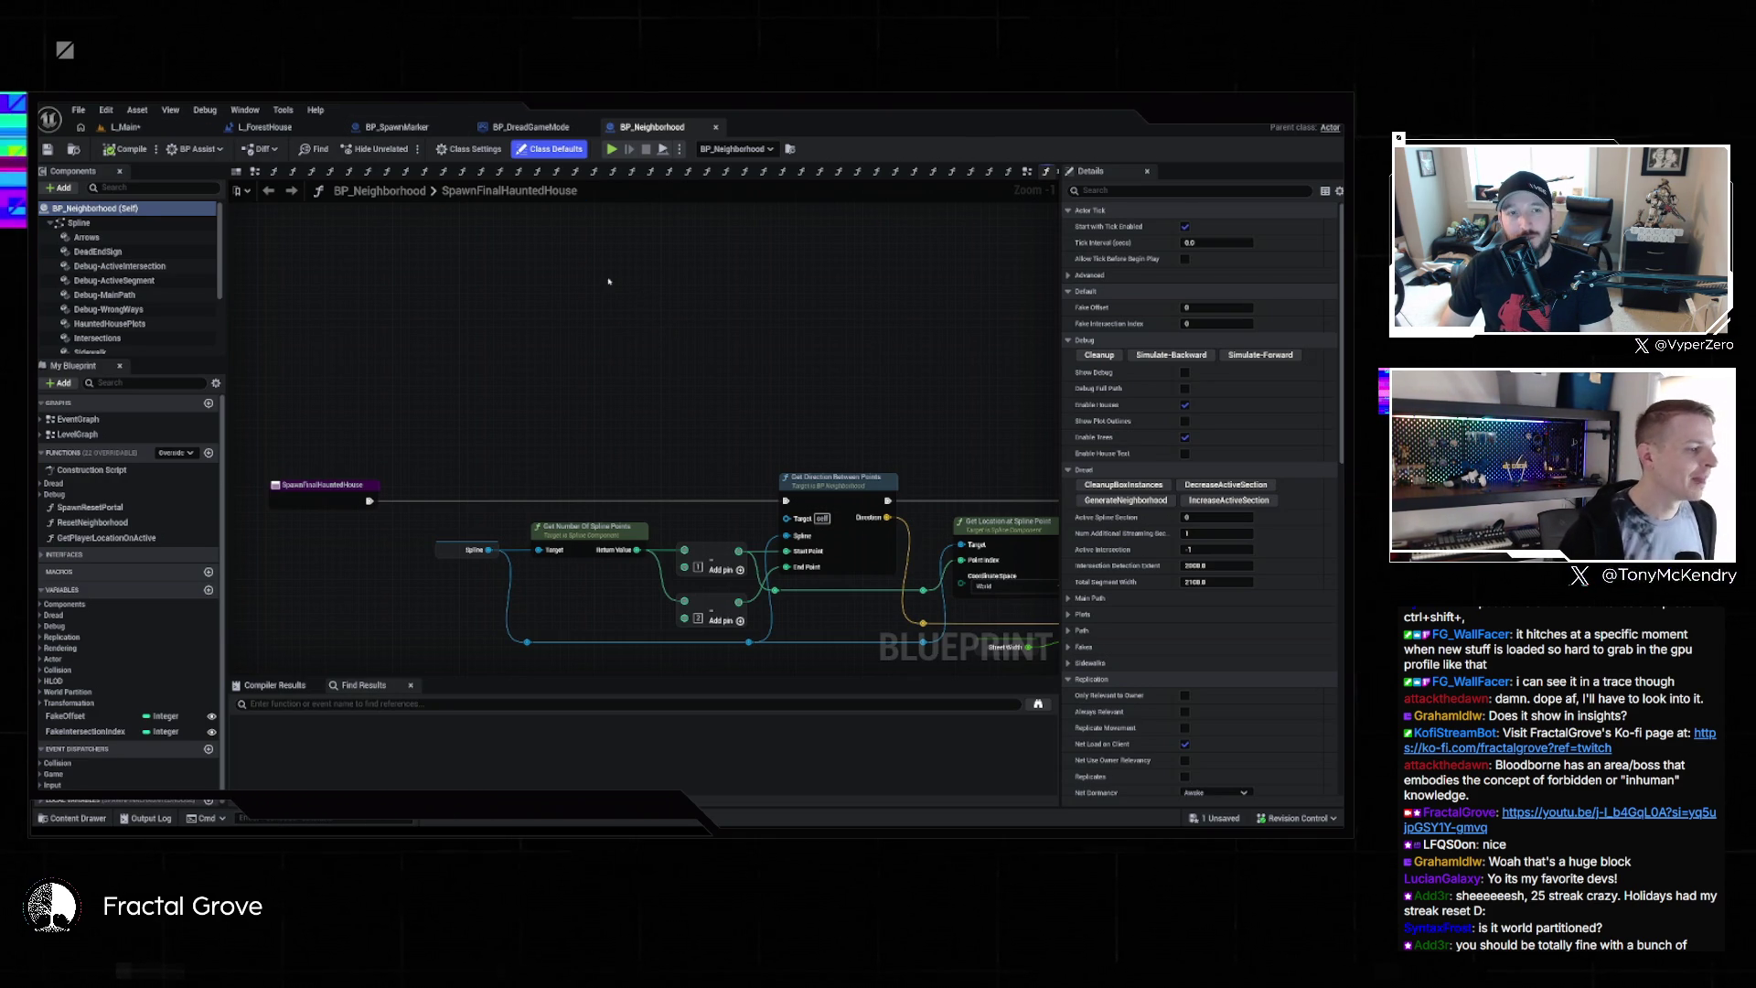
Pan SpawnFinalHauntedHouse to show both Load Level nodes and select the right-hand one
scroll(576, 311, down, 2)
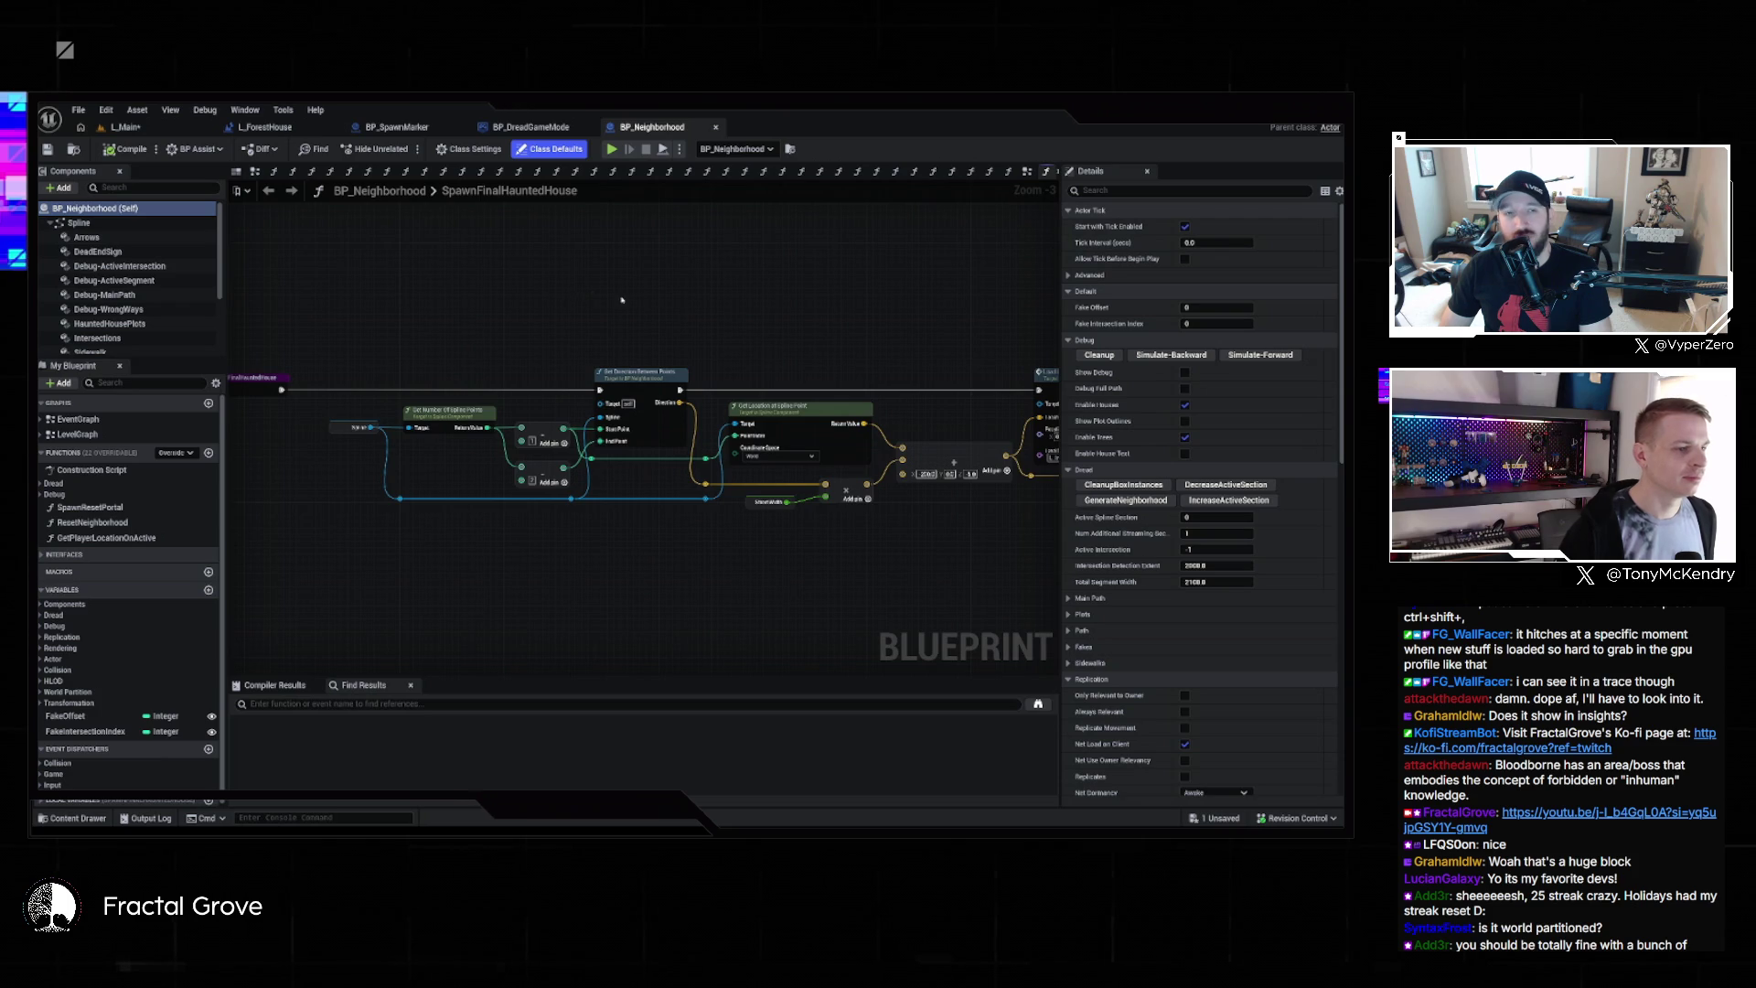
drag(593, 295, 337, 290)
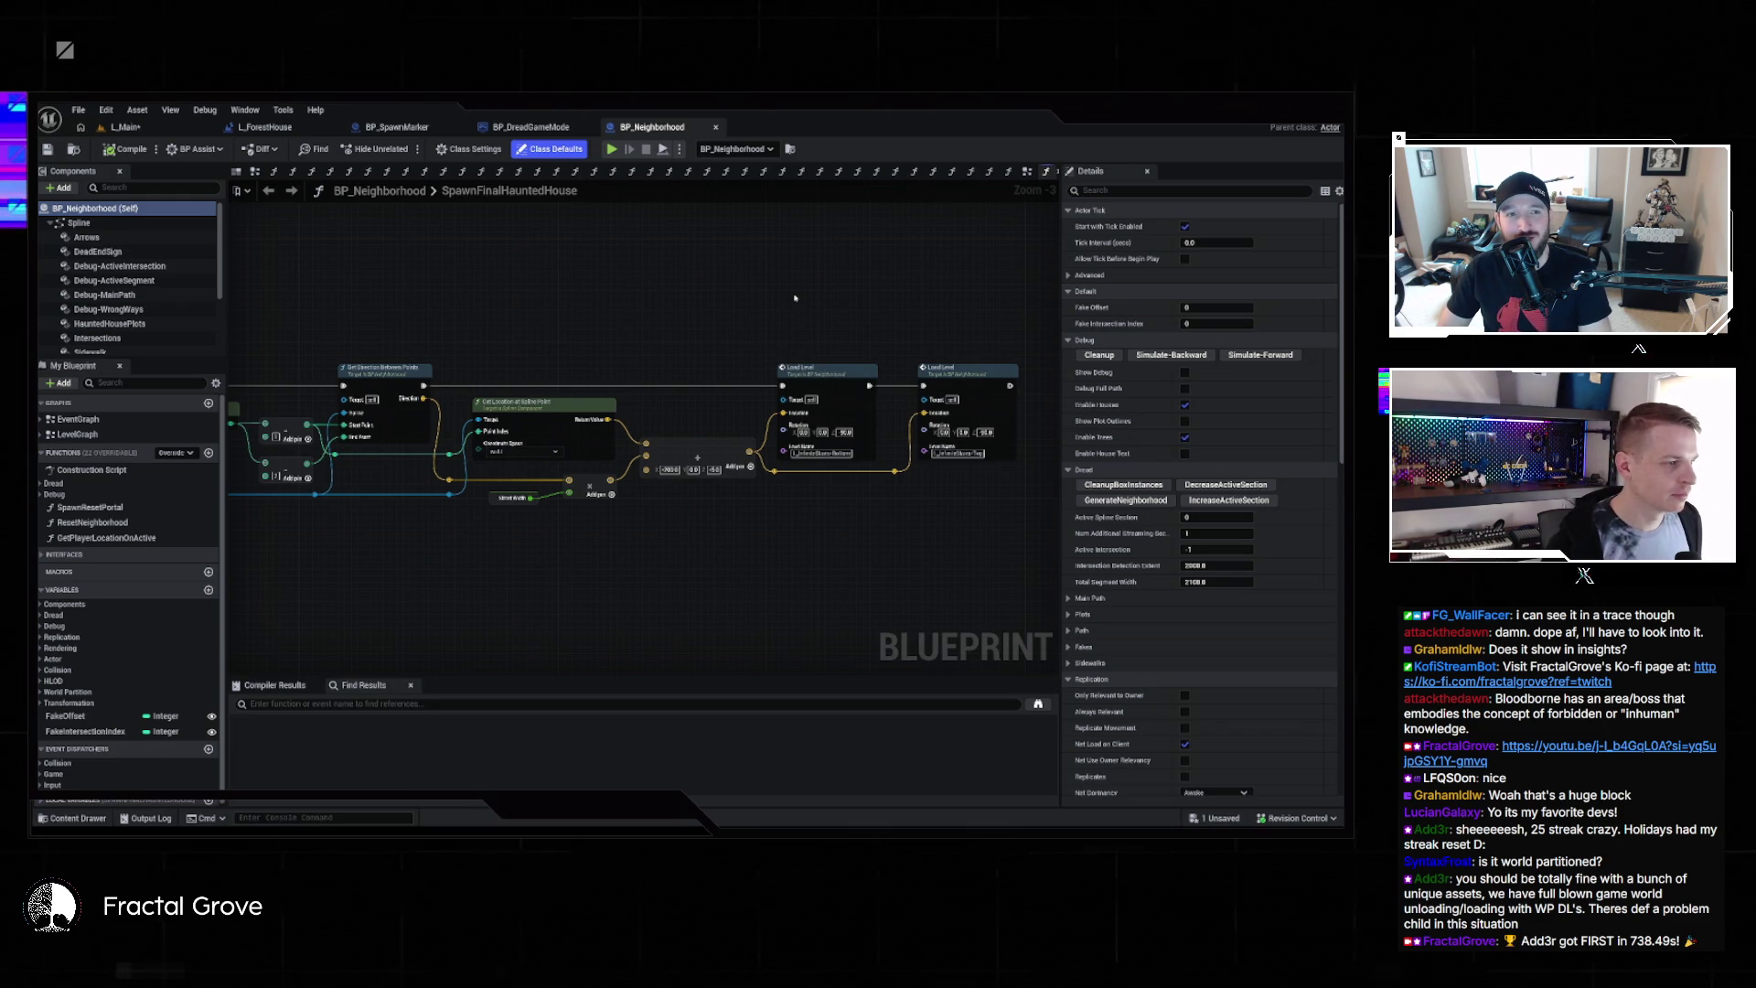
mouse_move(795, 298)
mouse_down()
mouse_move(509, 403)
mouse_move(626, 273)
mouse_move(519, 264)
mouse_up()
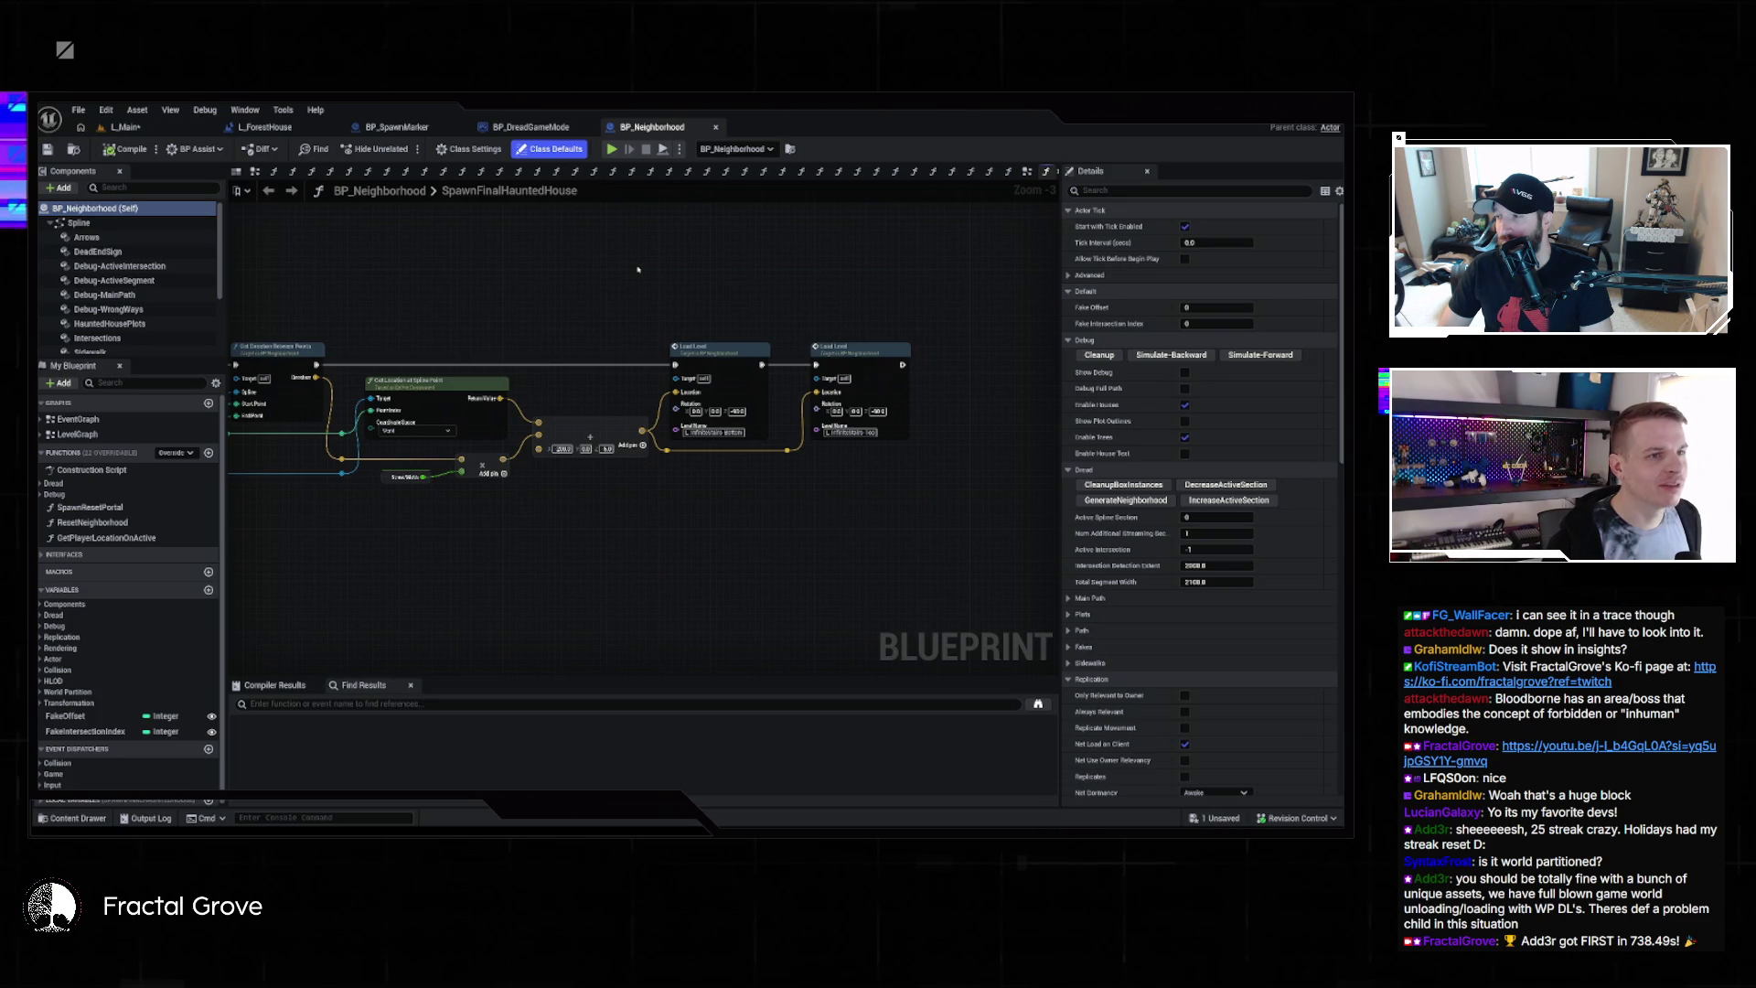
mouse_move(638, 272)
mouse_down()
mouse_move(702, 282)
mouse_move(988, 439)
mouse_move(979, 351)
mouse_up()
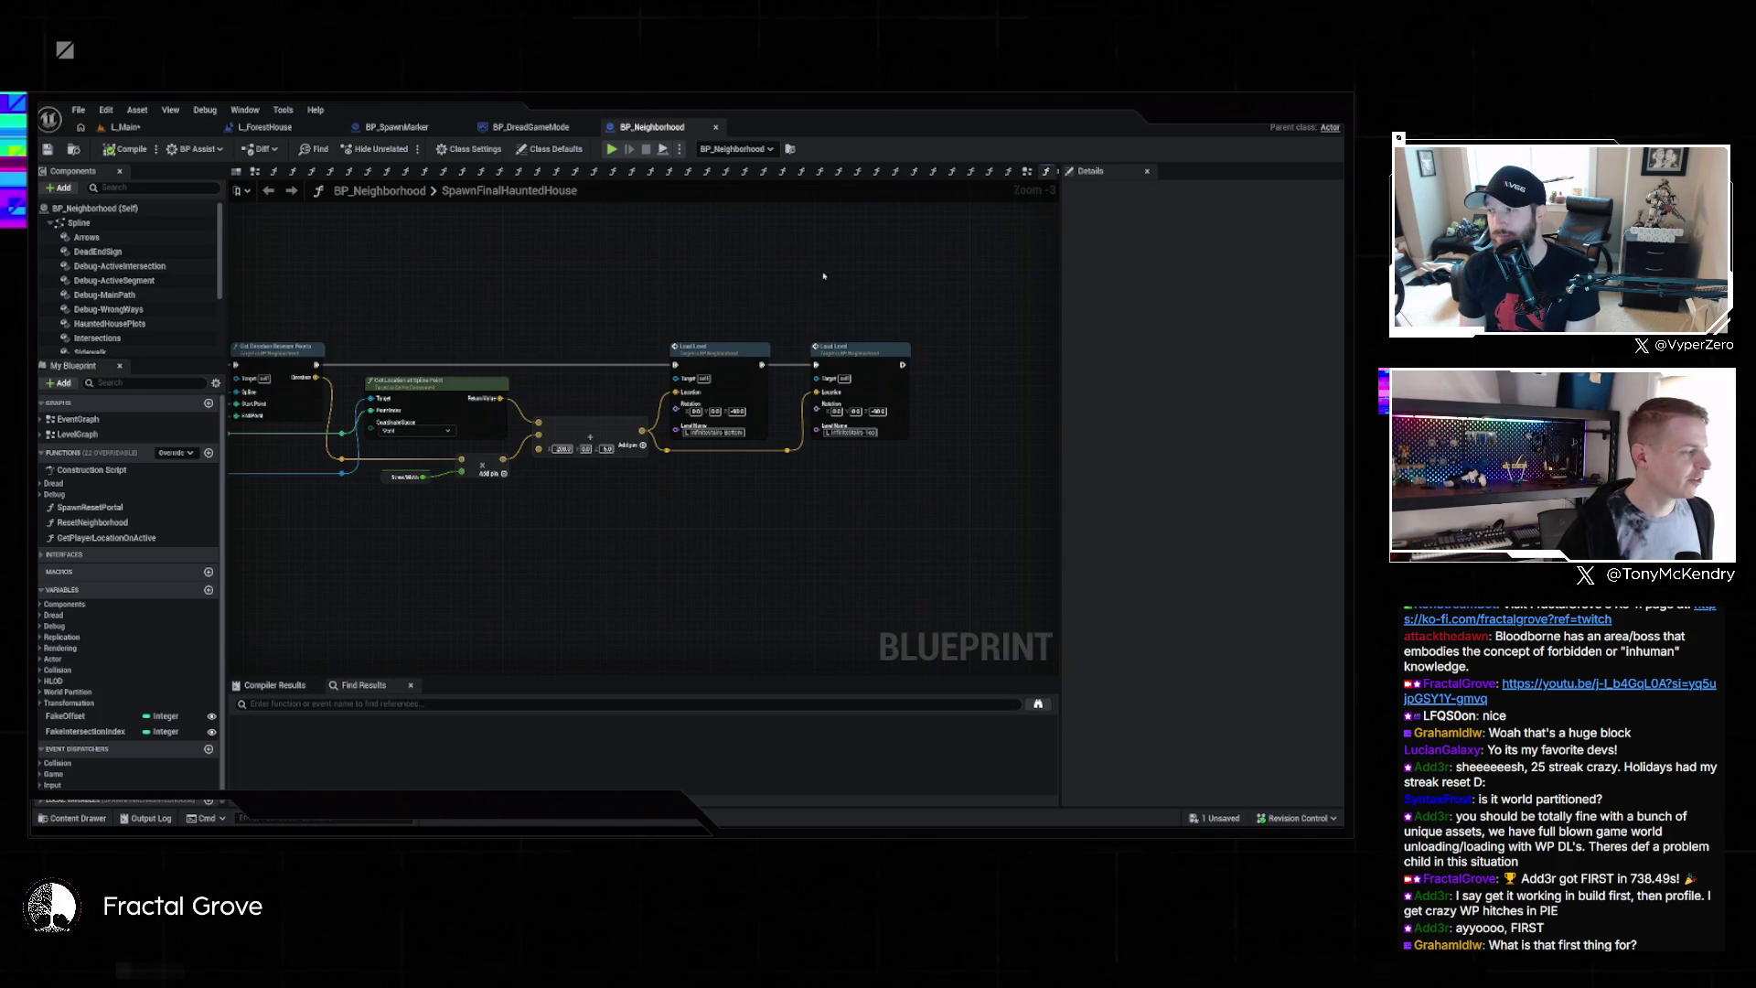
drag(841, 264, 945, 452)
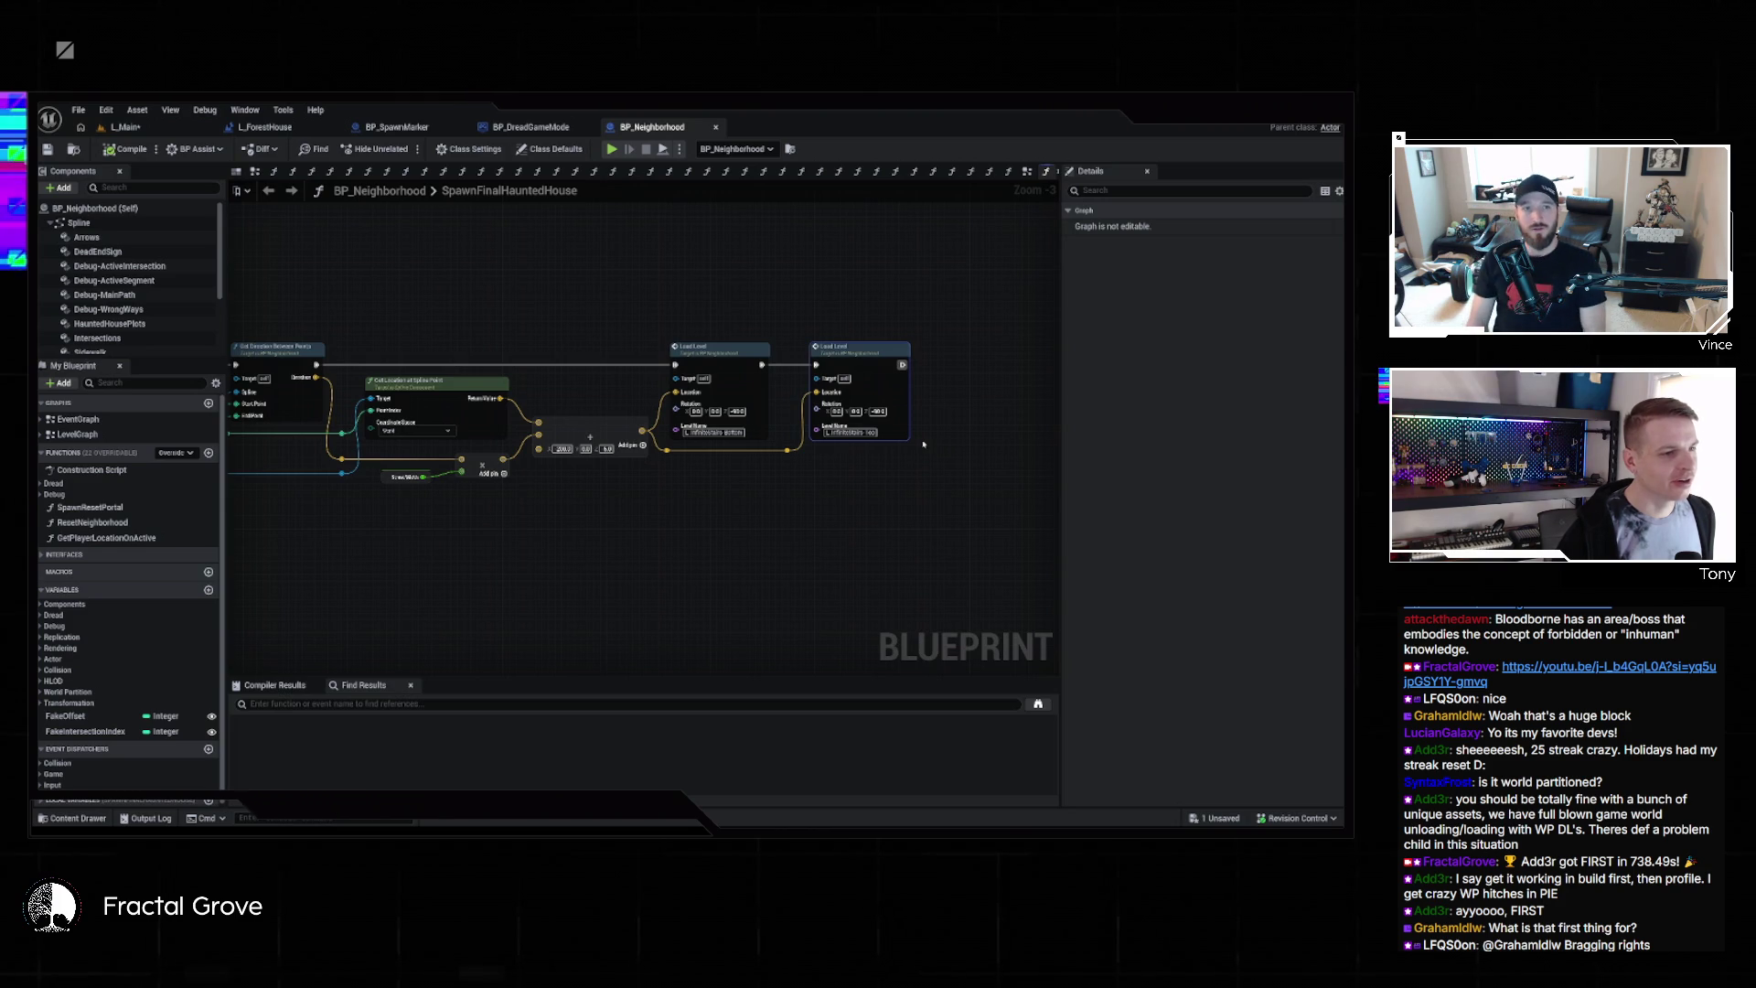
click(923, 444)
click(924, 443)
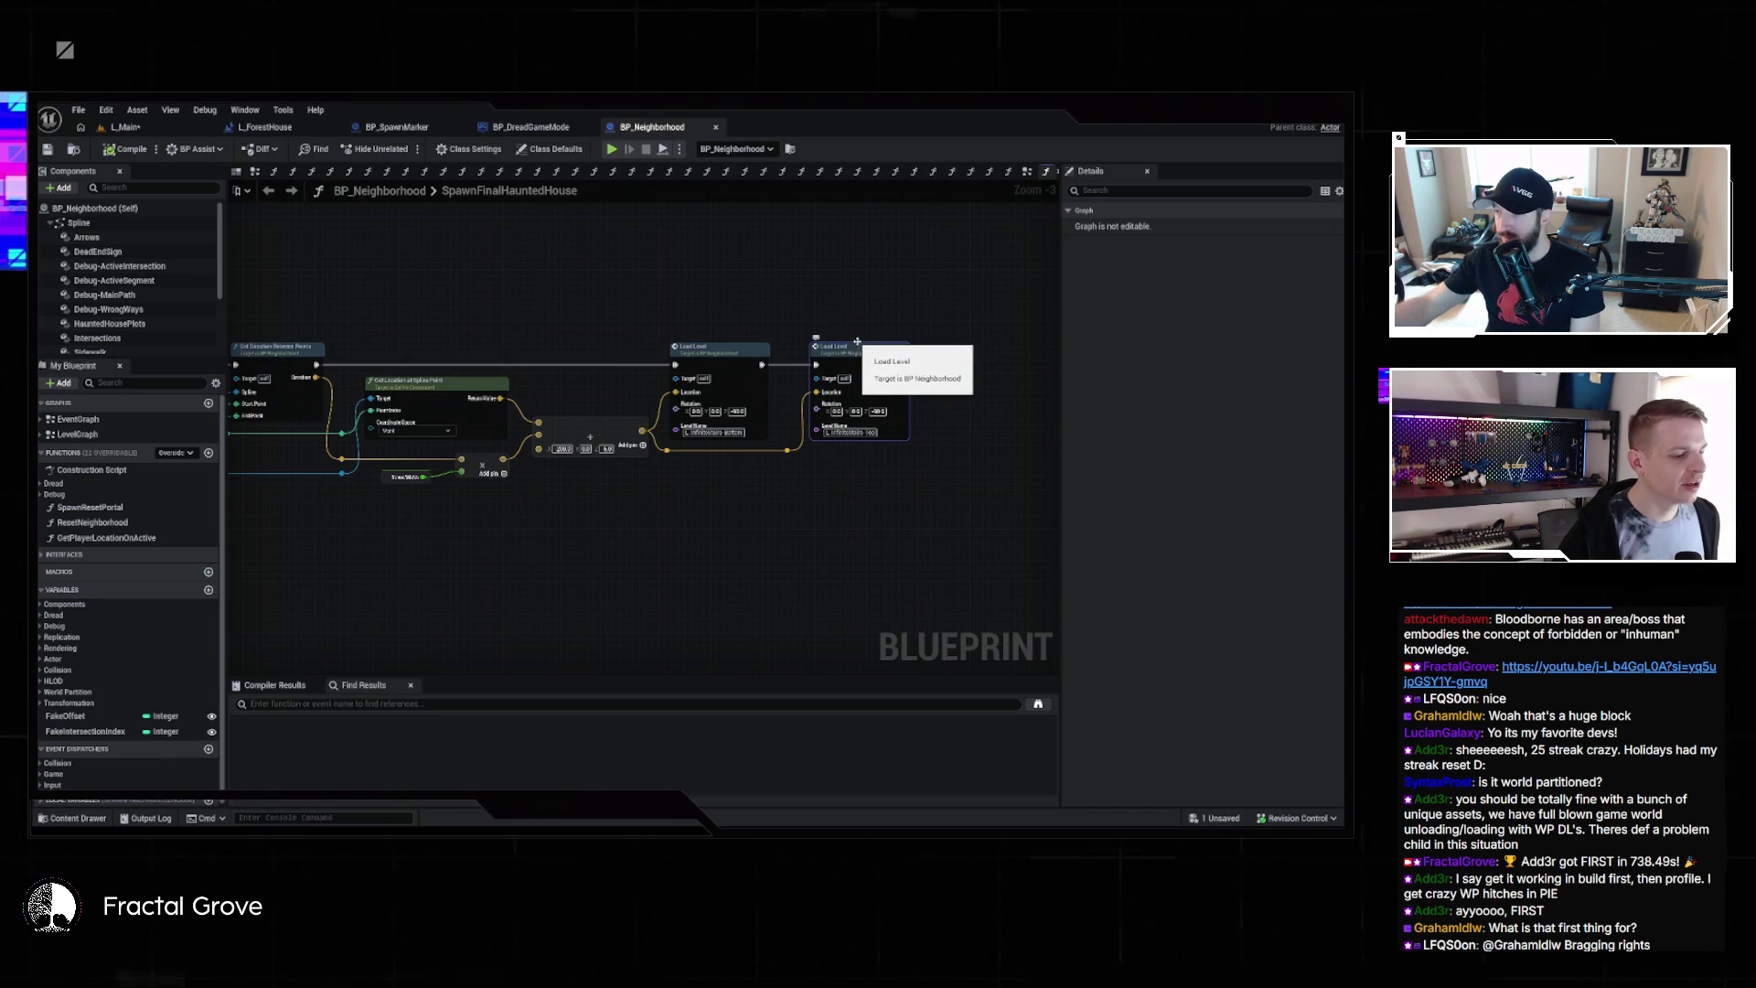
Nudge the second Load Level node slightly to the right, then switch to the Gemini window
drag(871, 350, 887, 355)
click(965, 358)
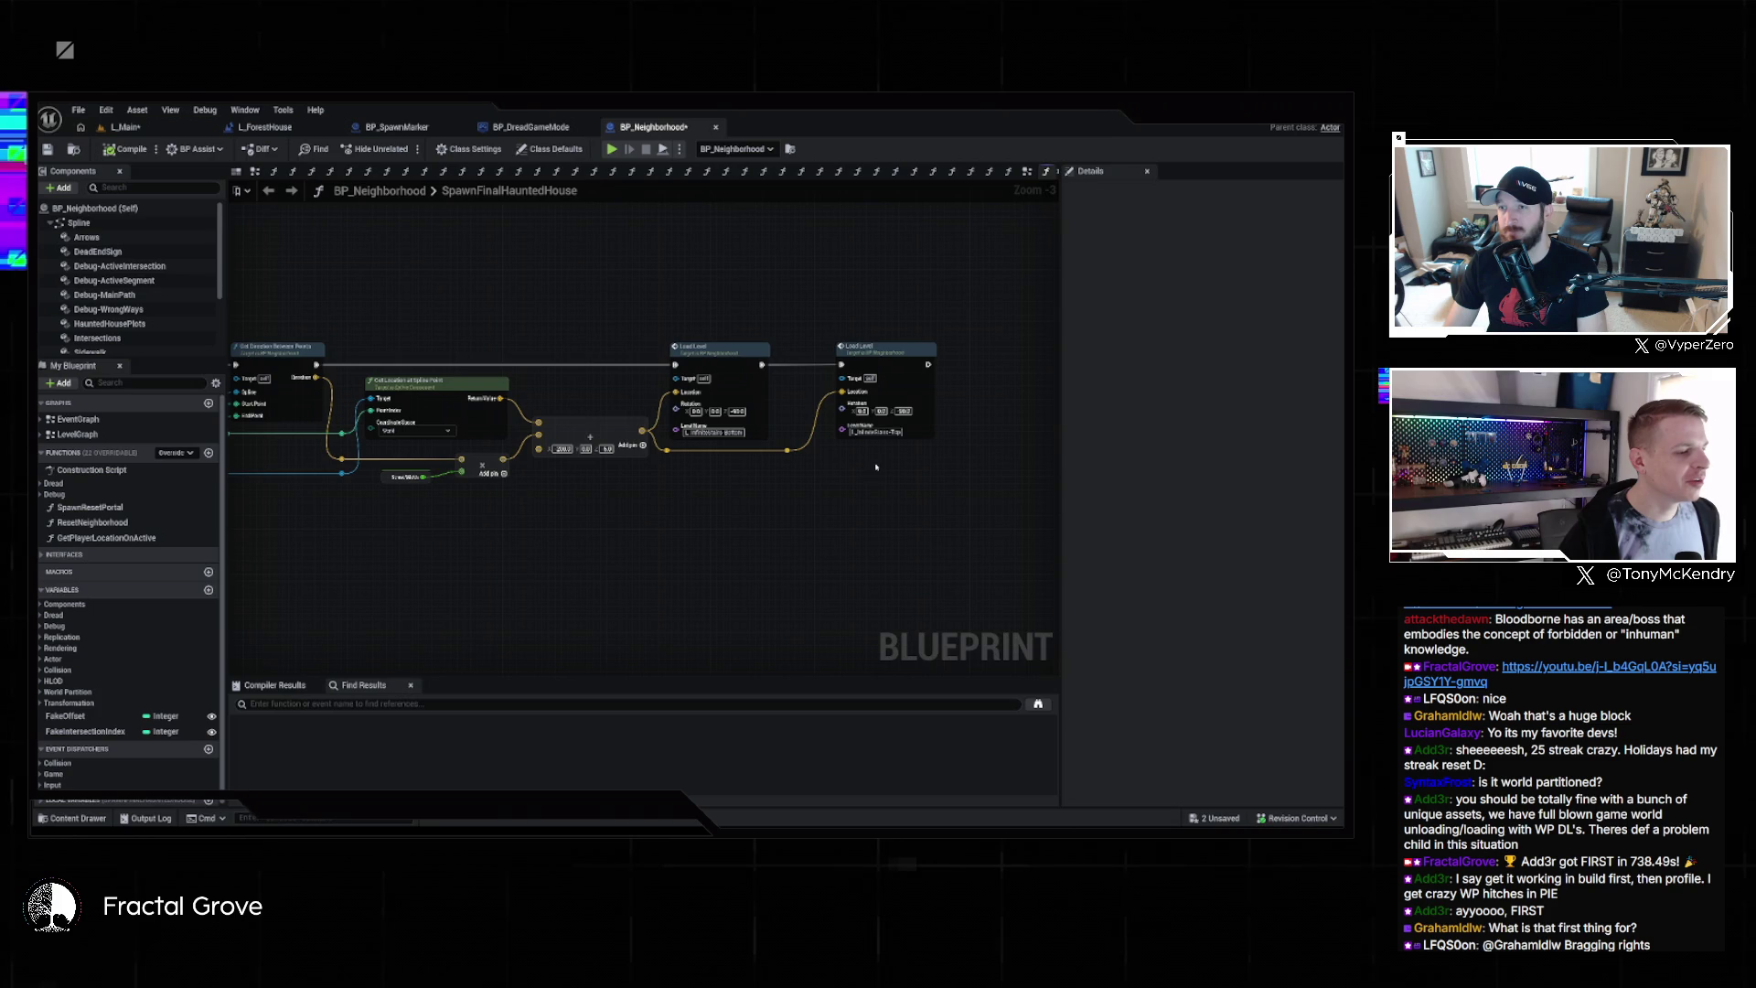
drag(783, 301, 930, 498)
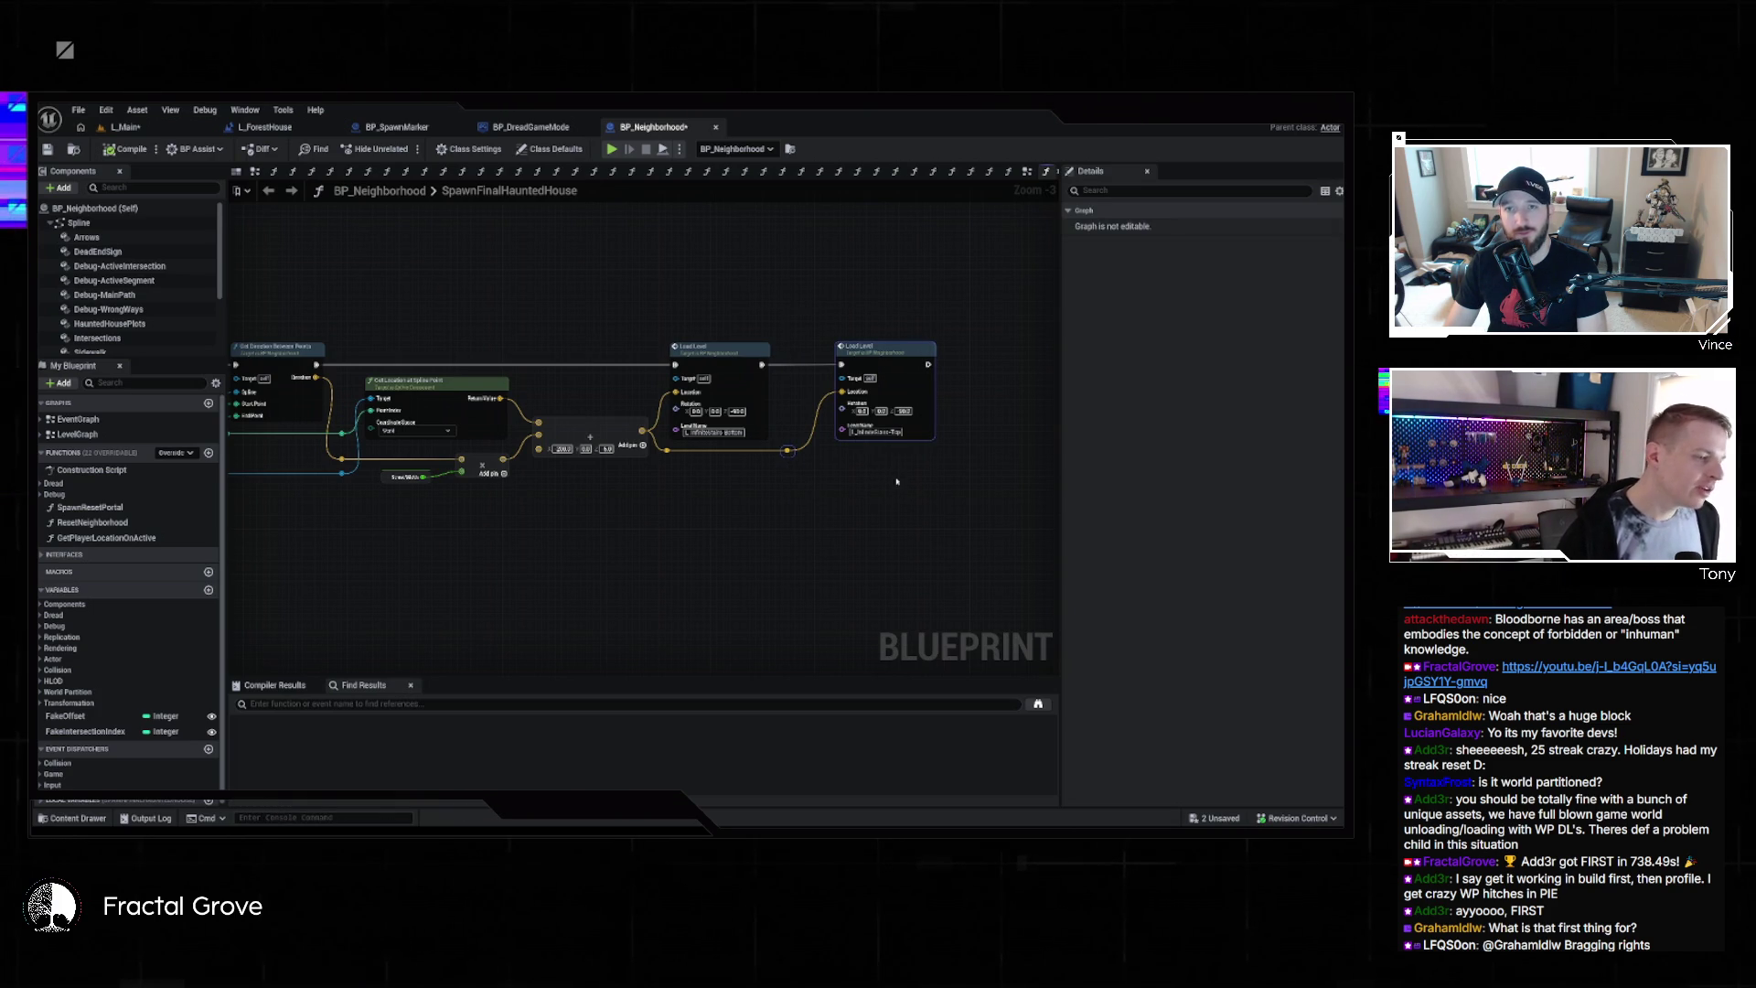
click(848, 484)
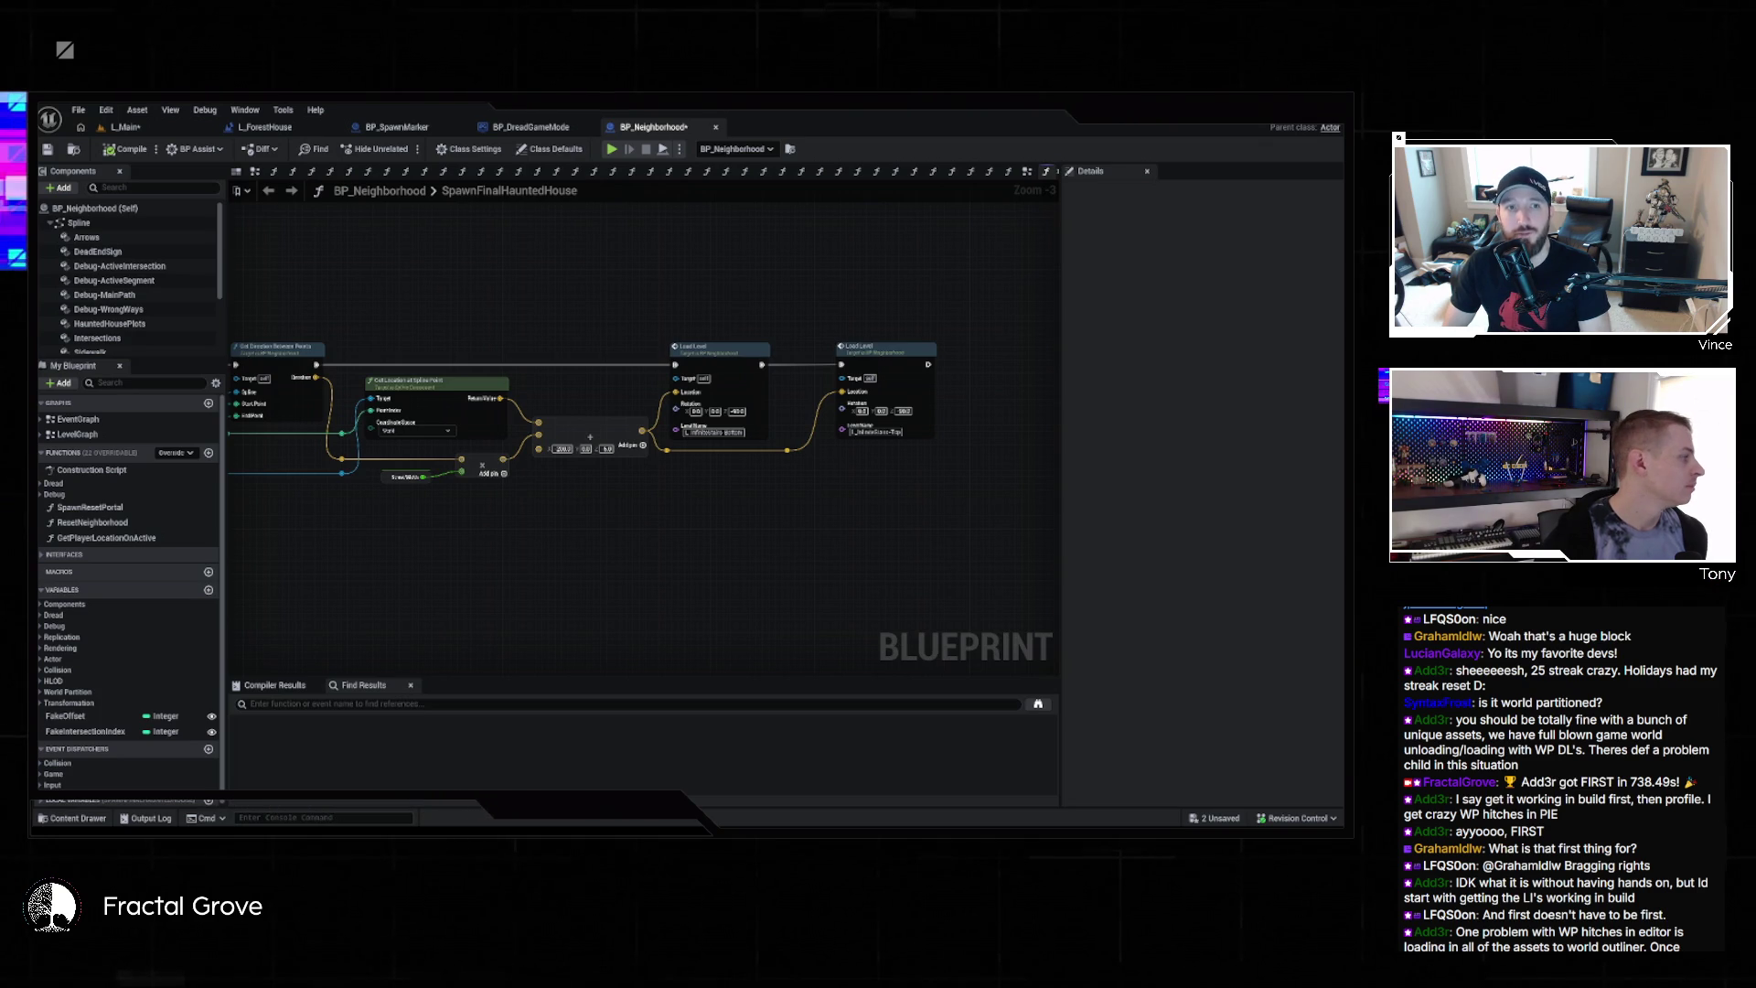
key(alt+Tab)
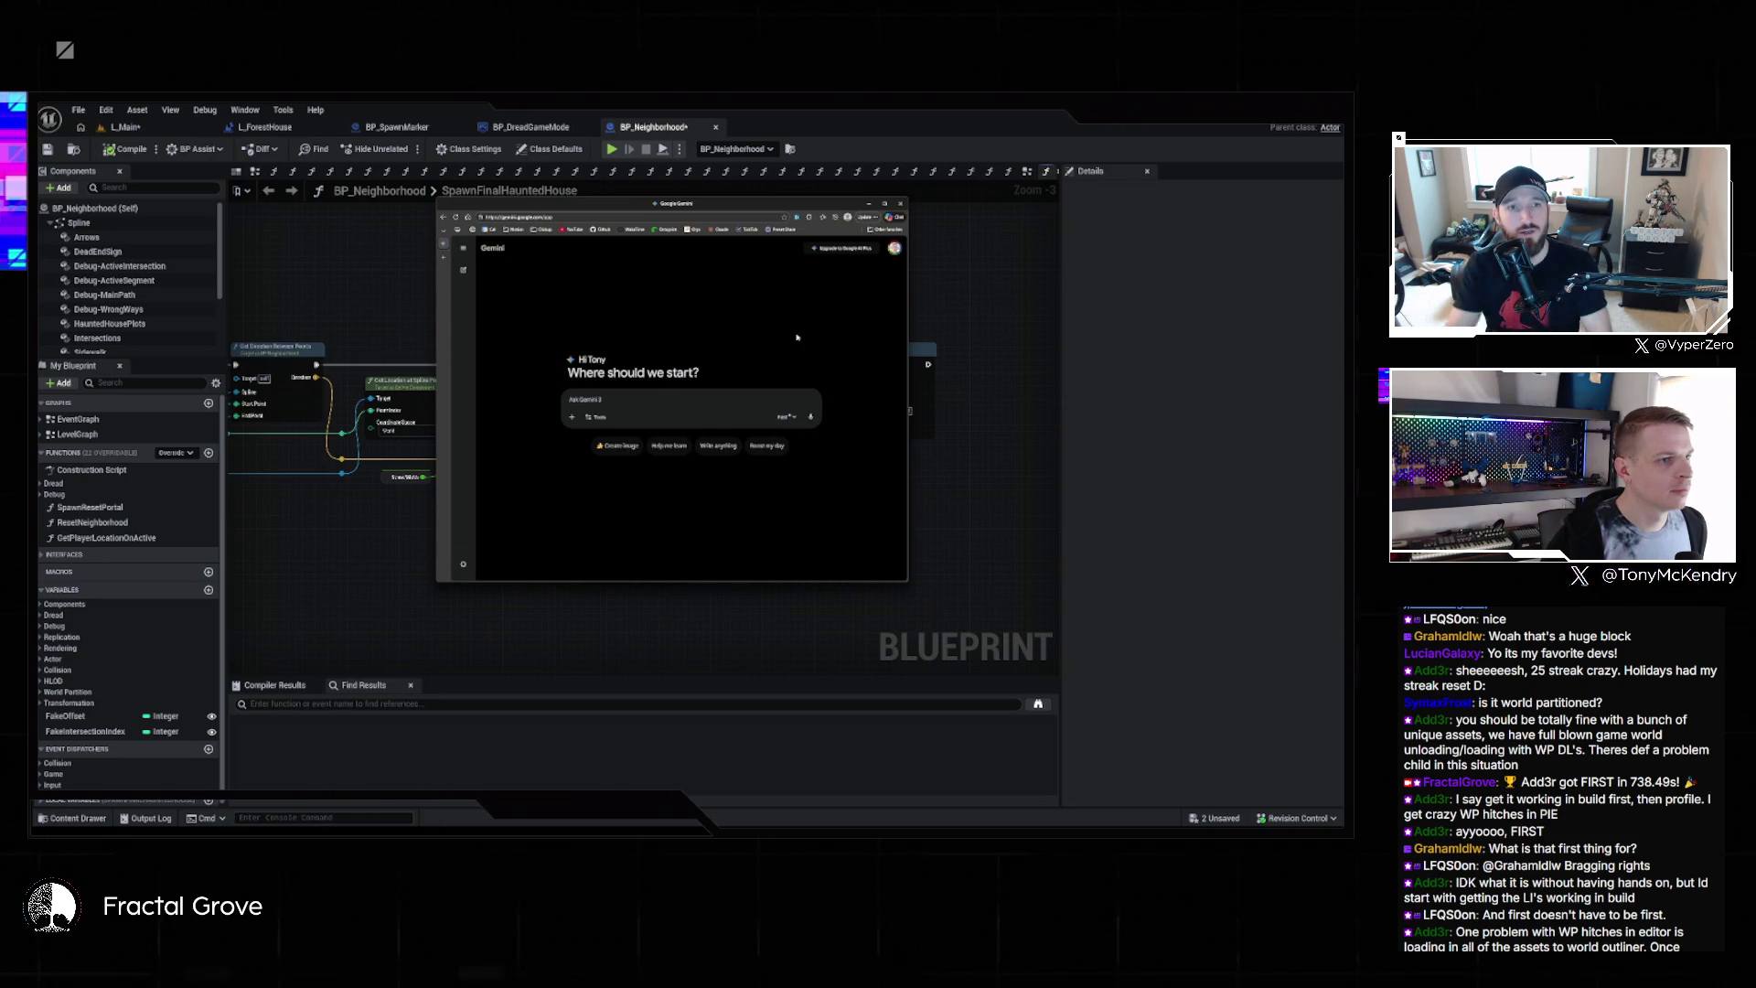
Enlarge the Gemini page and browse the list of previous chats
key(ctrl+plus)
key(ctrl+plus)
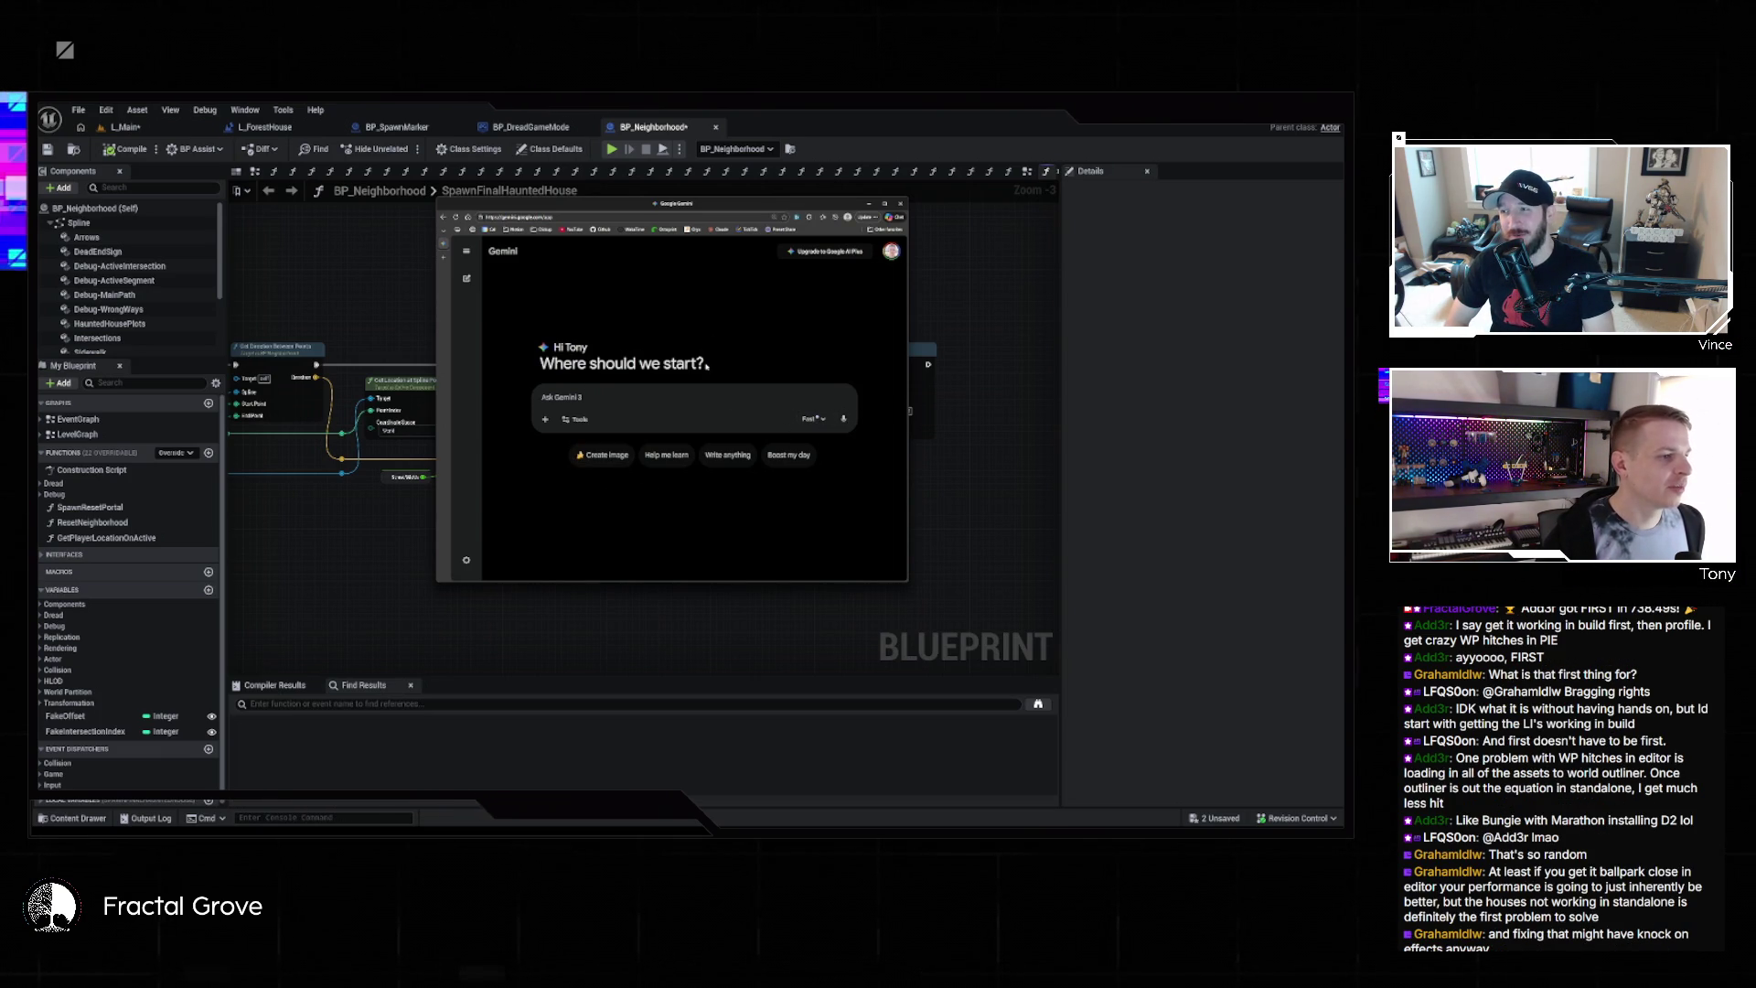
drag(707, 365, 577, 349)
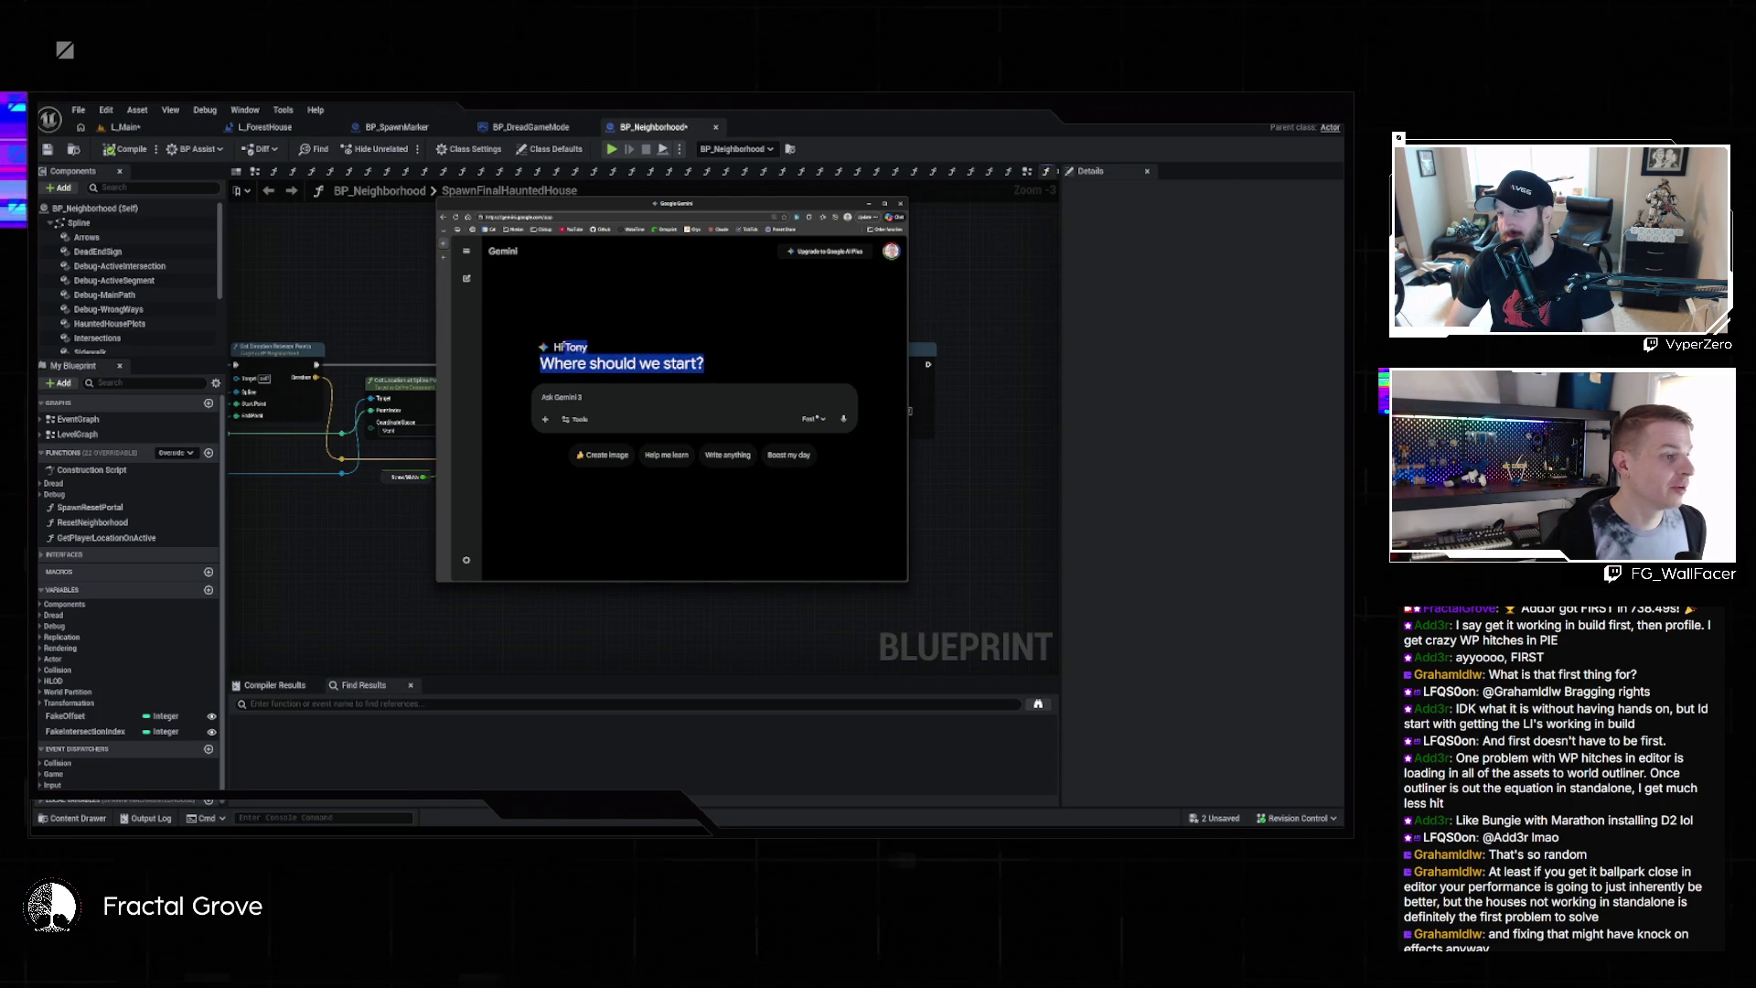
click(558, 311)
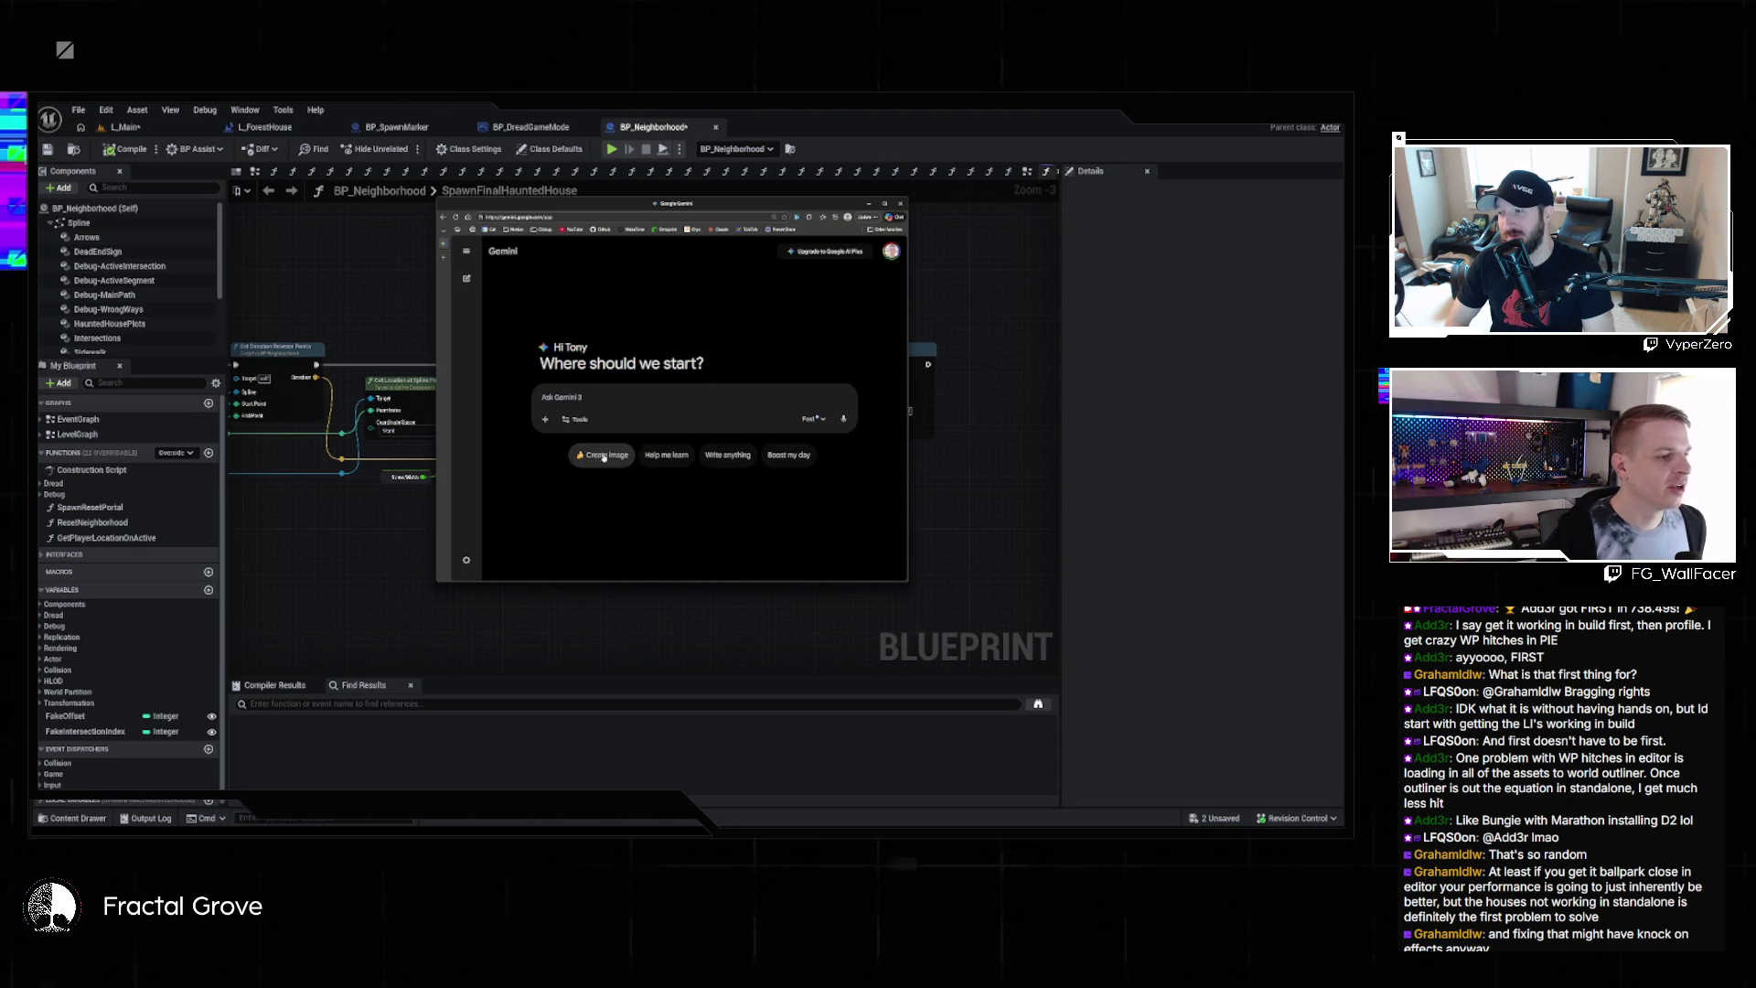
click(468, 253)
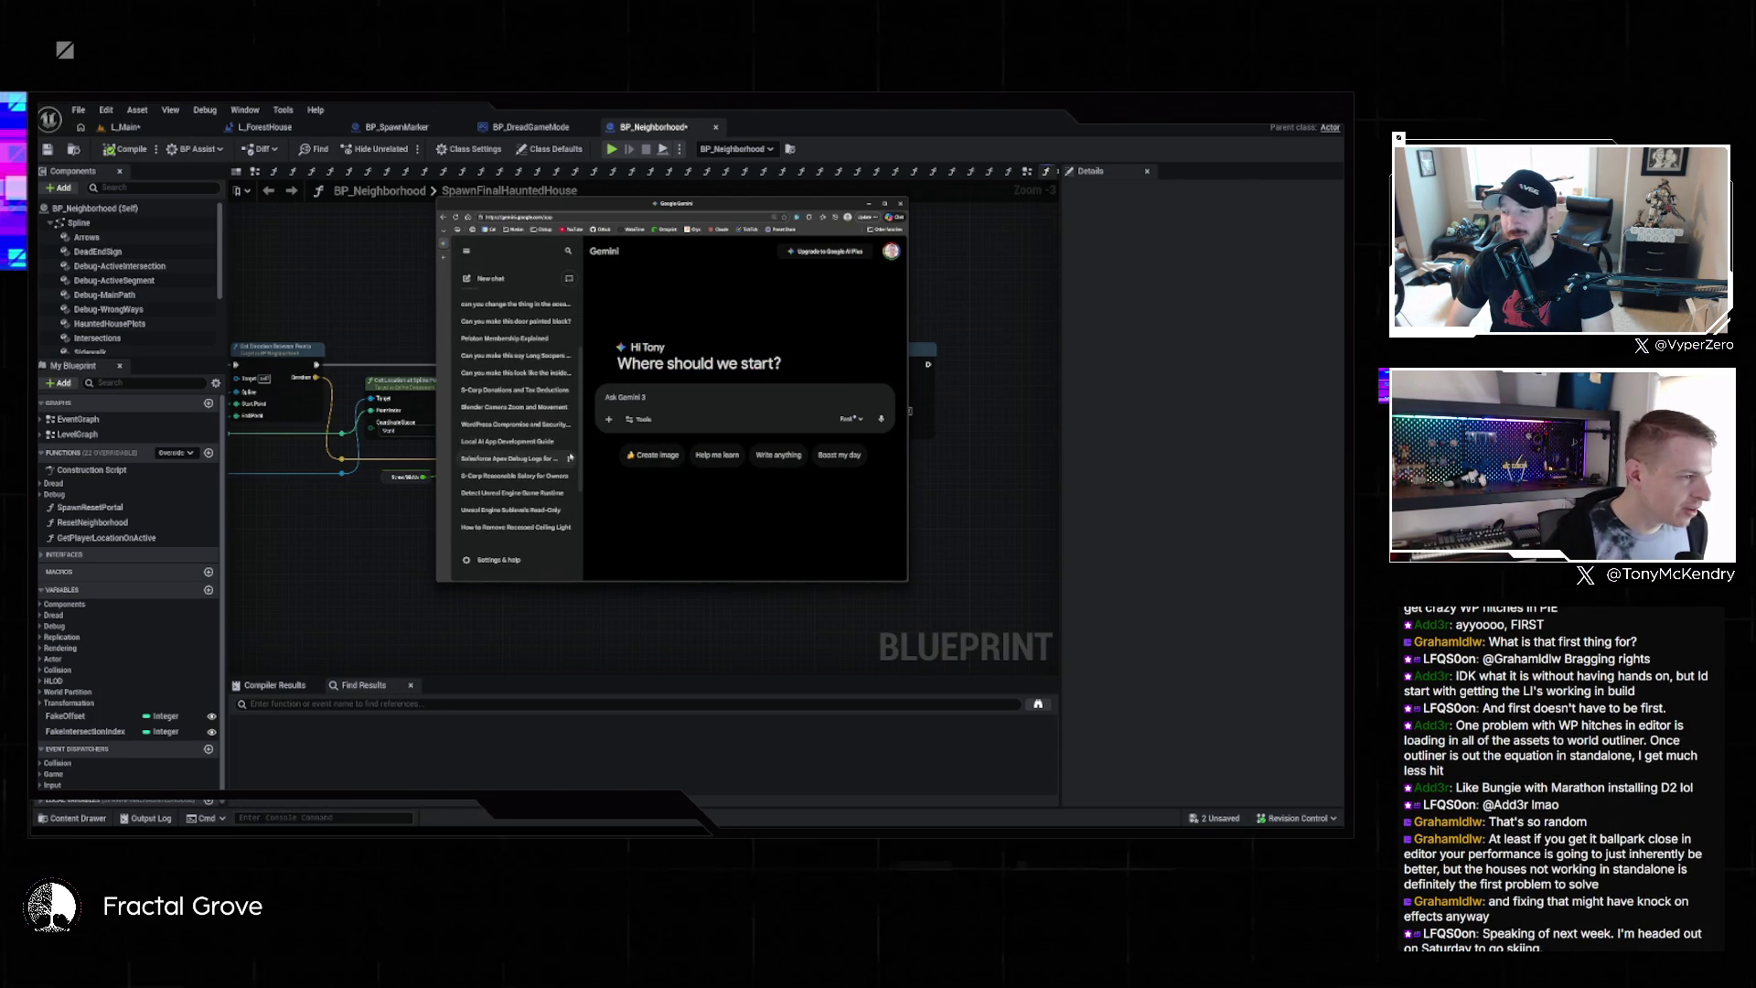
scroll(586, 458, down, 1)
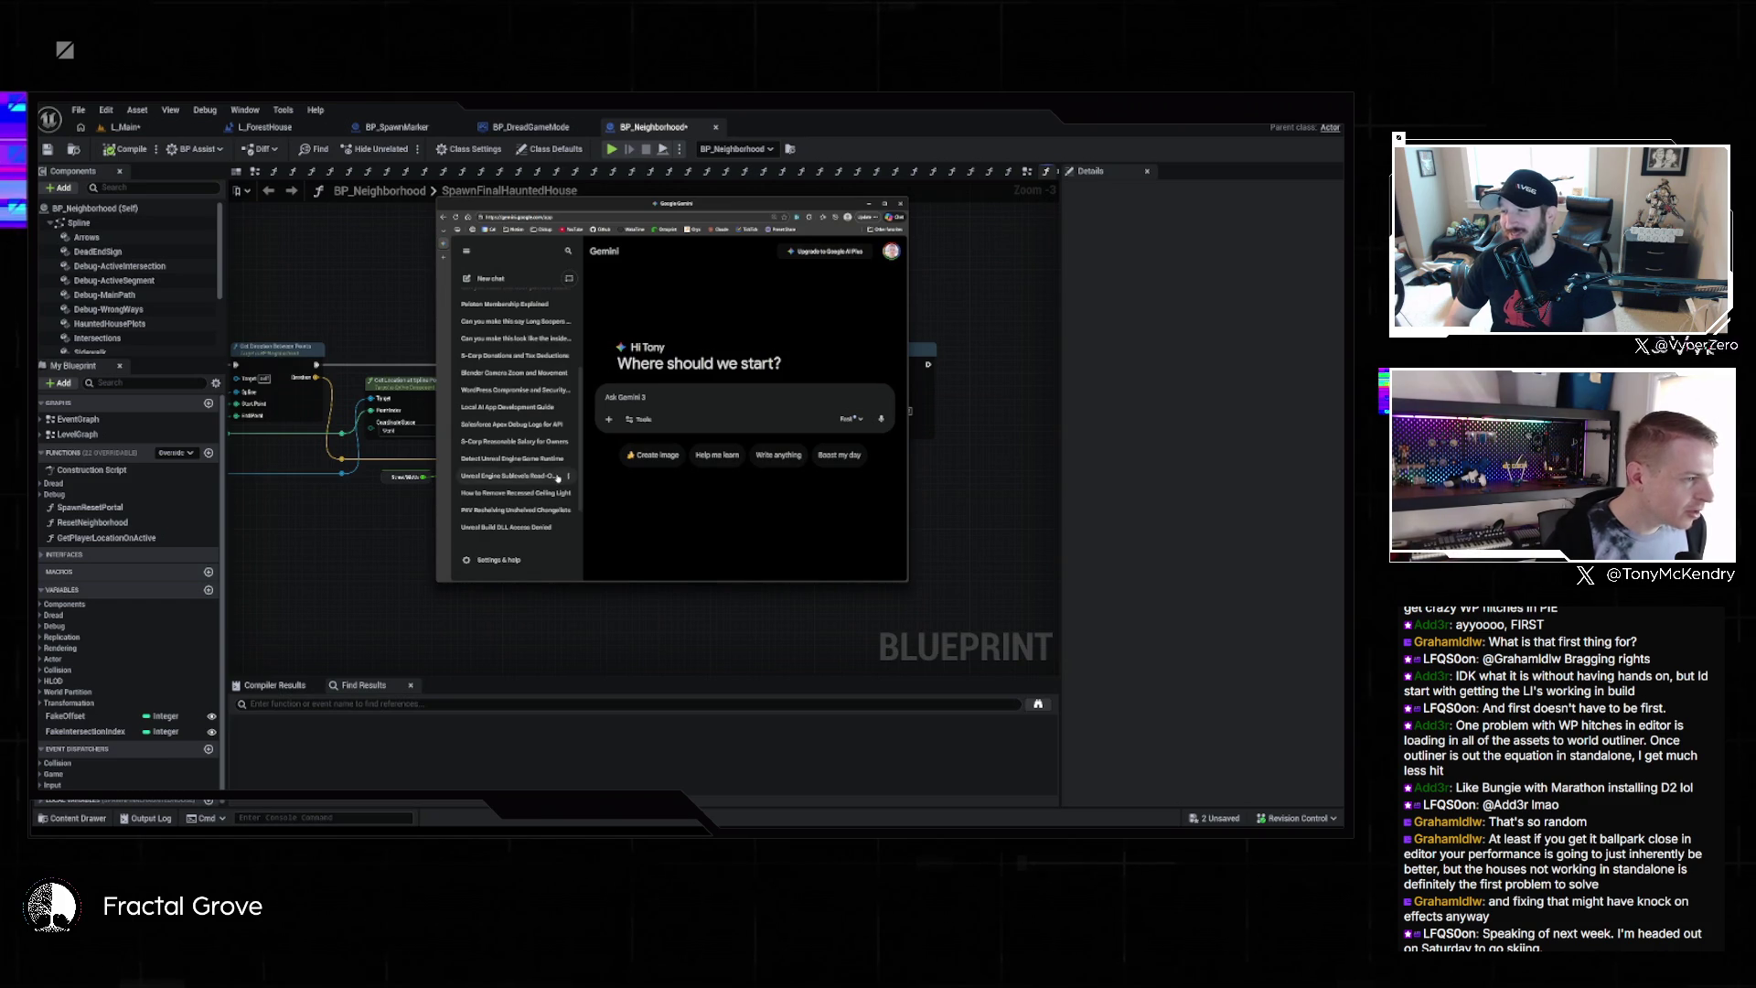
scroll(556, 481, down, 2)
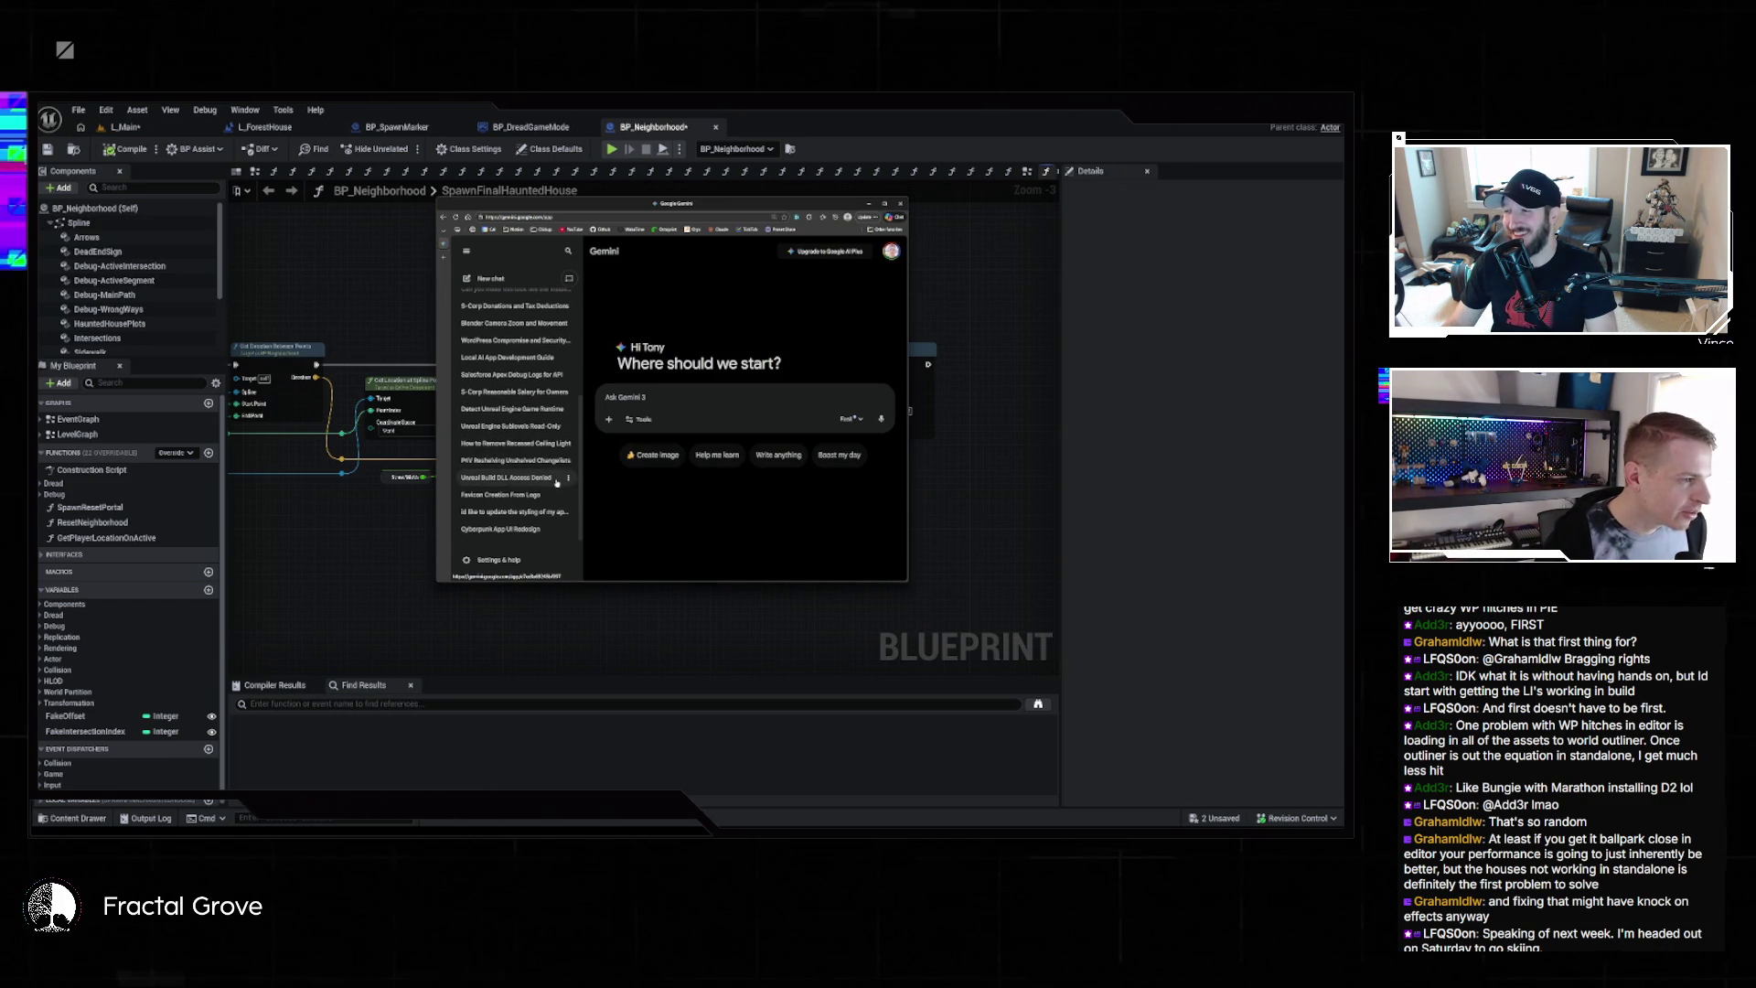
scroll(556, 480, up, 5)
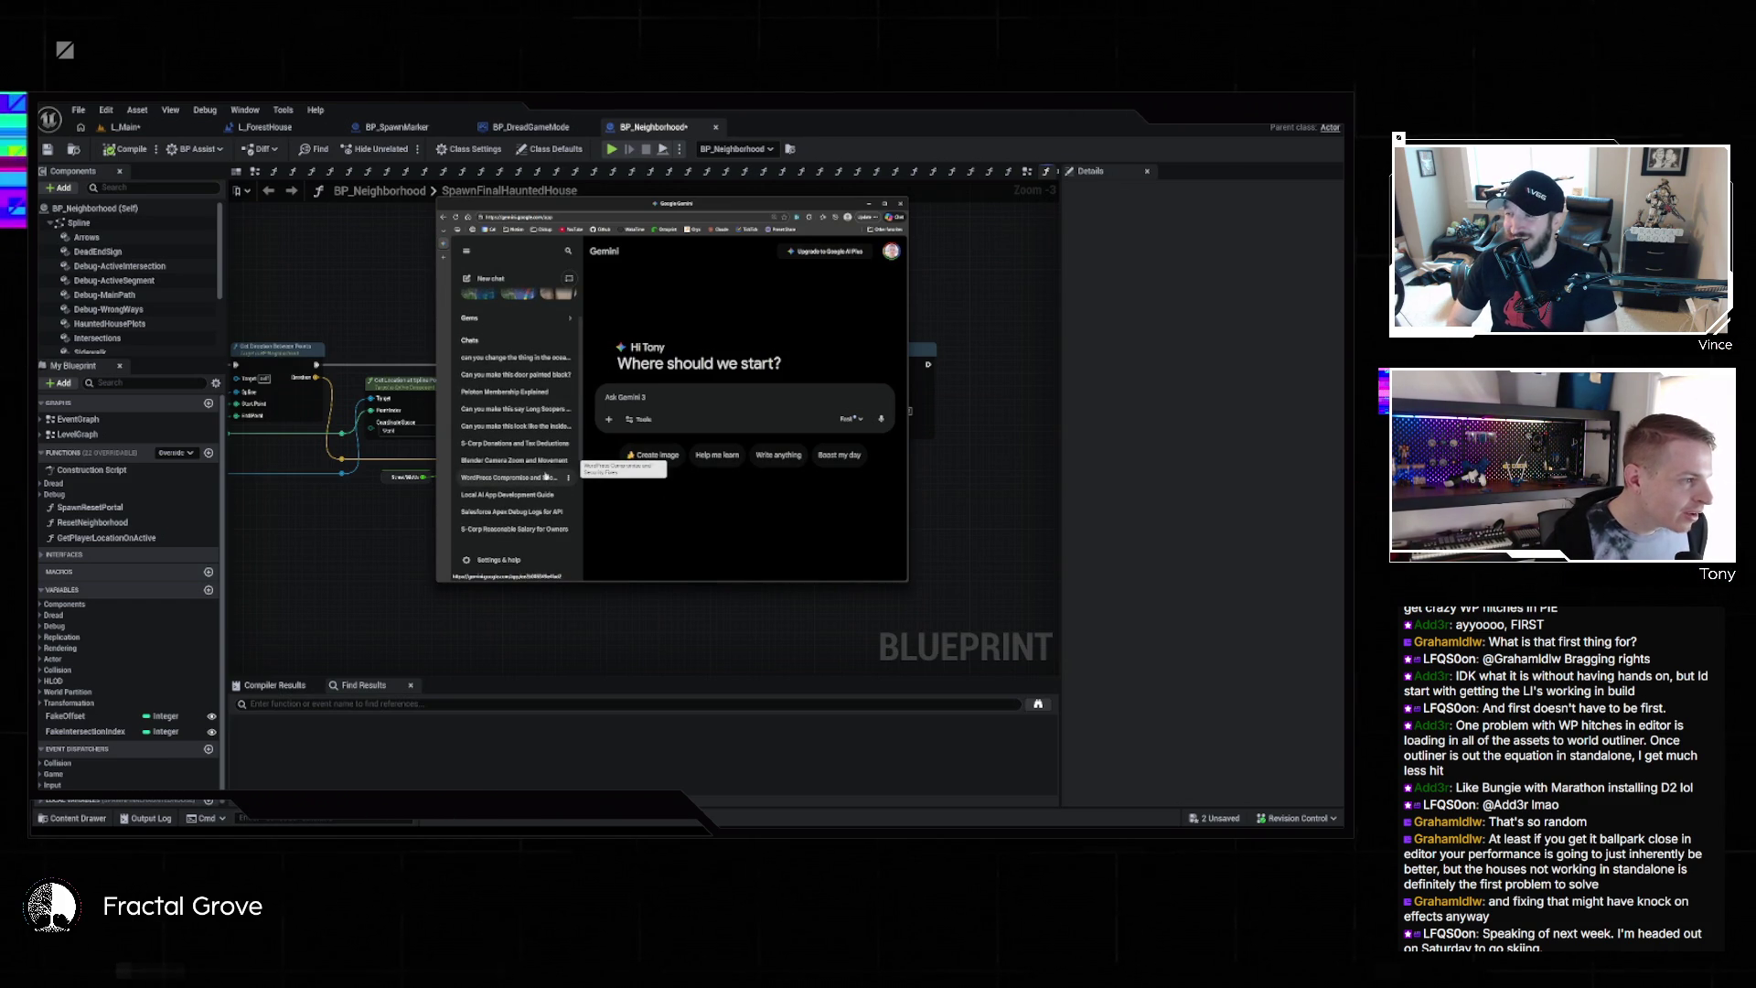
Open the Long Soopers chat, dismiss the Canvas popup, and view the image full size
click(514, 409)
click(713, 513)
click(824, 439)
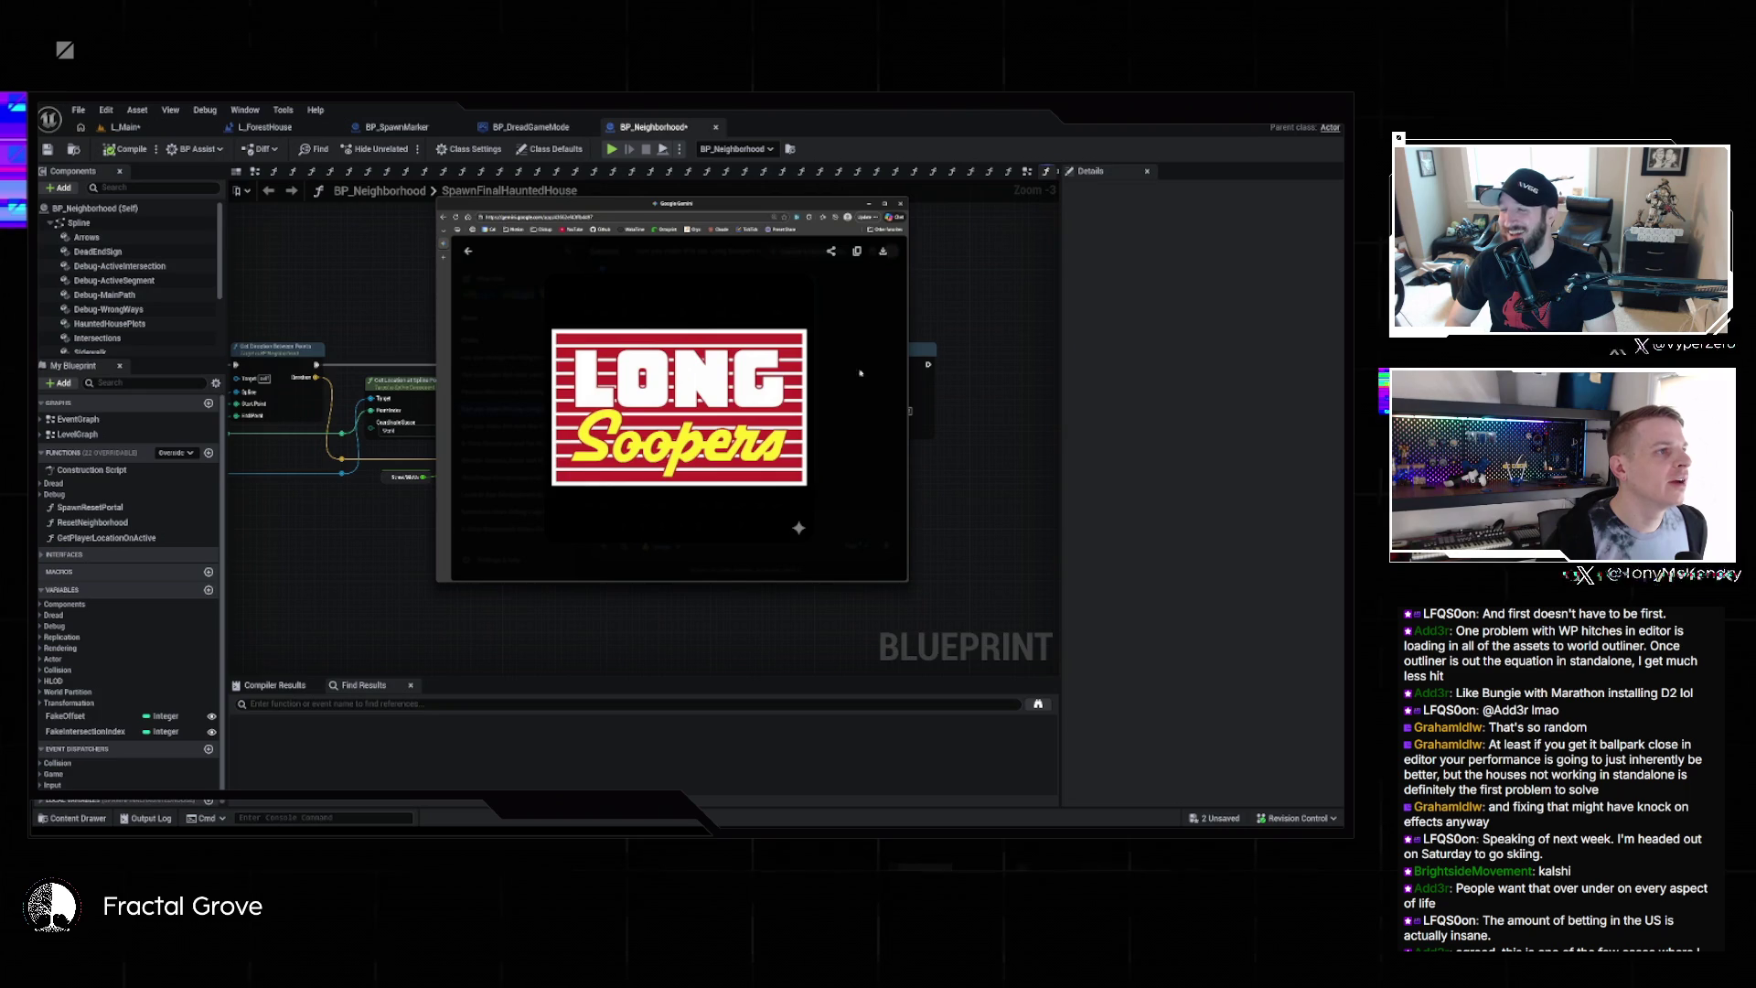
click(851, 380)
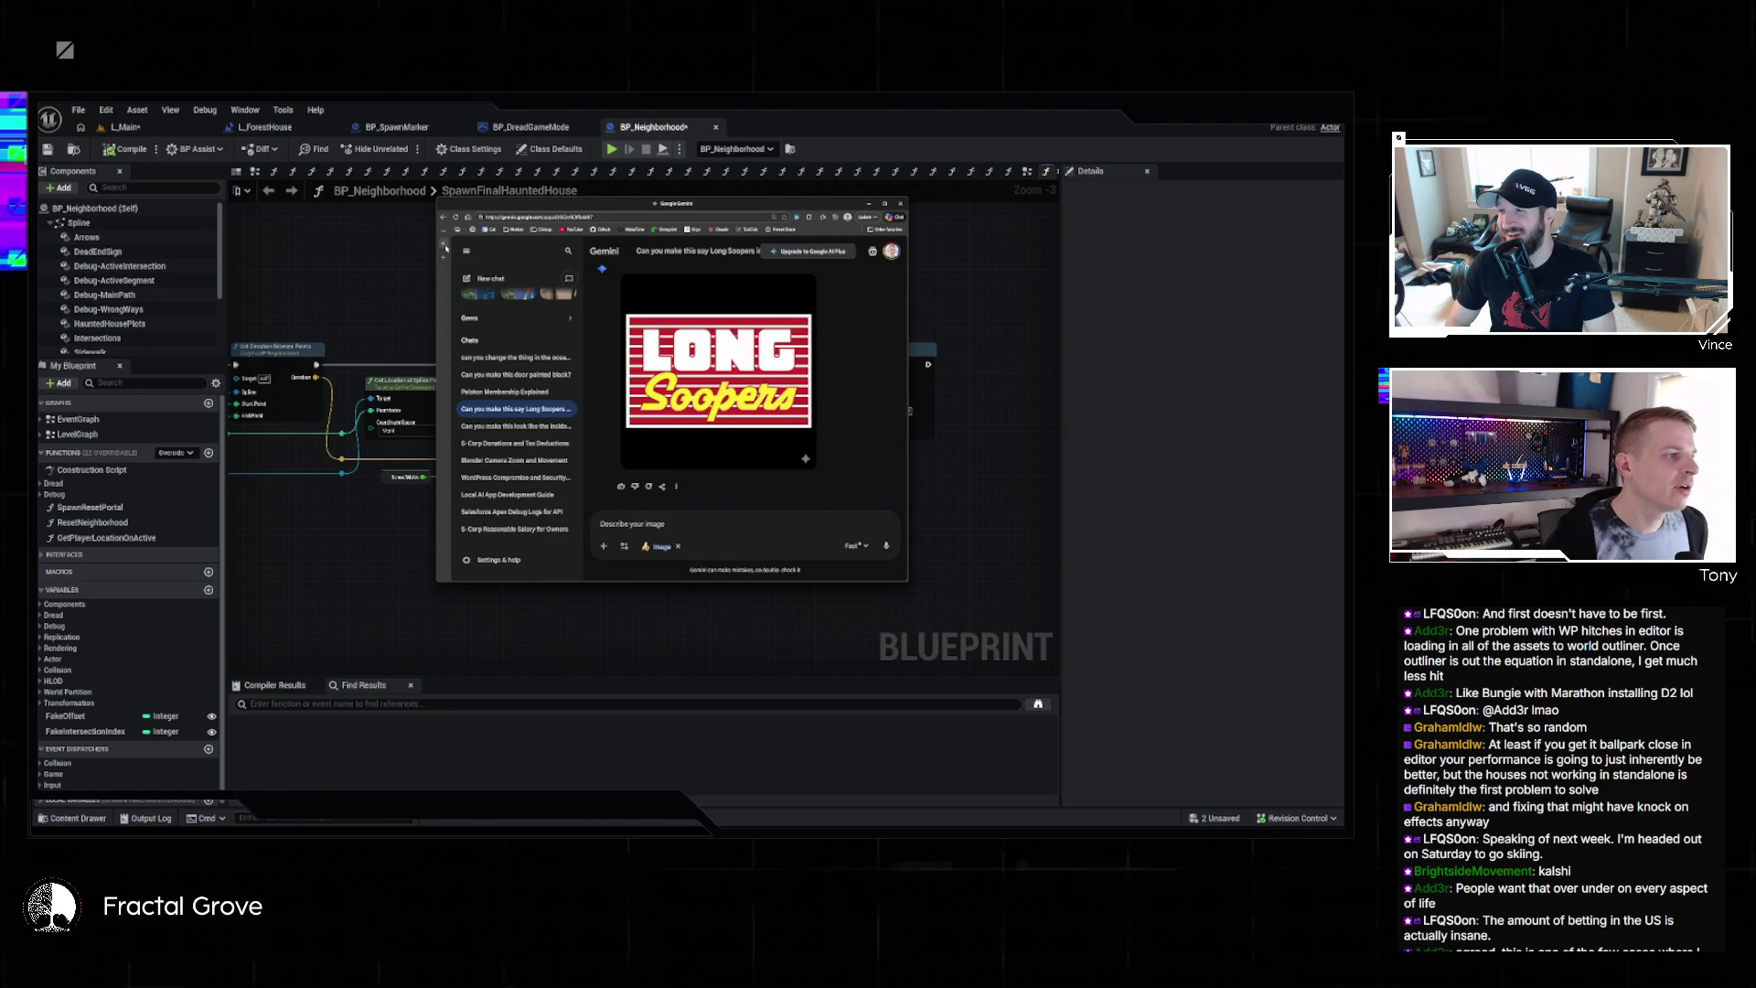
click(539, 219)
Load aistudio.google.com, then close the browser window
text(a)
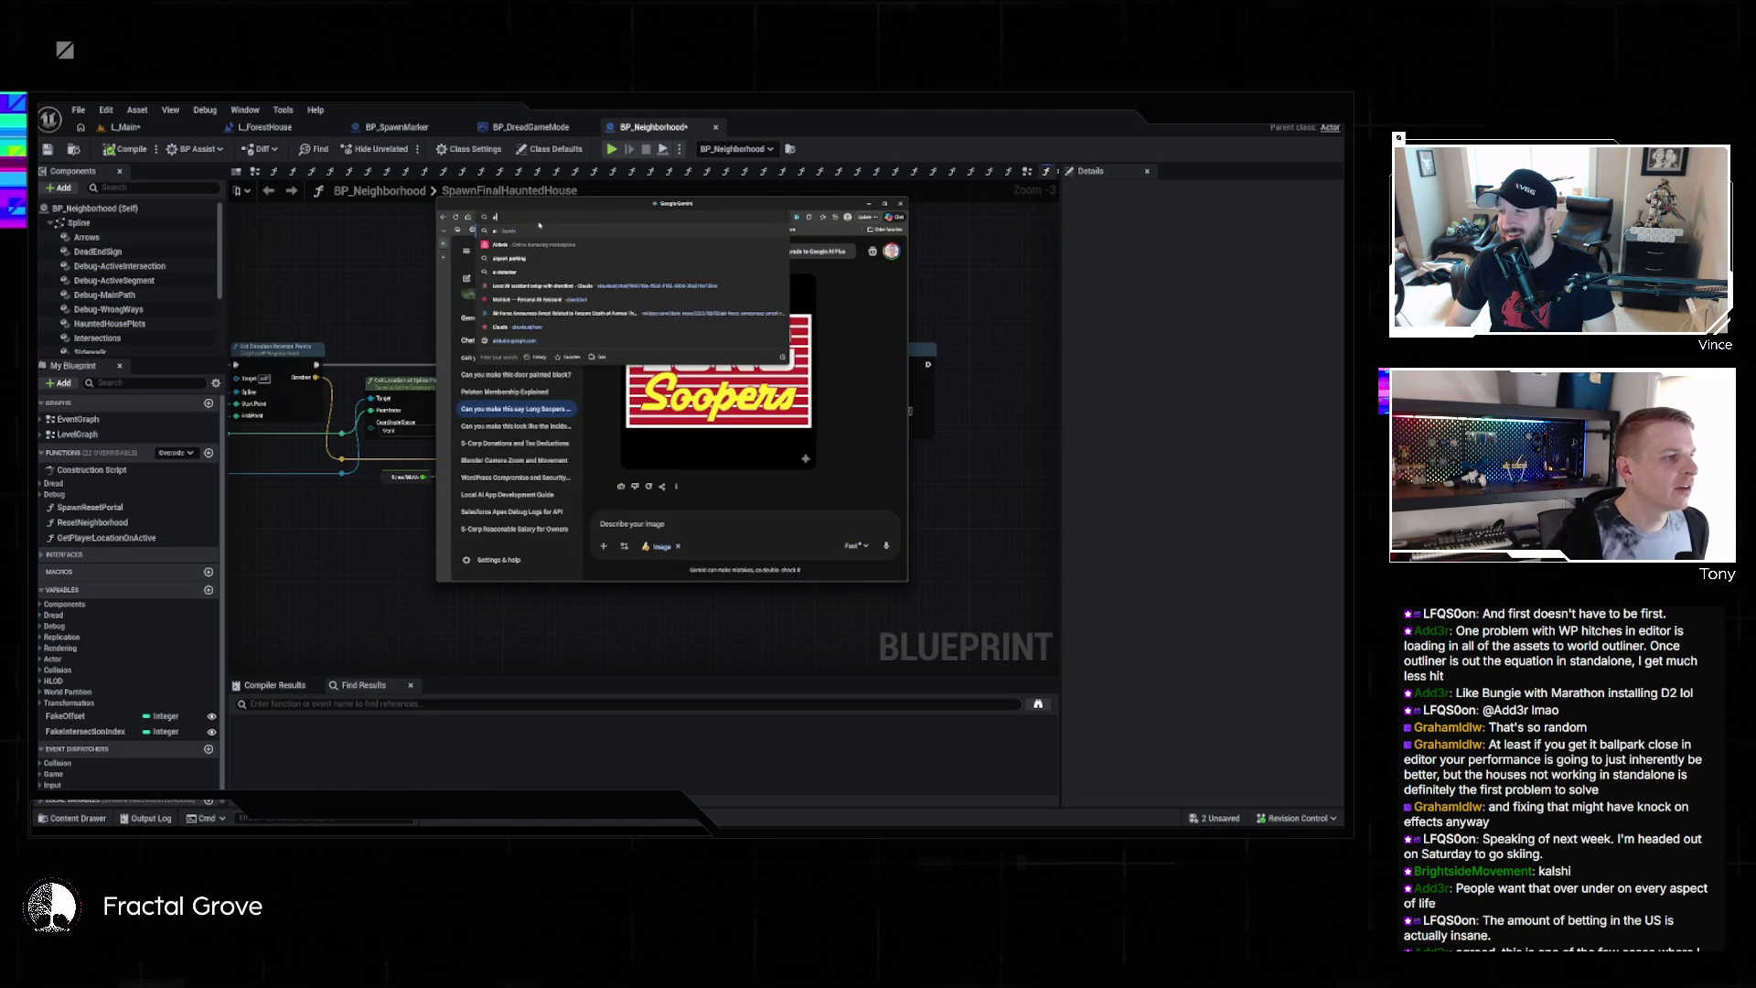
text(istudio.google.com)
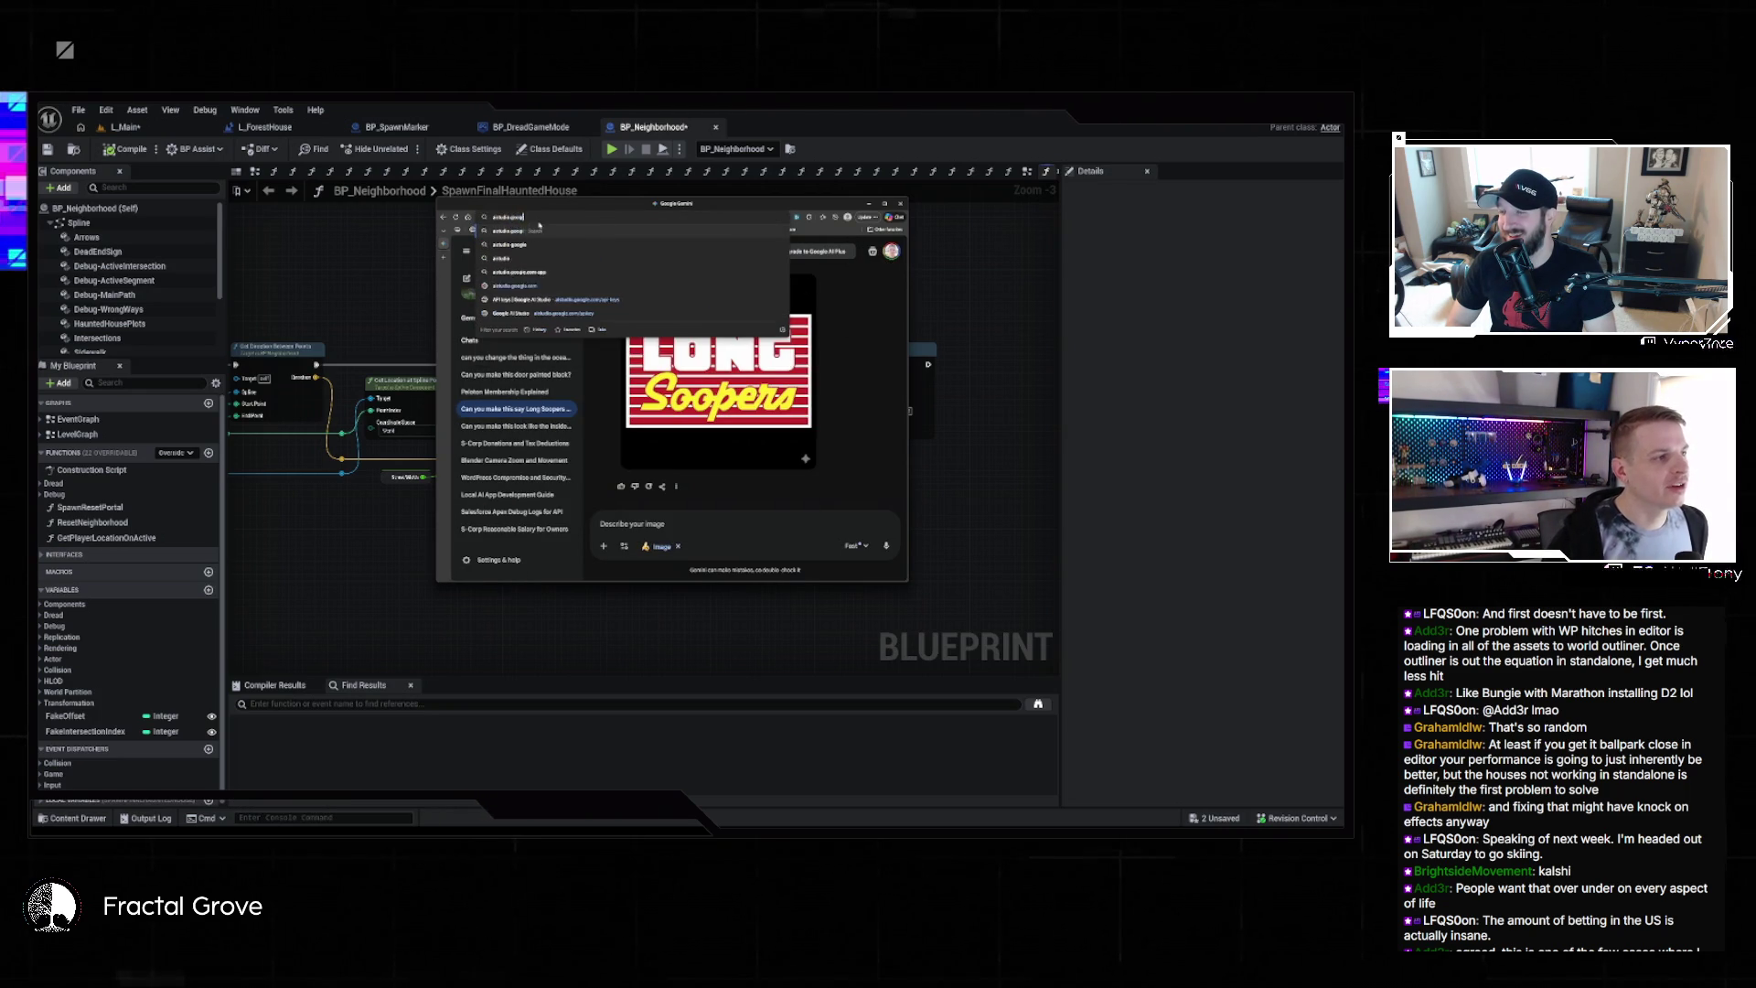
key(Return)
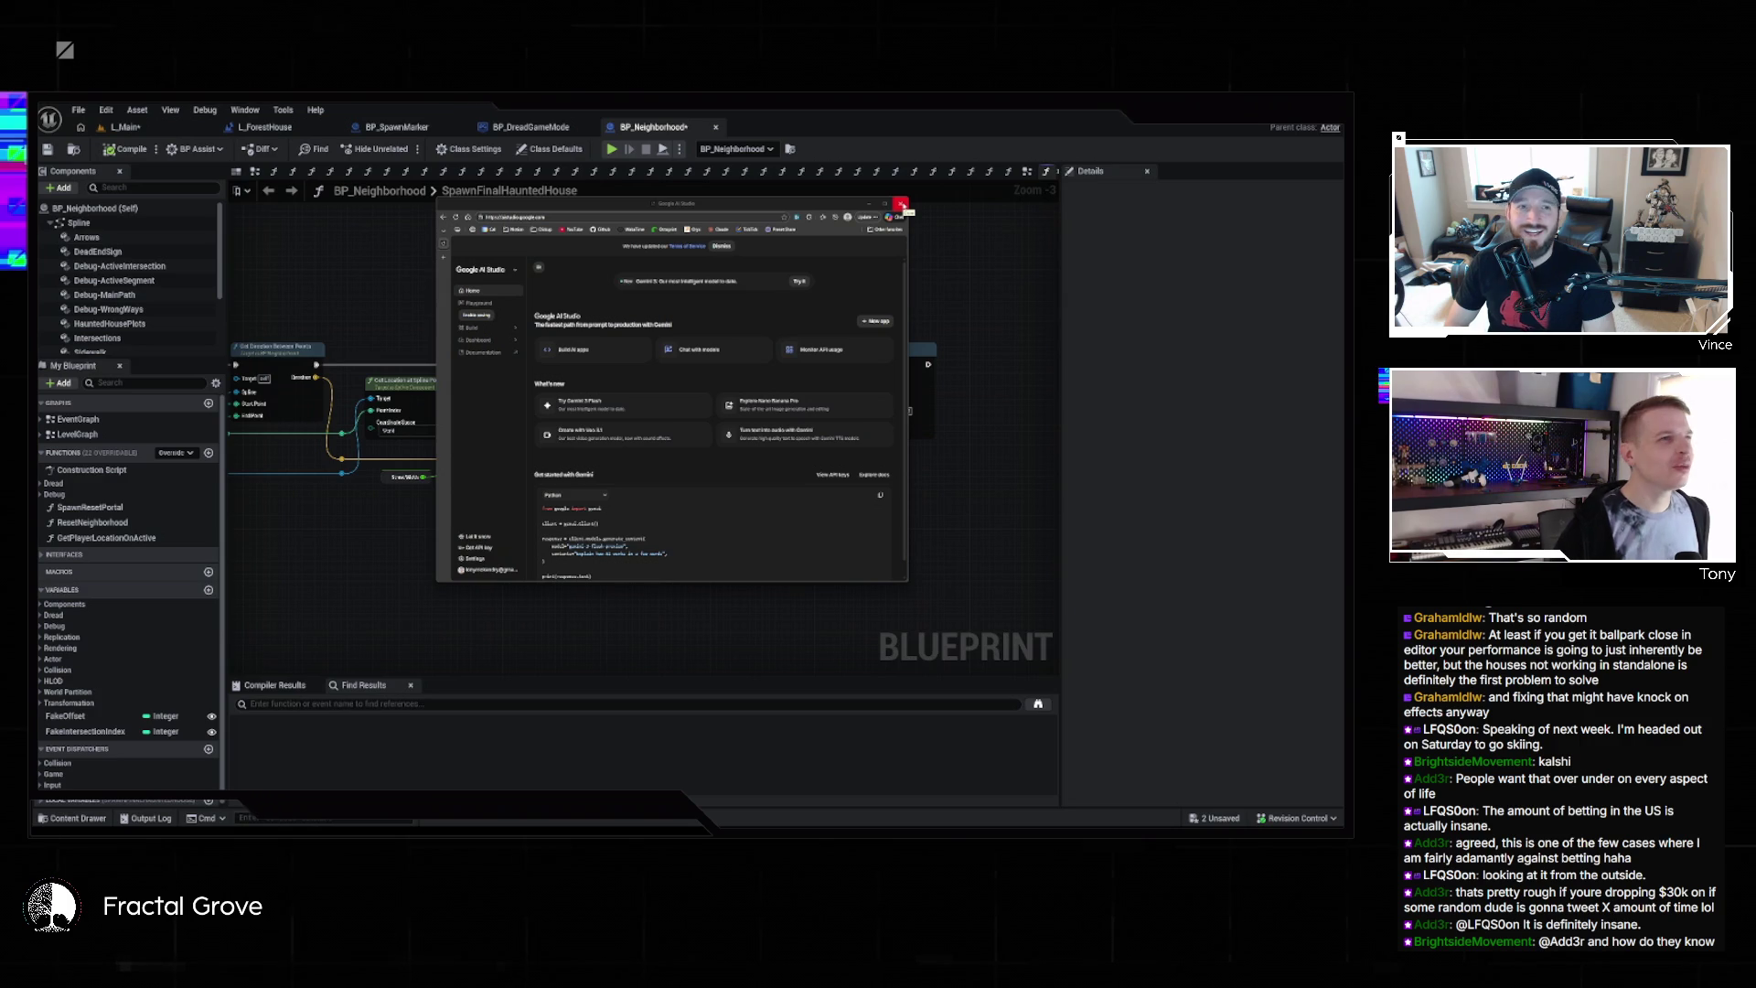
click(901, 203)
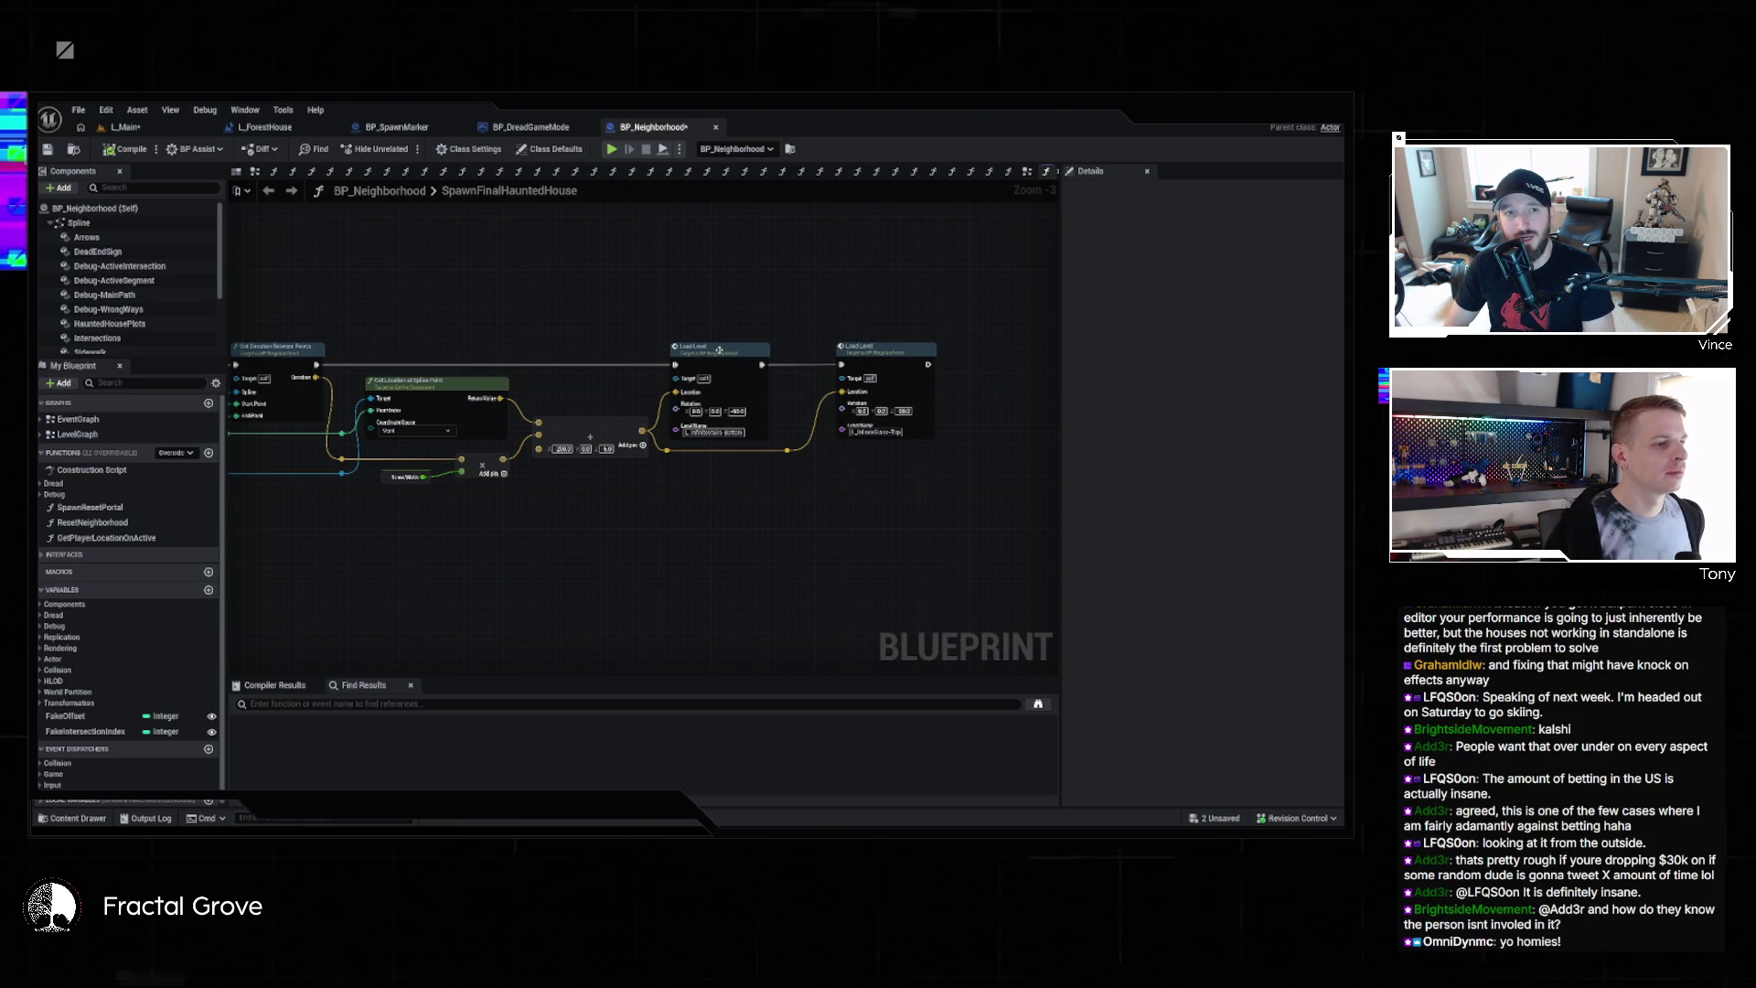
Open BP_Neighborhood's LevelGraph and pan across its Print String and stream-loading nodes
double_click(719, 350)
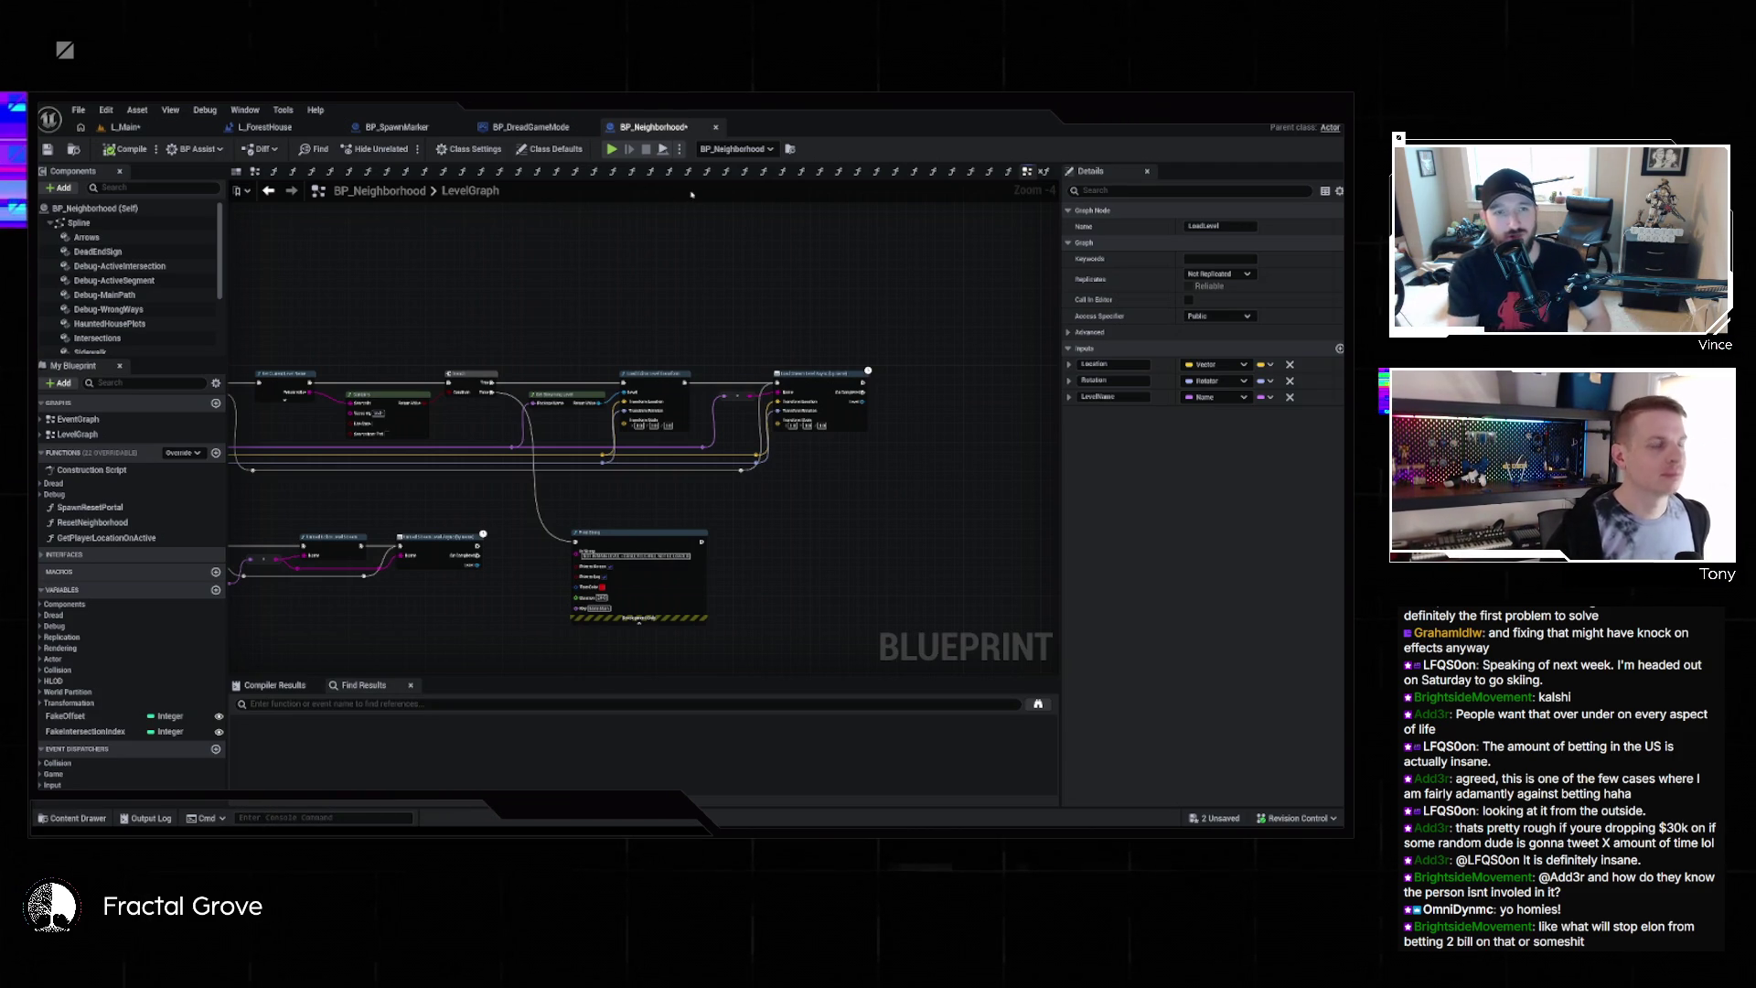
click(659, 216)
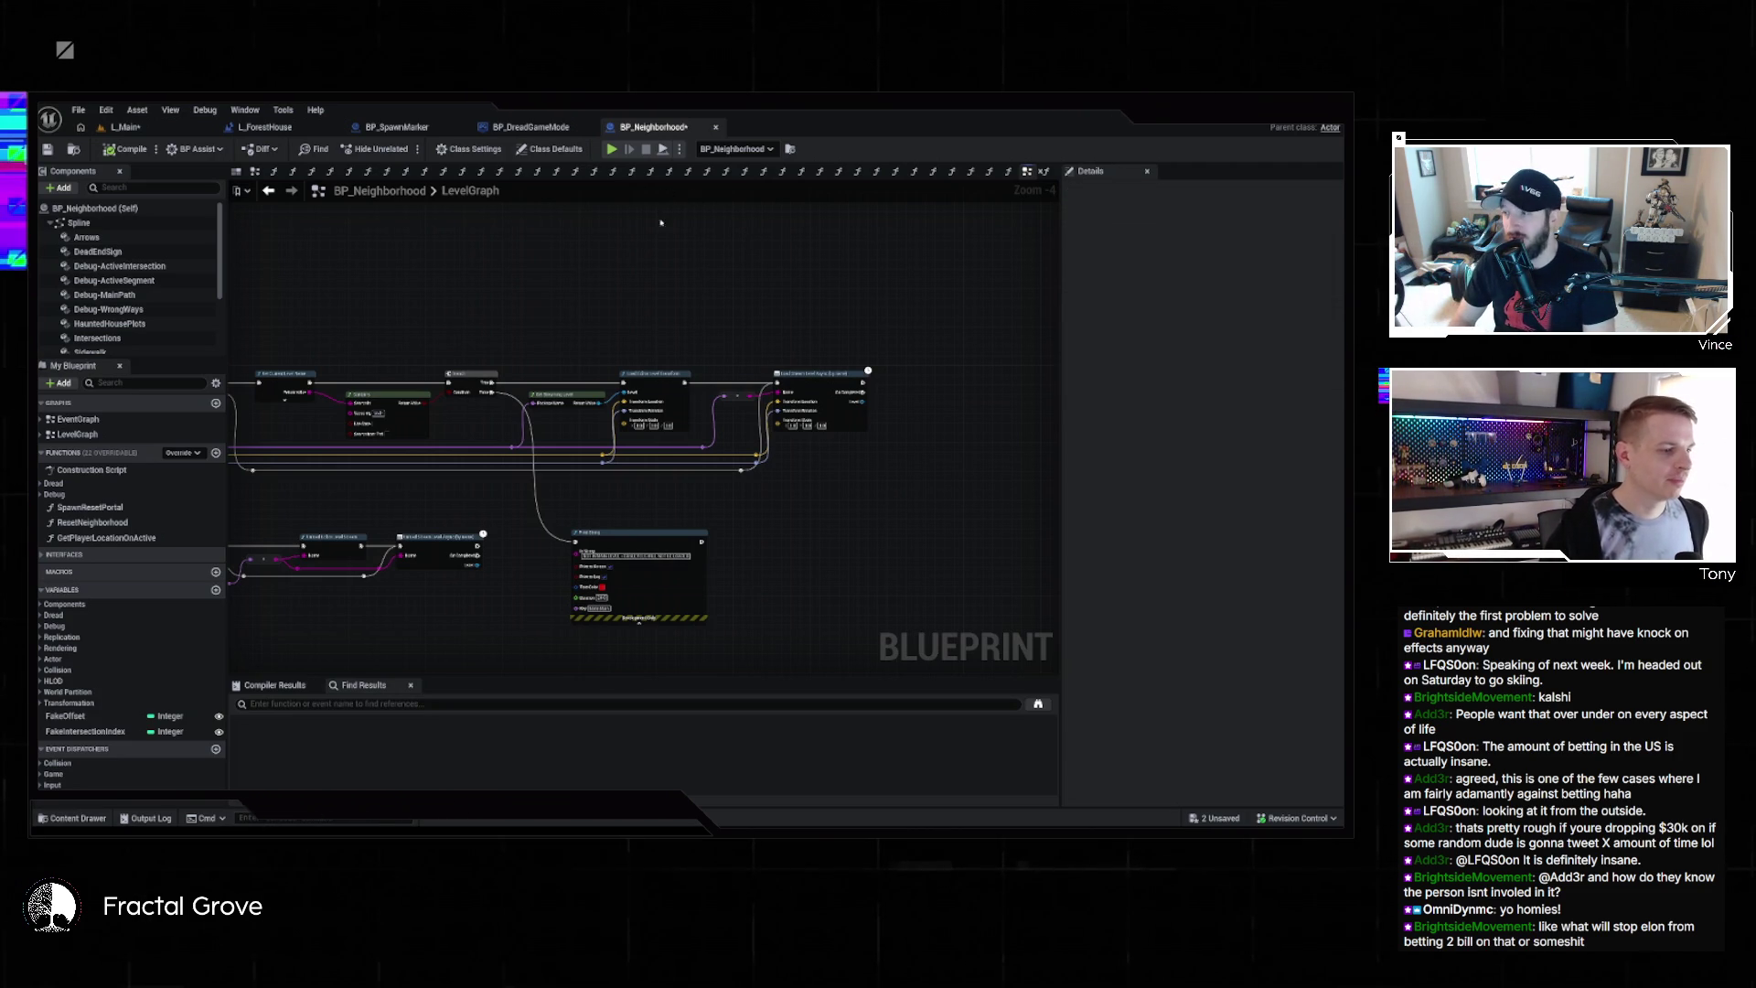
mouse_move(662, 228)
mouse_down()
mouse_move(833, 173)
mouse_move(639, 232)
mouse_up()
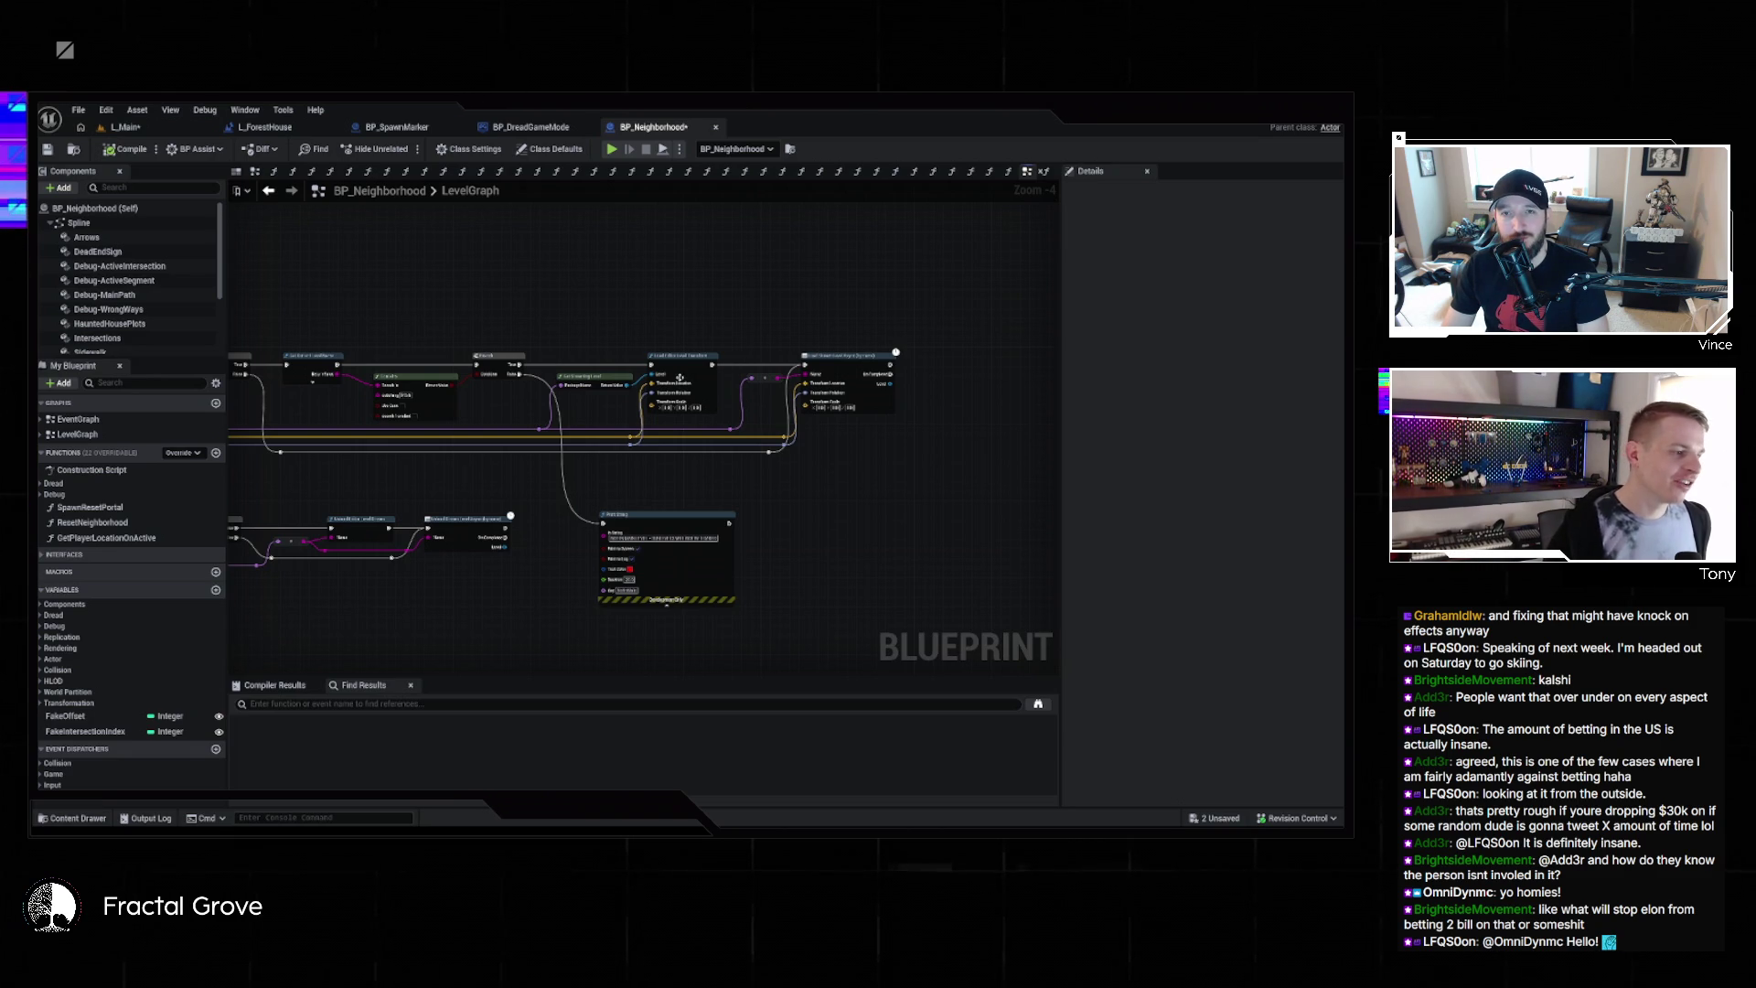
drag(586, 455, 947, 442)
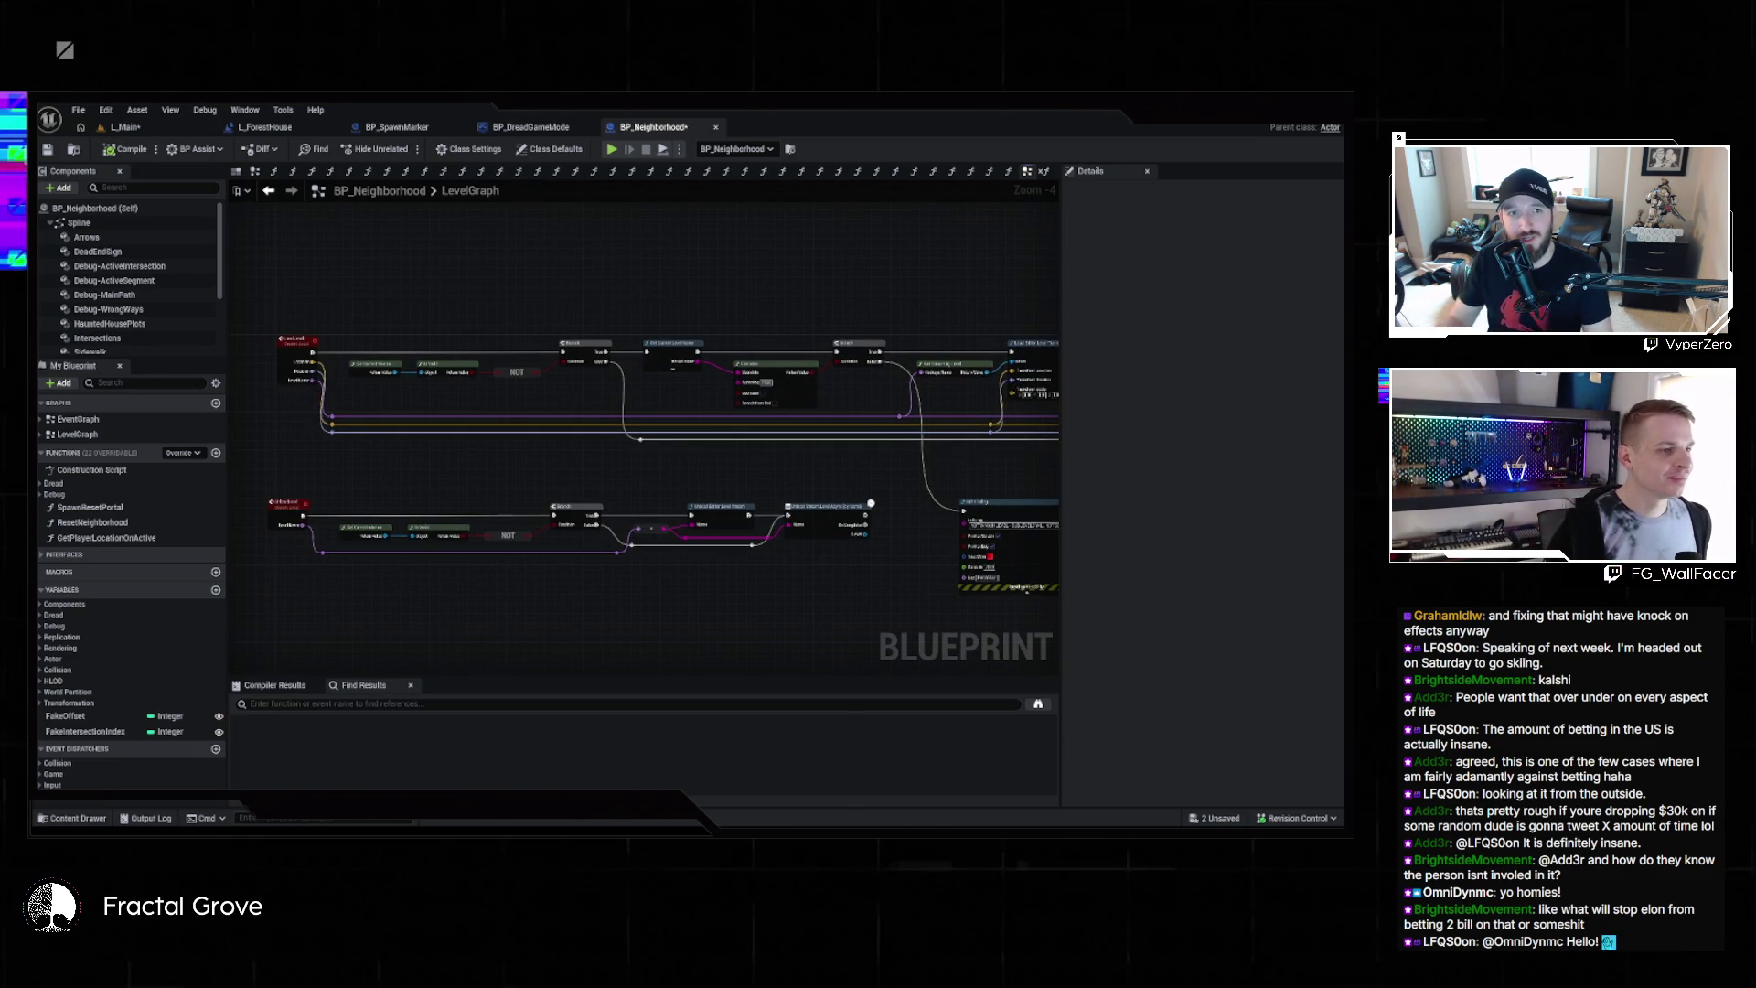
drag(867, 489, 713, 471)
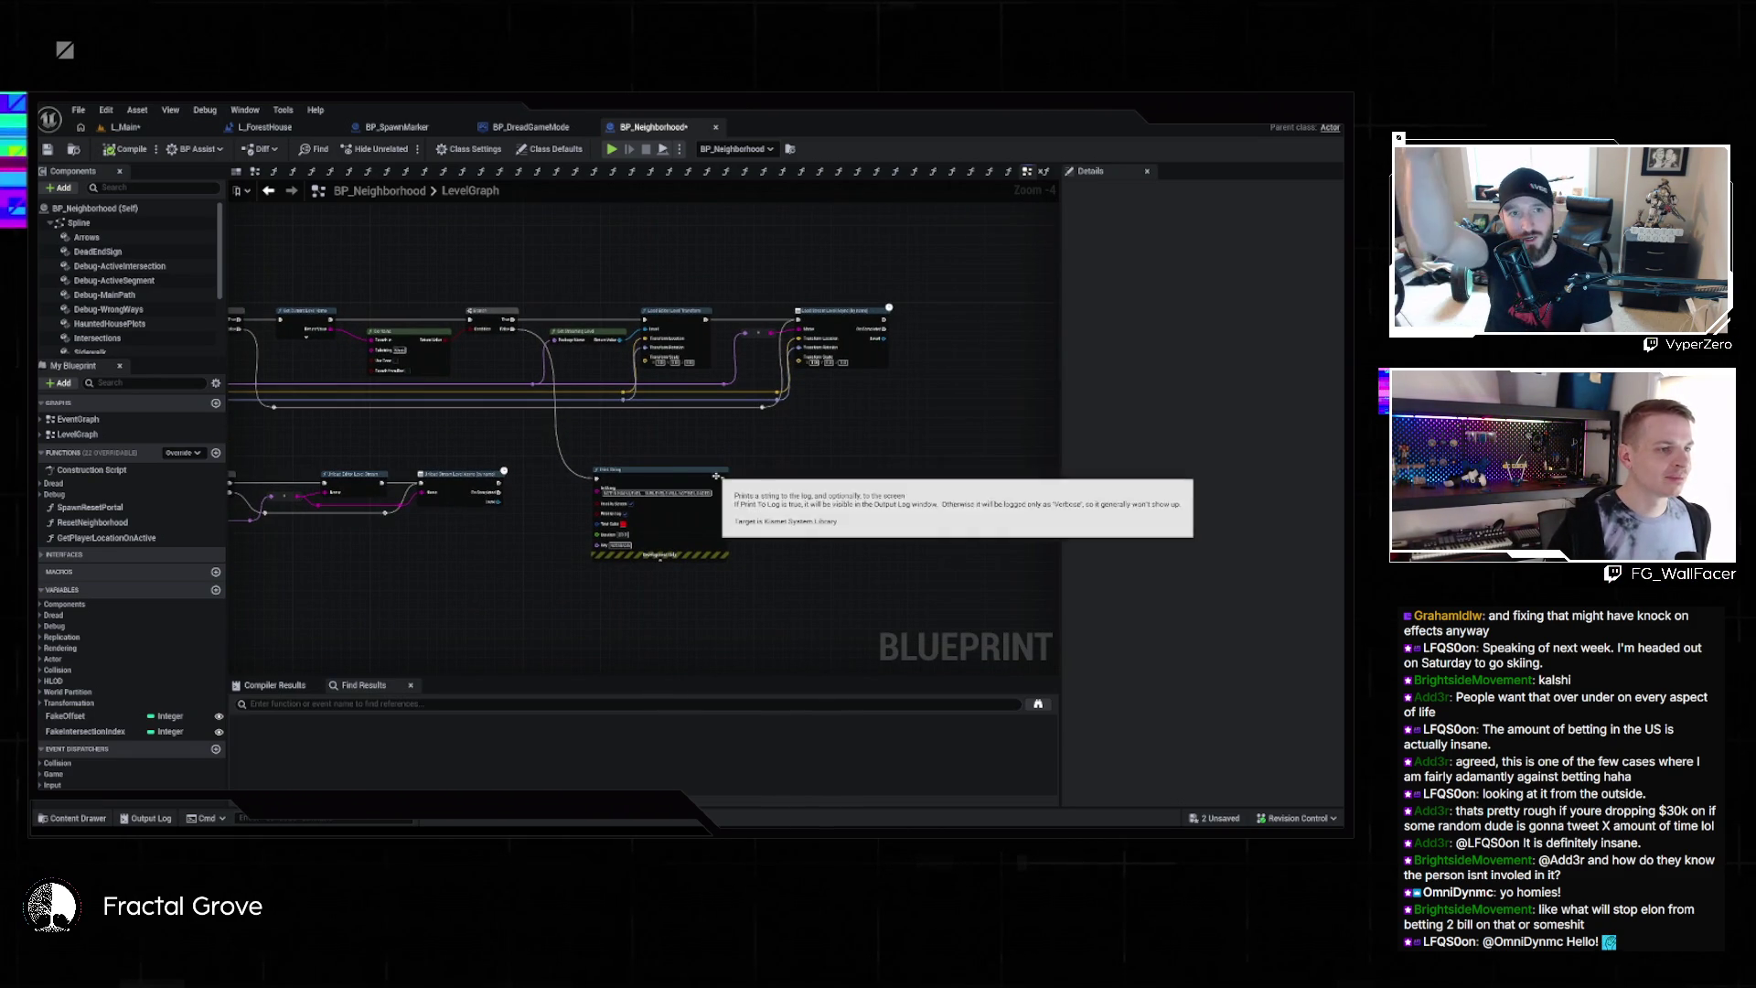
mouse_move(669, 450)
mouse_down()
mouse_move(908, 445)
mouse_move(567, 510)
mouse_up()
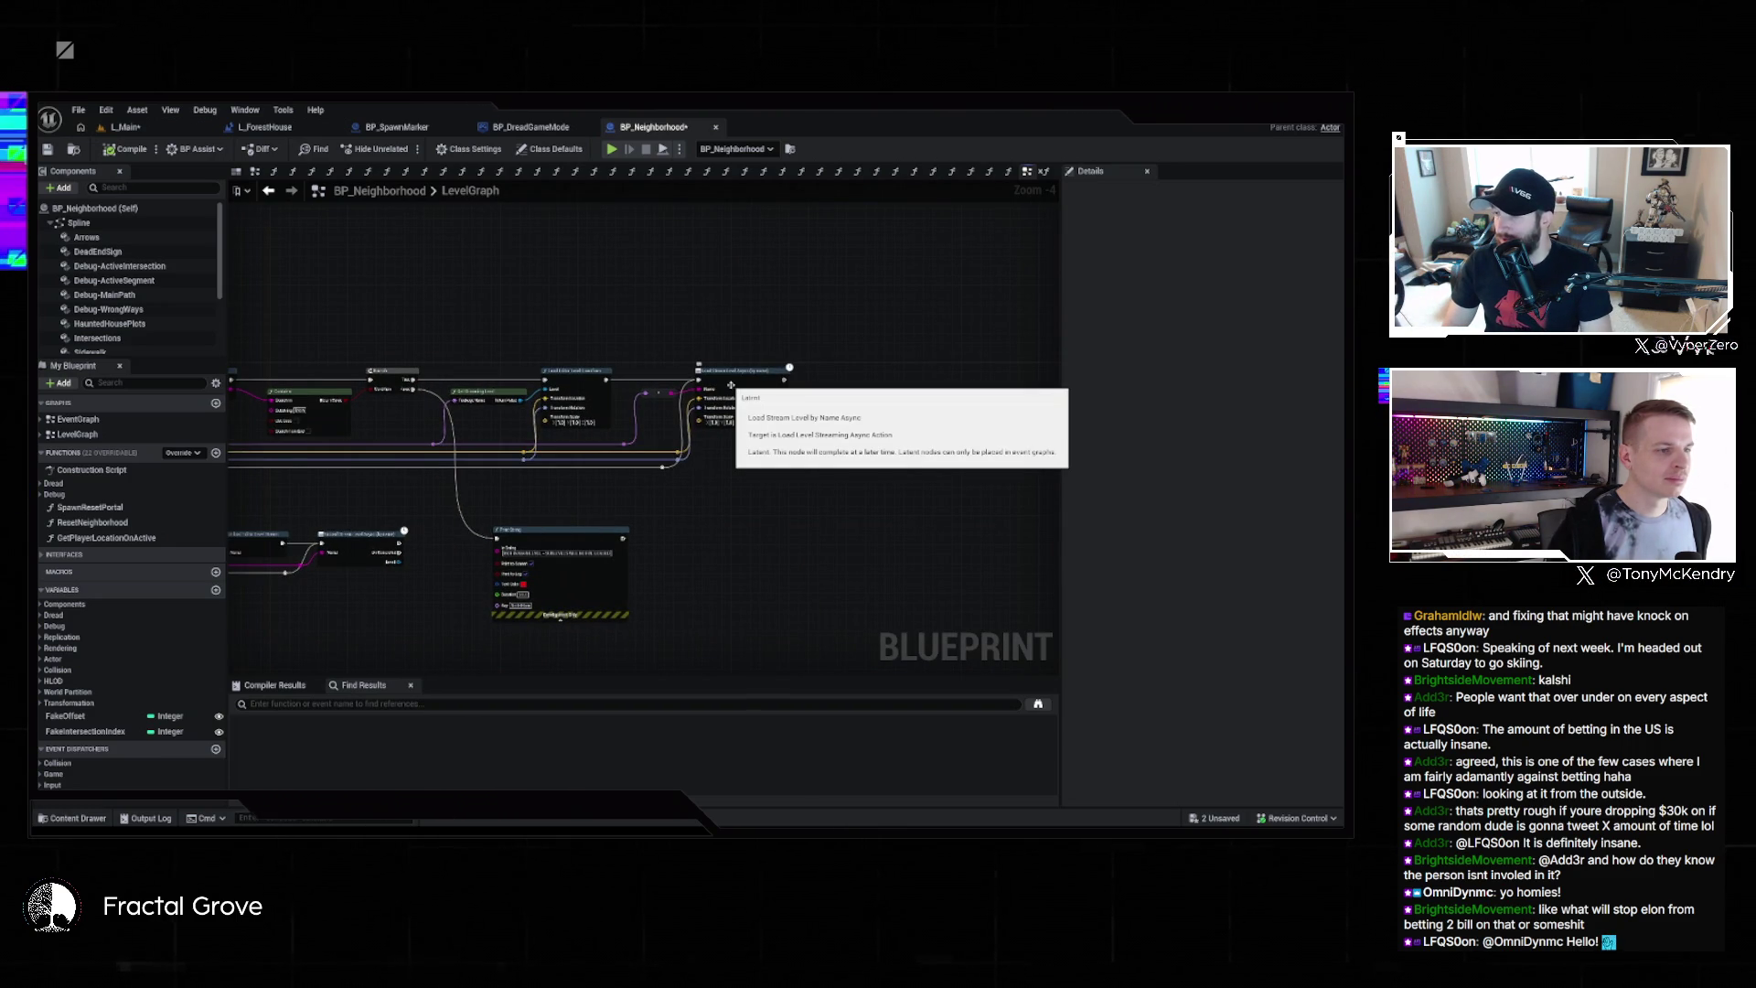
scroll(788, 496, up, 3)
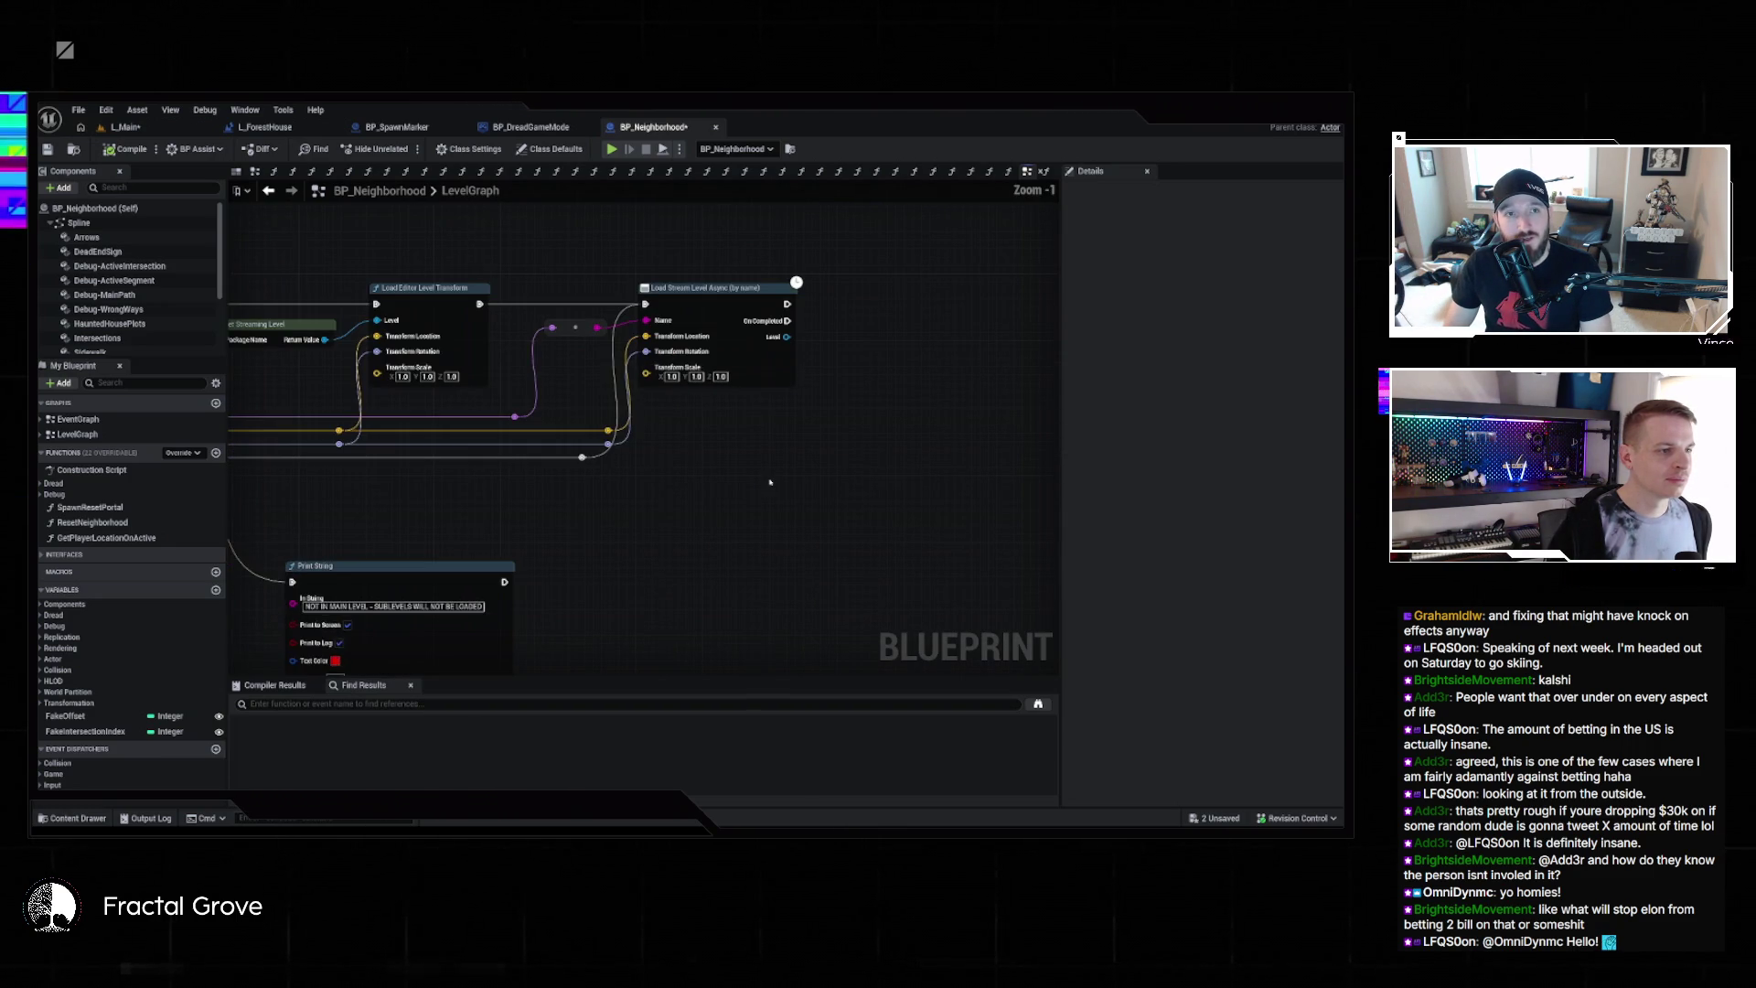
scroll(771, 482, down, 1)
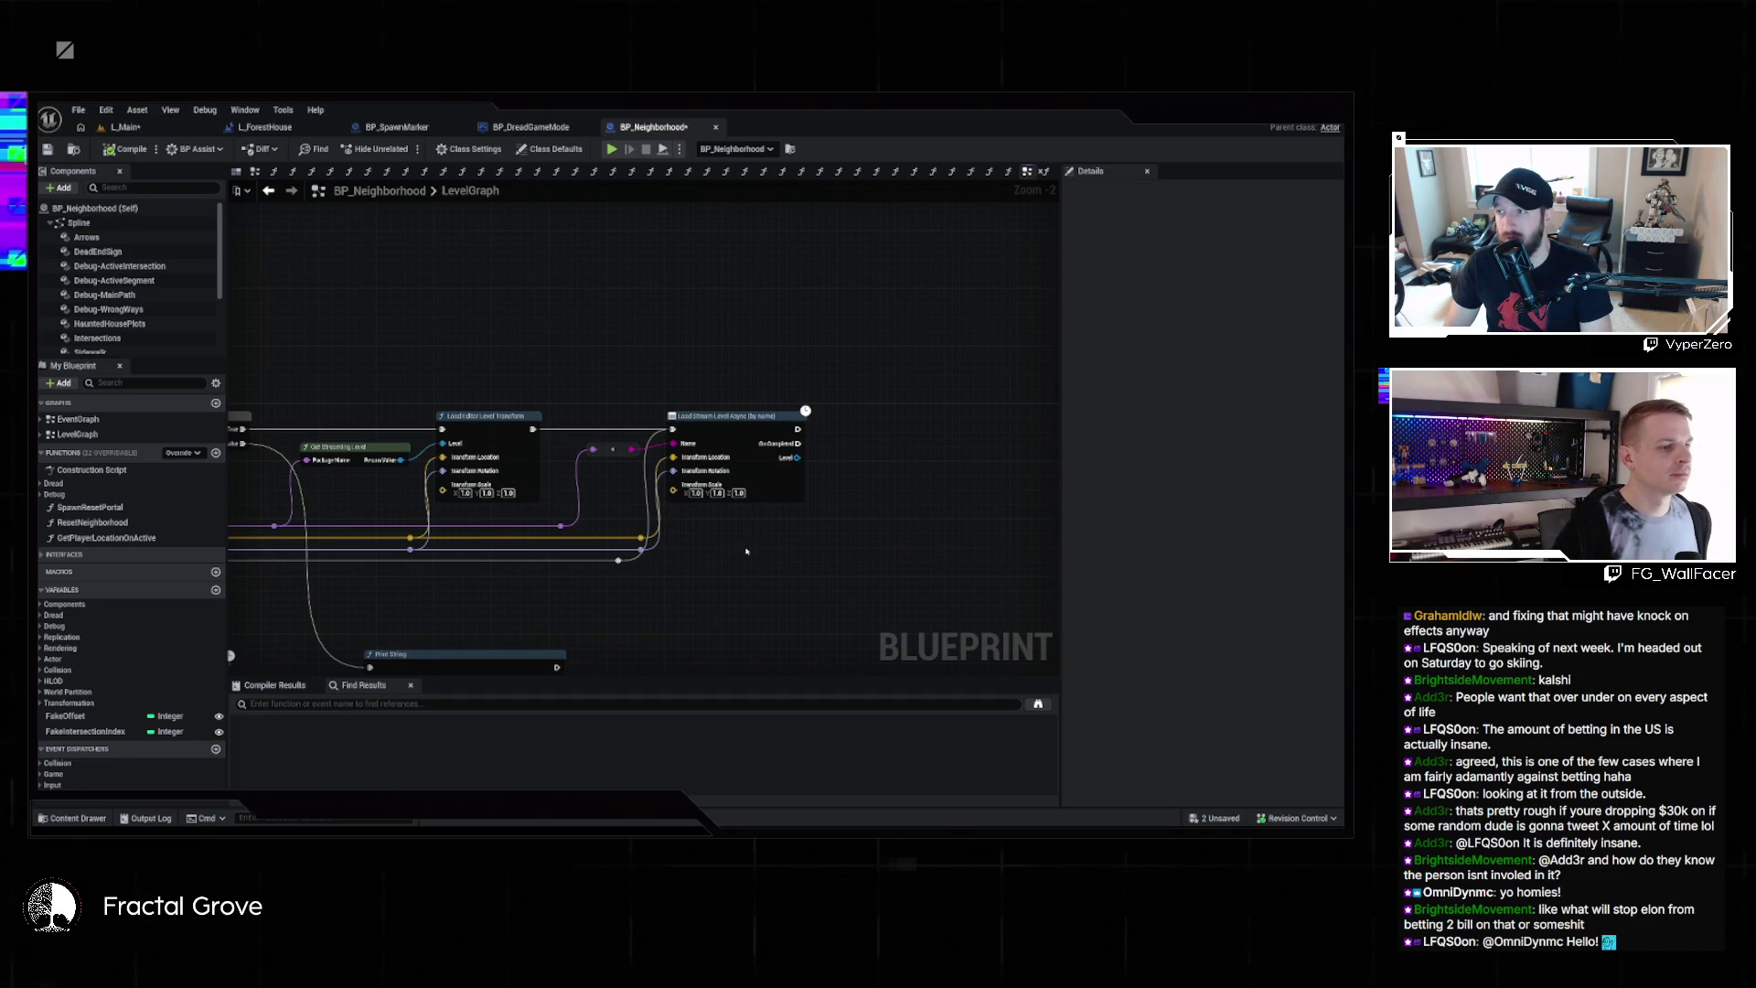
Snip the Load Stream Level Async node to the clipboard, then pan to the left-hand nodes
key(super+shift+s)
drag(631, 375, 855, 526)
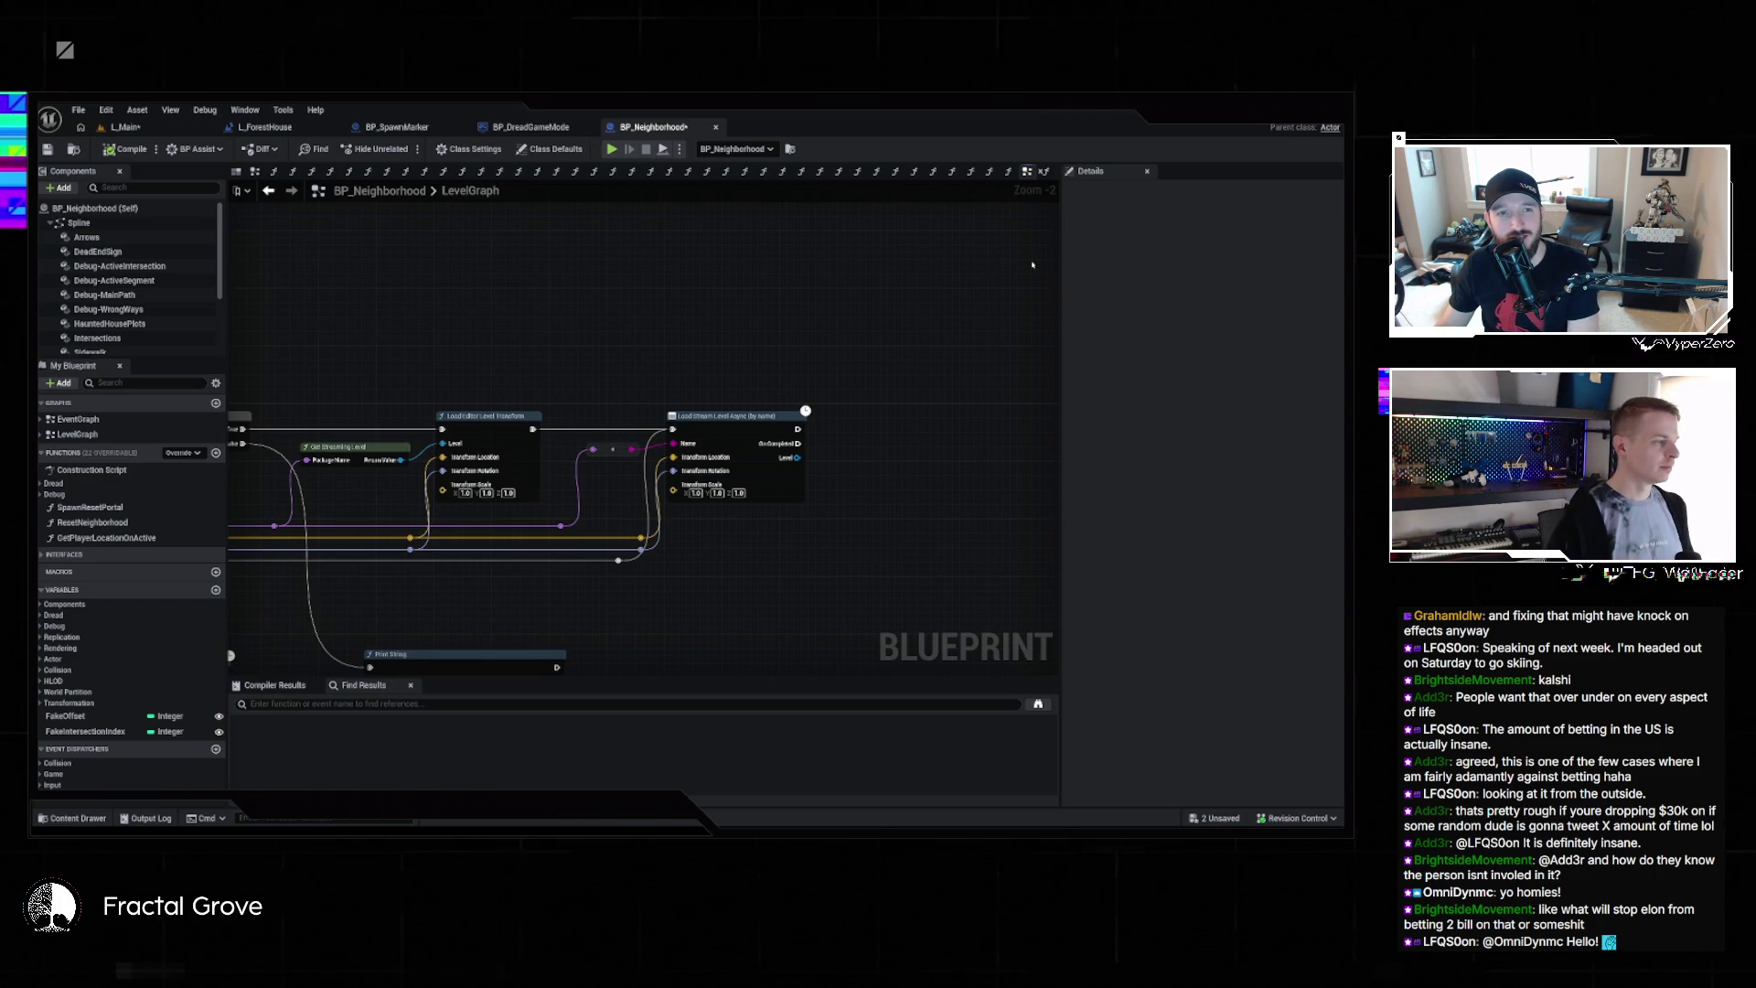
mouse_move(790, 292)
mouse_down()
mouse_move(920, 285)
mouse_move(862, 274)
mouse_move(863, 242)
mouse_up()
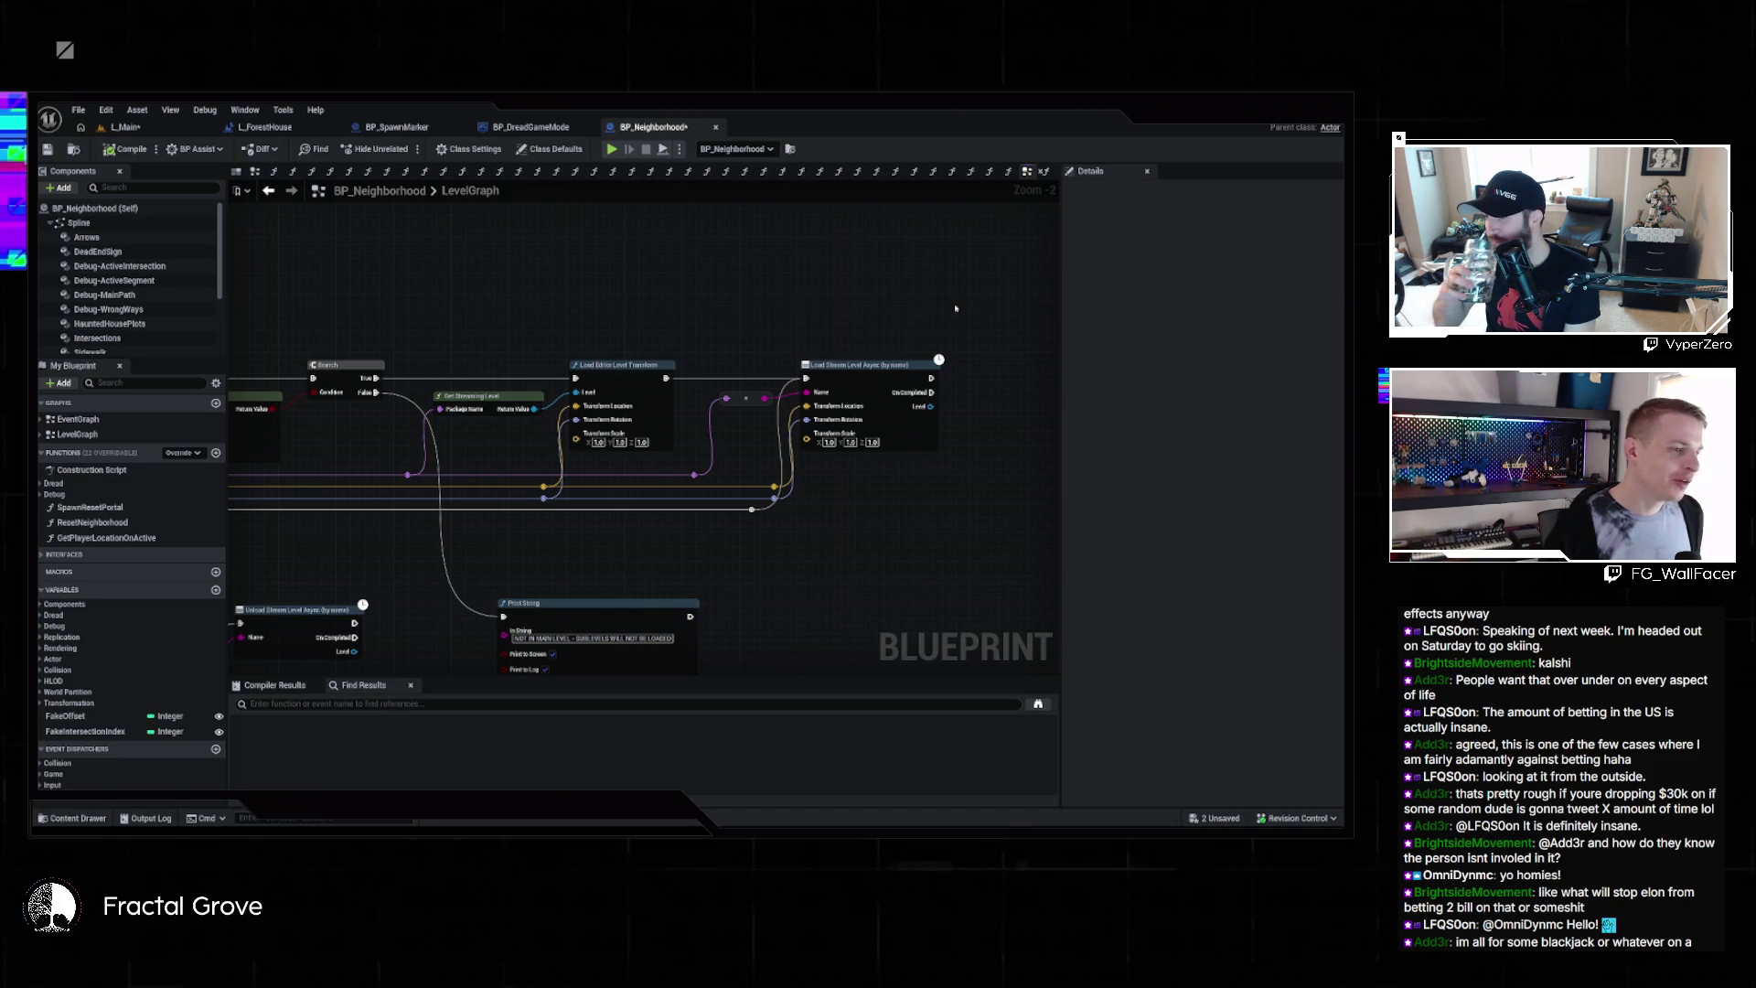
drag(964, 317, 1022, 269)
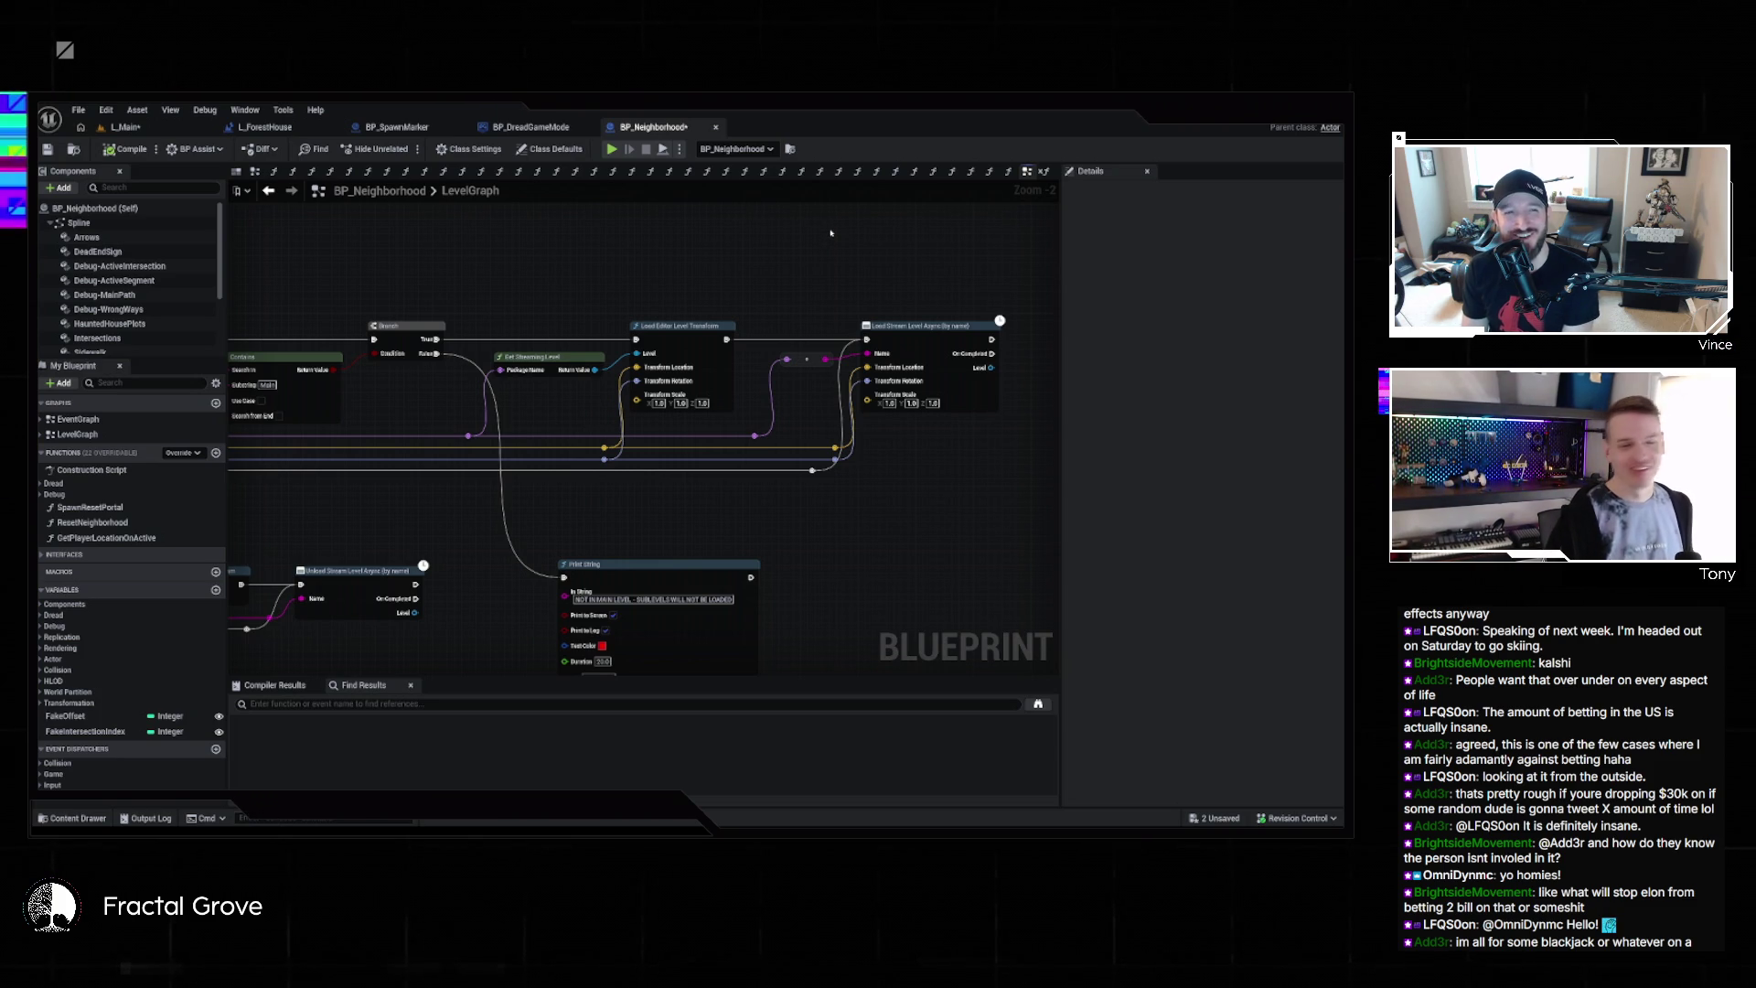
drag(831, 234, 617, 225)
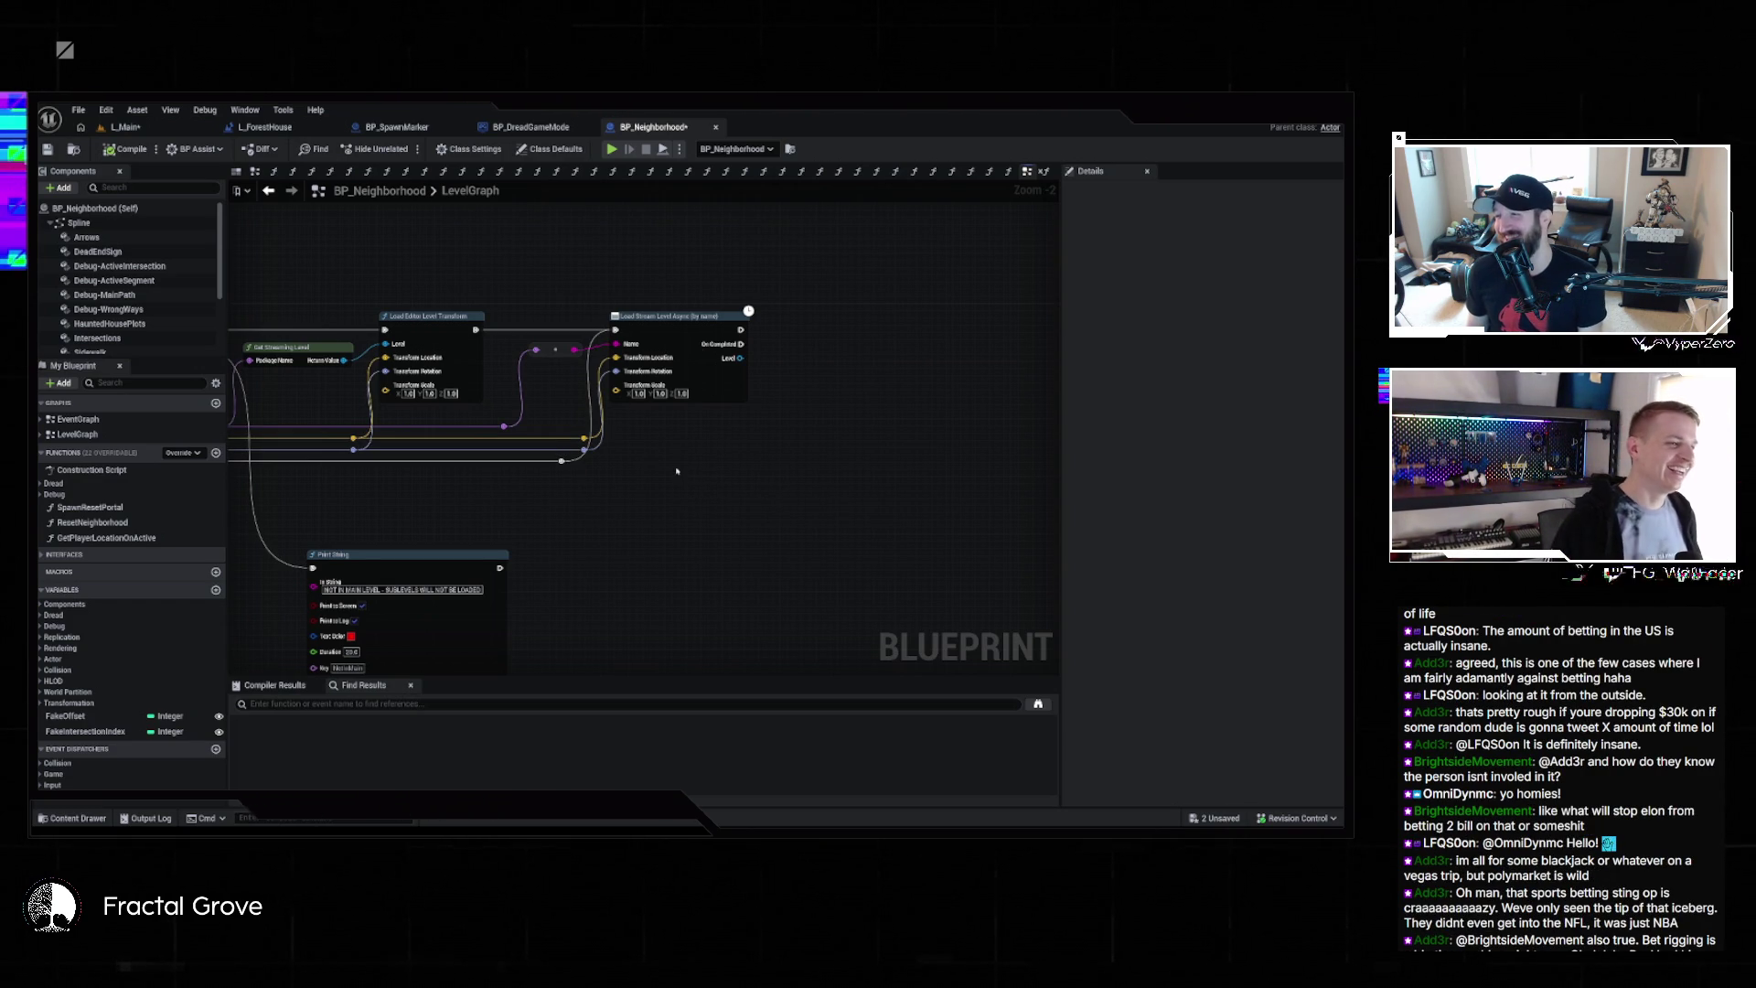
text(loa)
text(d lev)
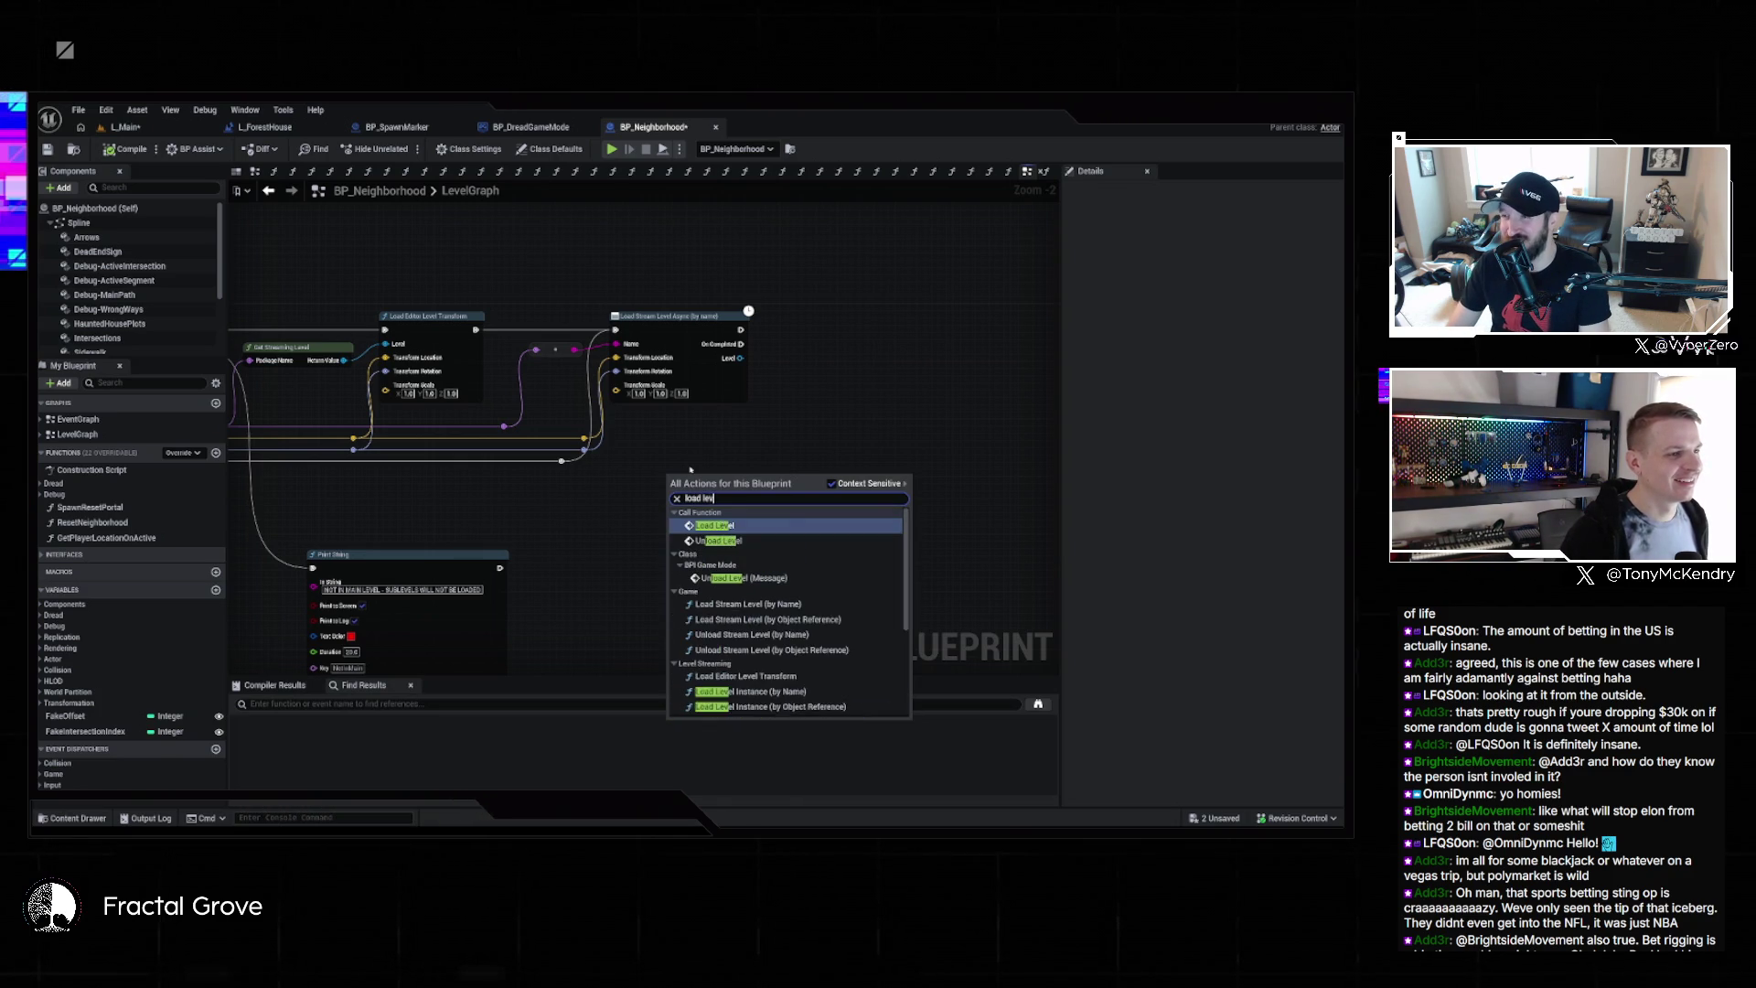
key(BackSpace)
key(BackSpace)
key(BackSpace)
text(stream level)
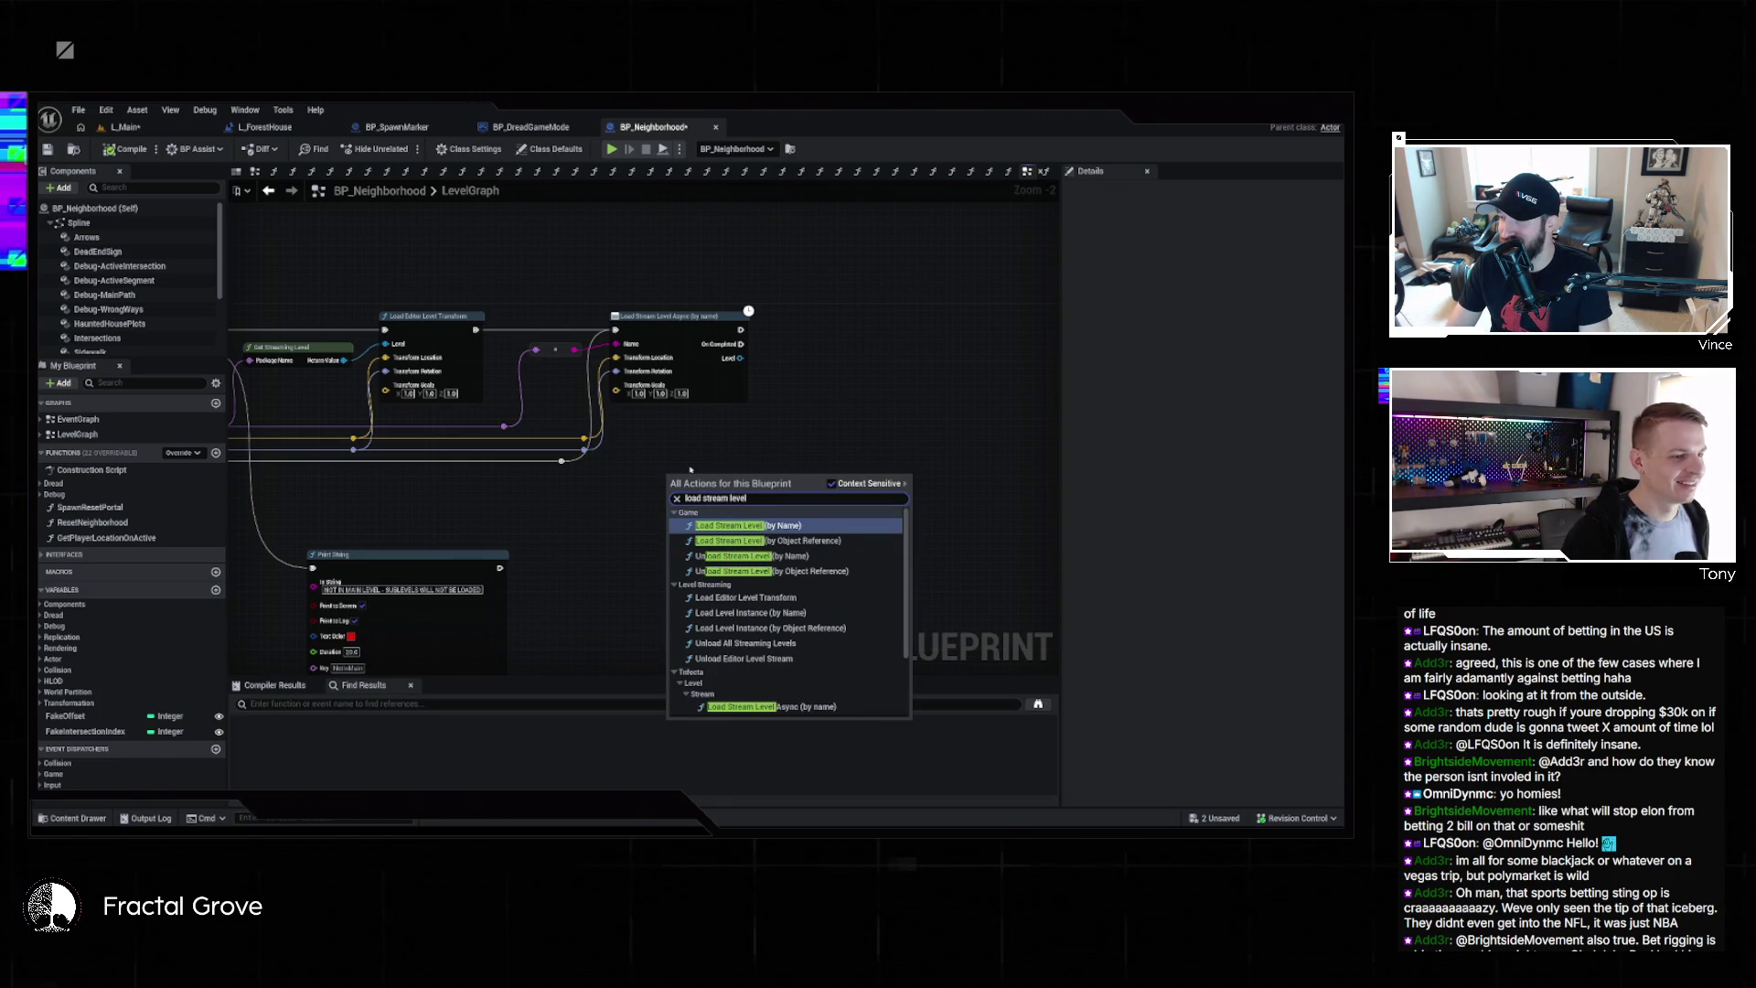
text( by name)
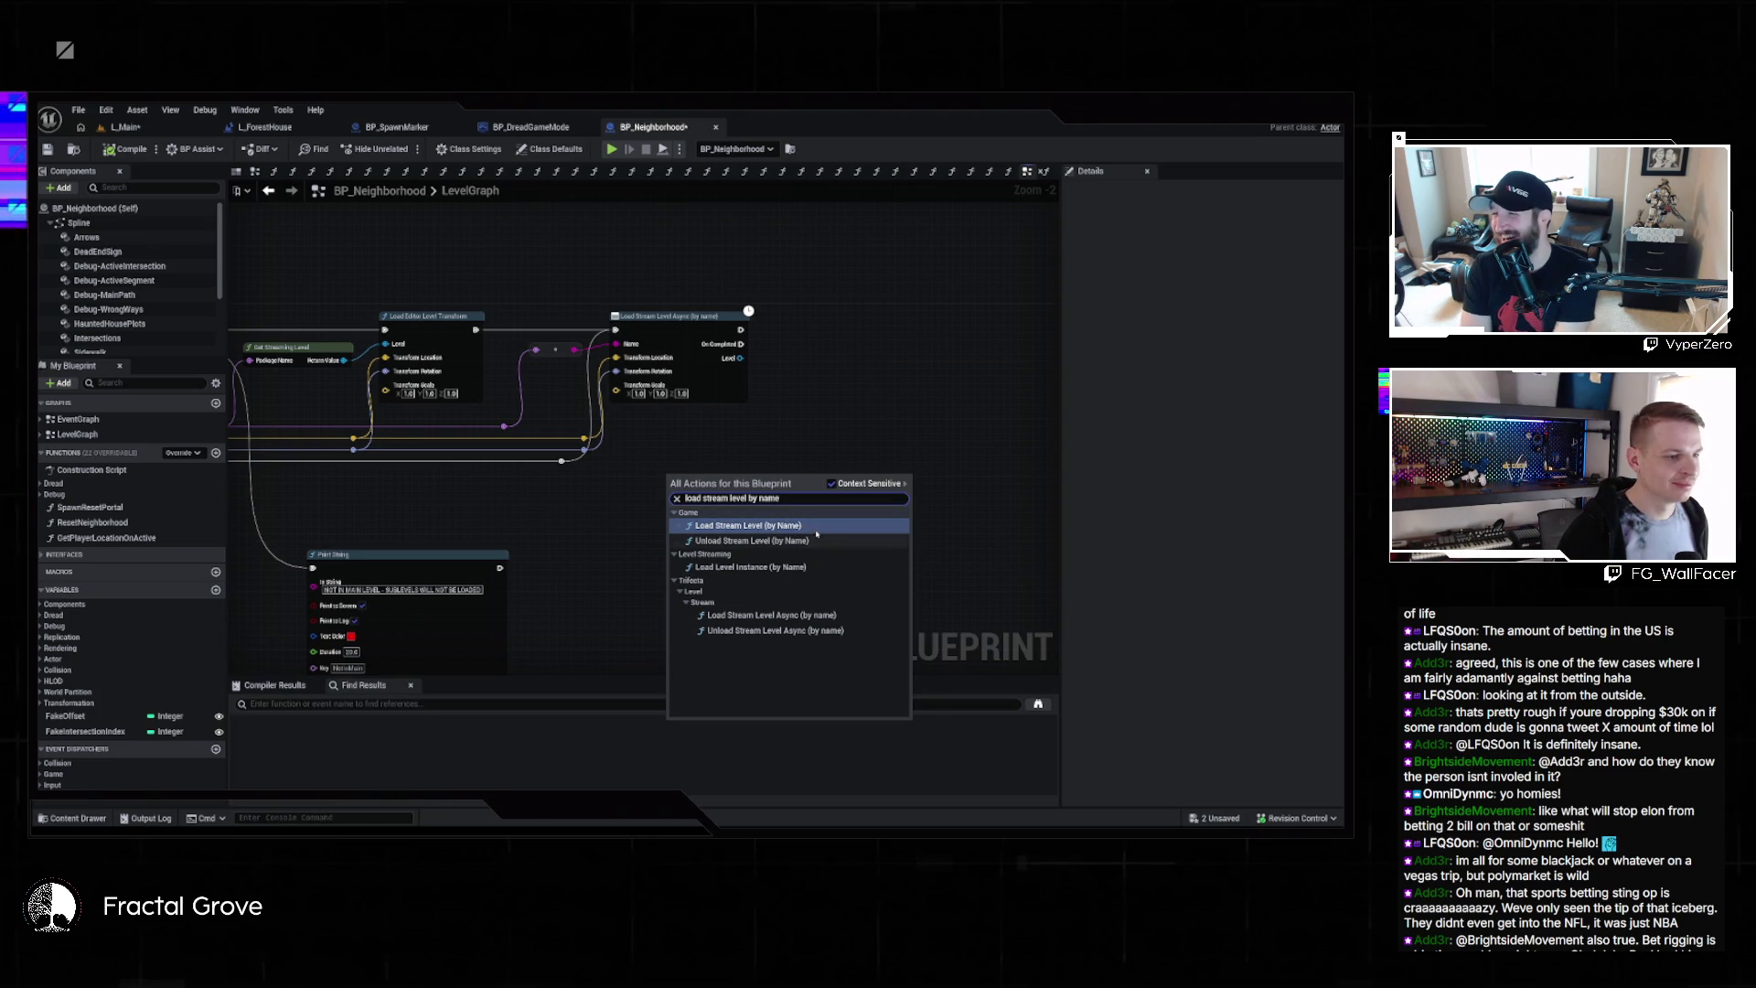
click(789, 527)
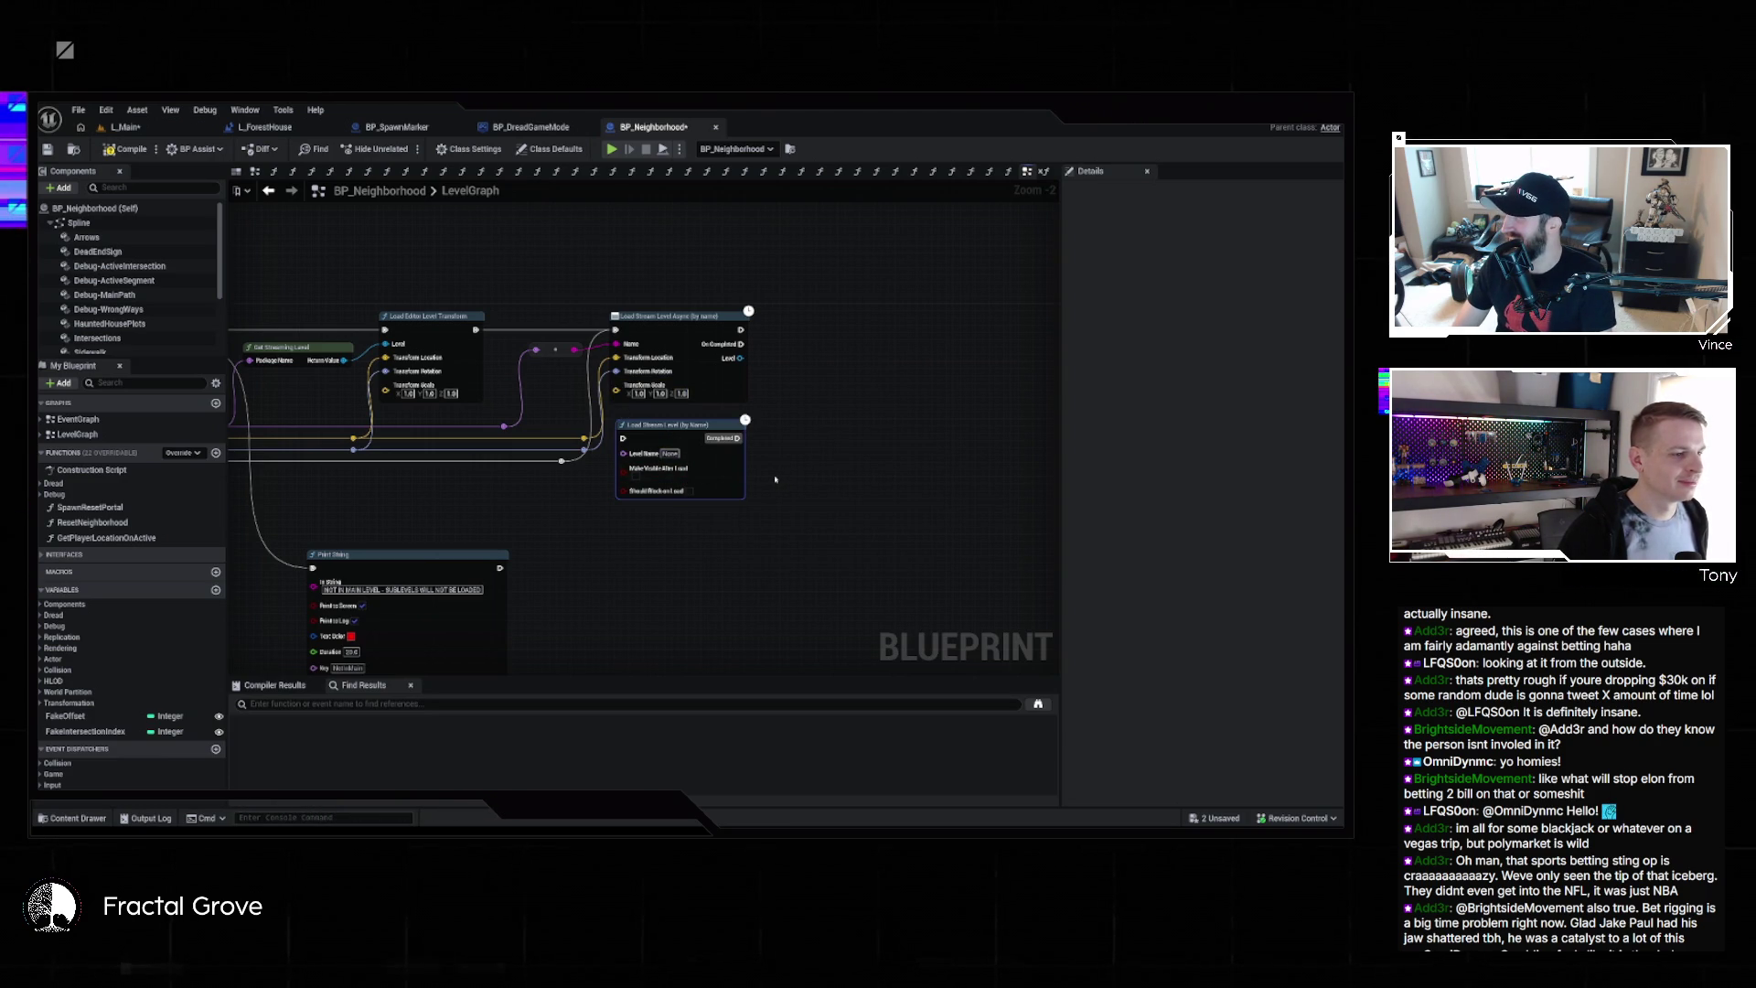
drag(776, 478, 913, 476)
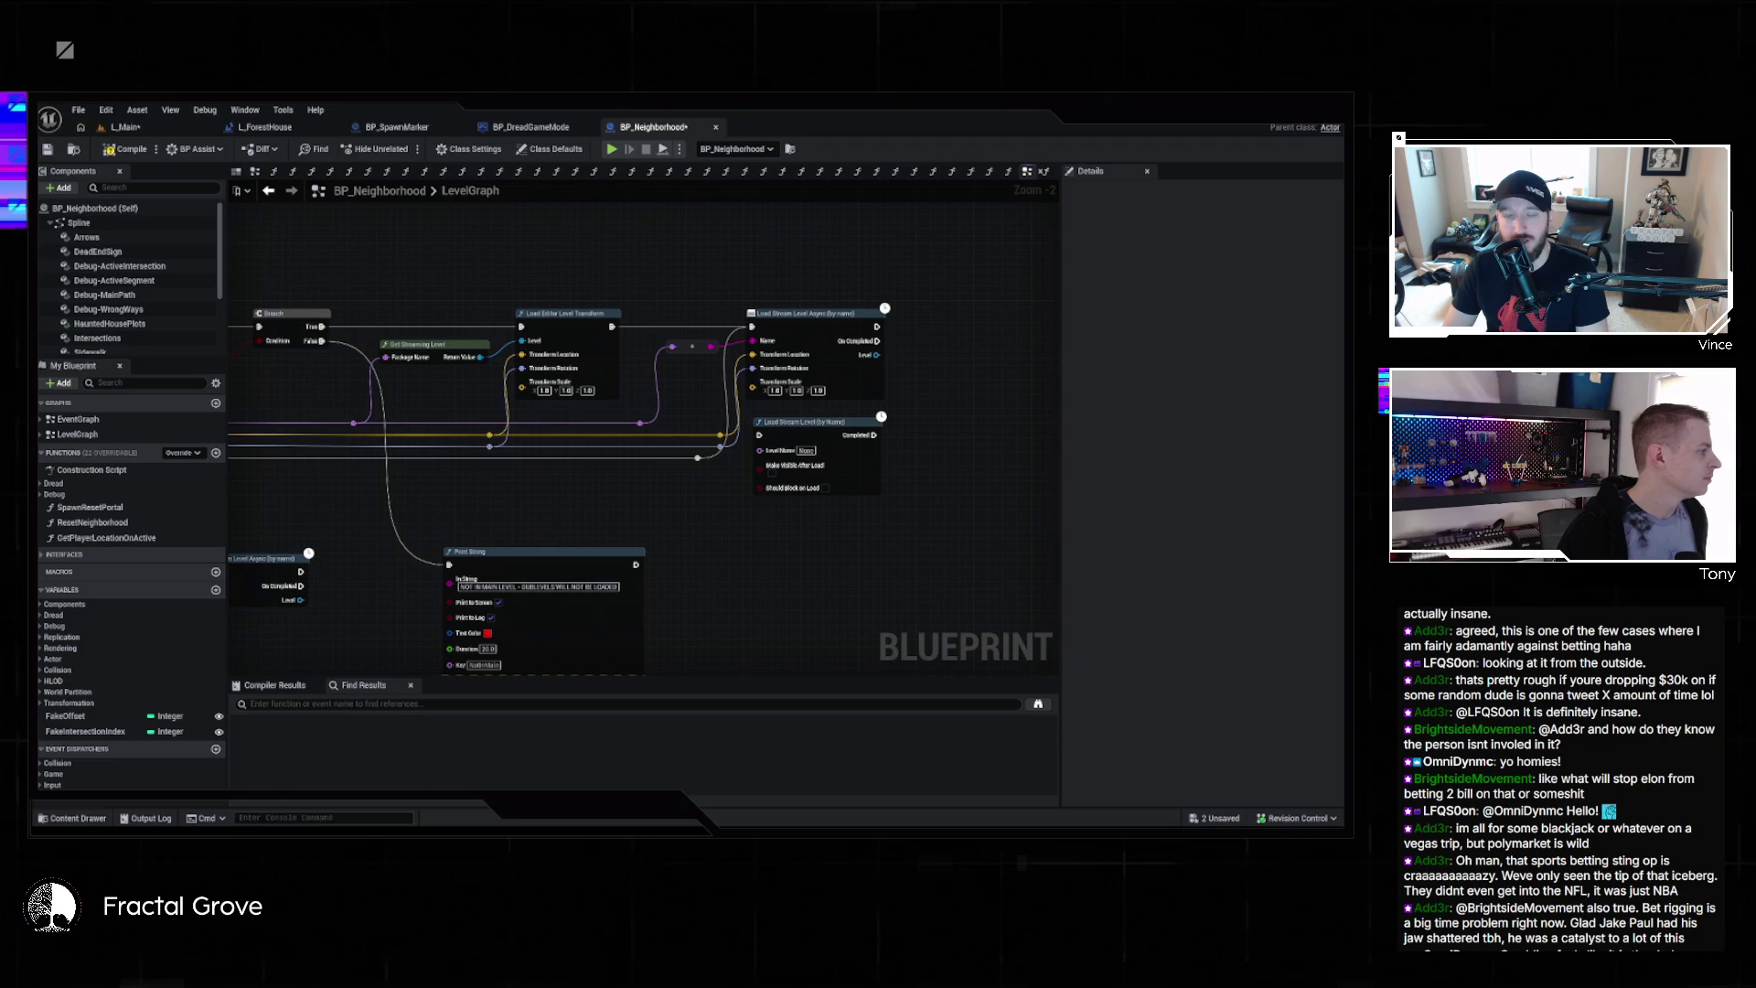
mouse_move(0, 320)
mouse_down()
mouse_move(321, 303)
mouse_move(457, 271)
mouse_up()
Scroll the Fractal Grove feed and start, then clear, a 'topi' search in Topics
scroll(580, 467, up, 10)
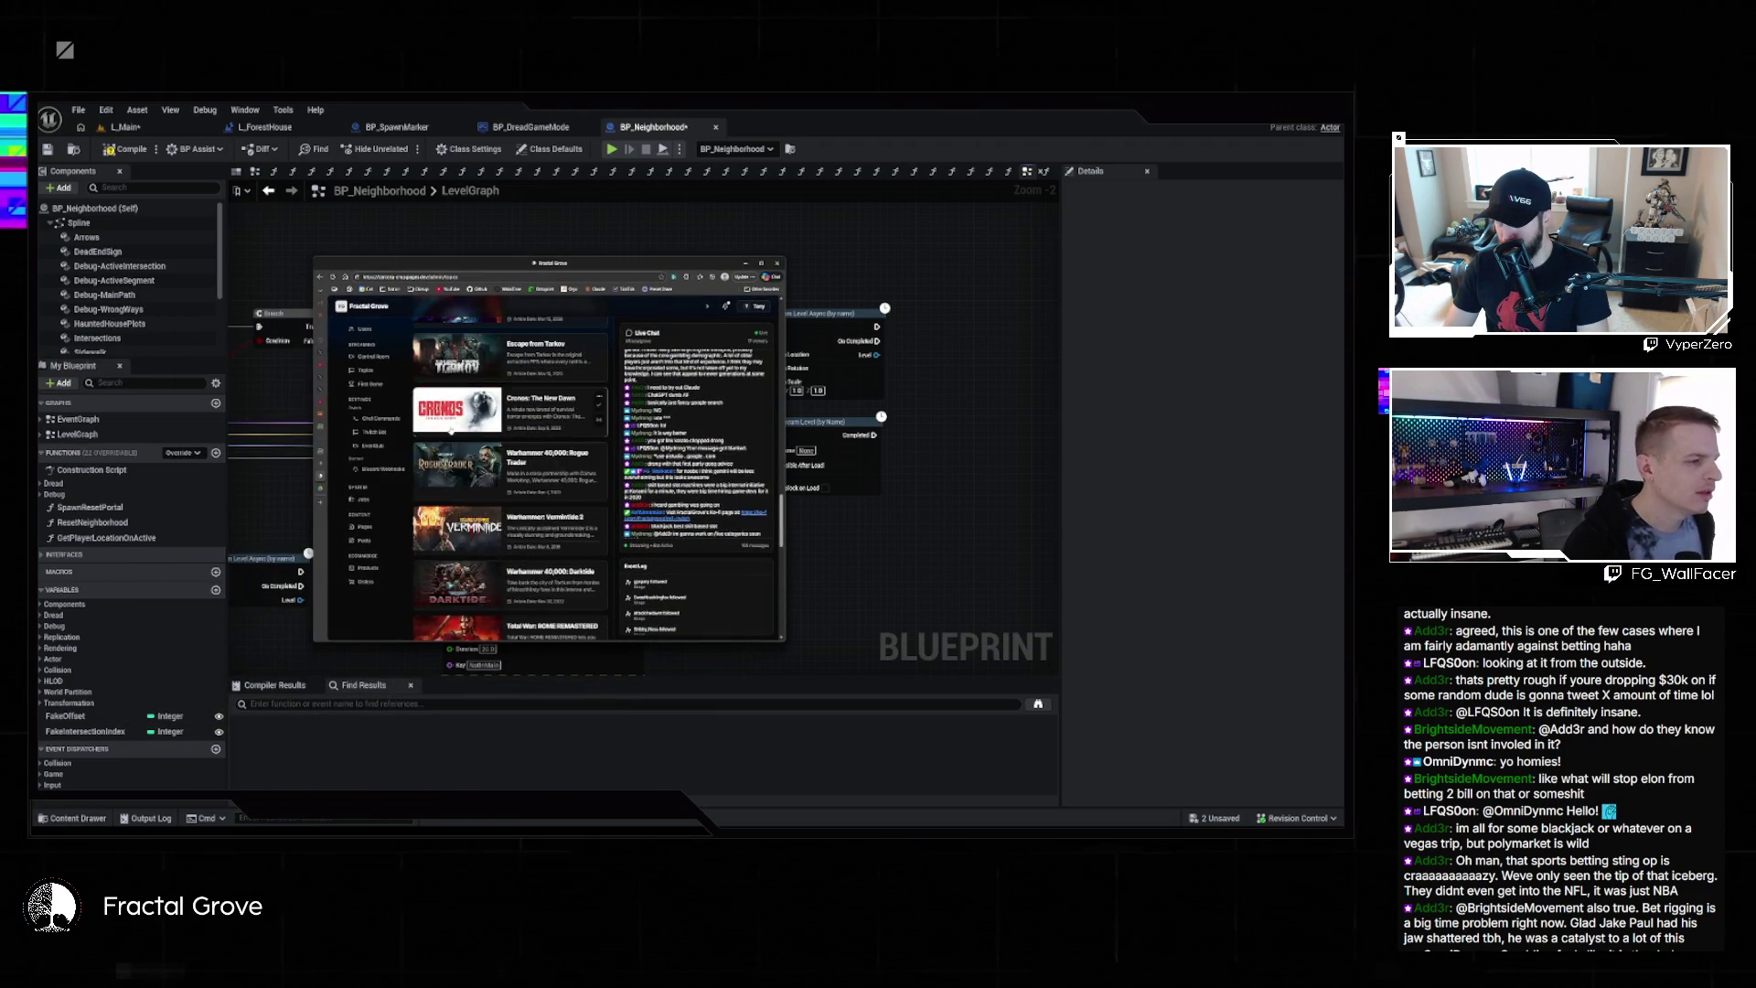
drag(781, 483, 783, 332)
scroll(782, 348, up, 2)
click(512, 364)
text(topi)
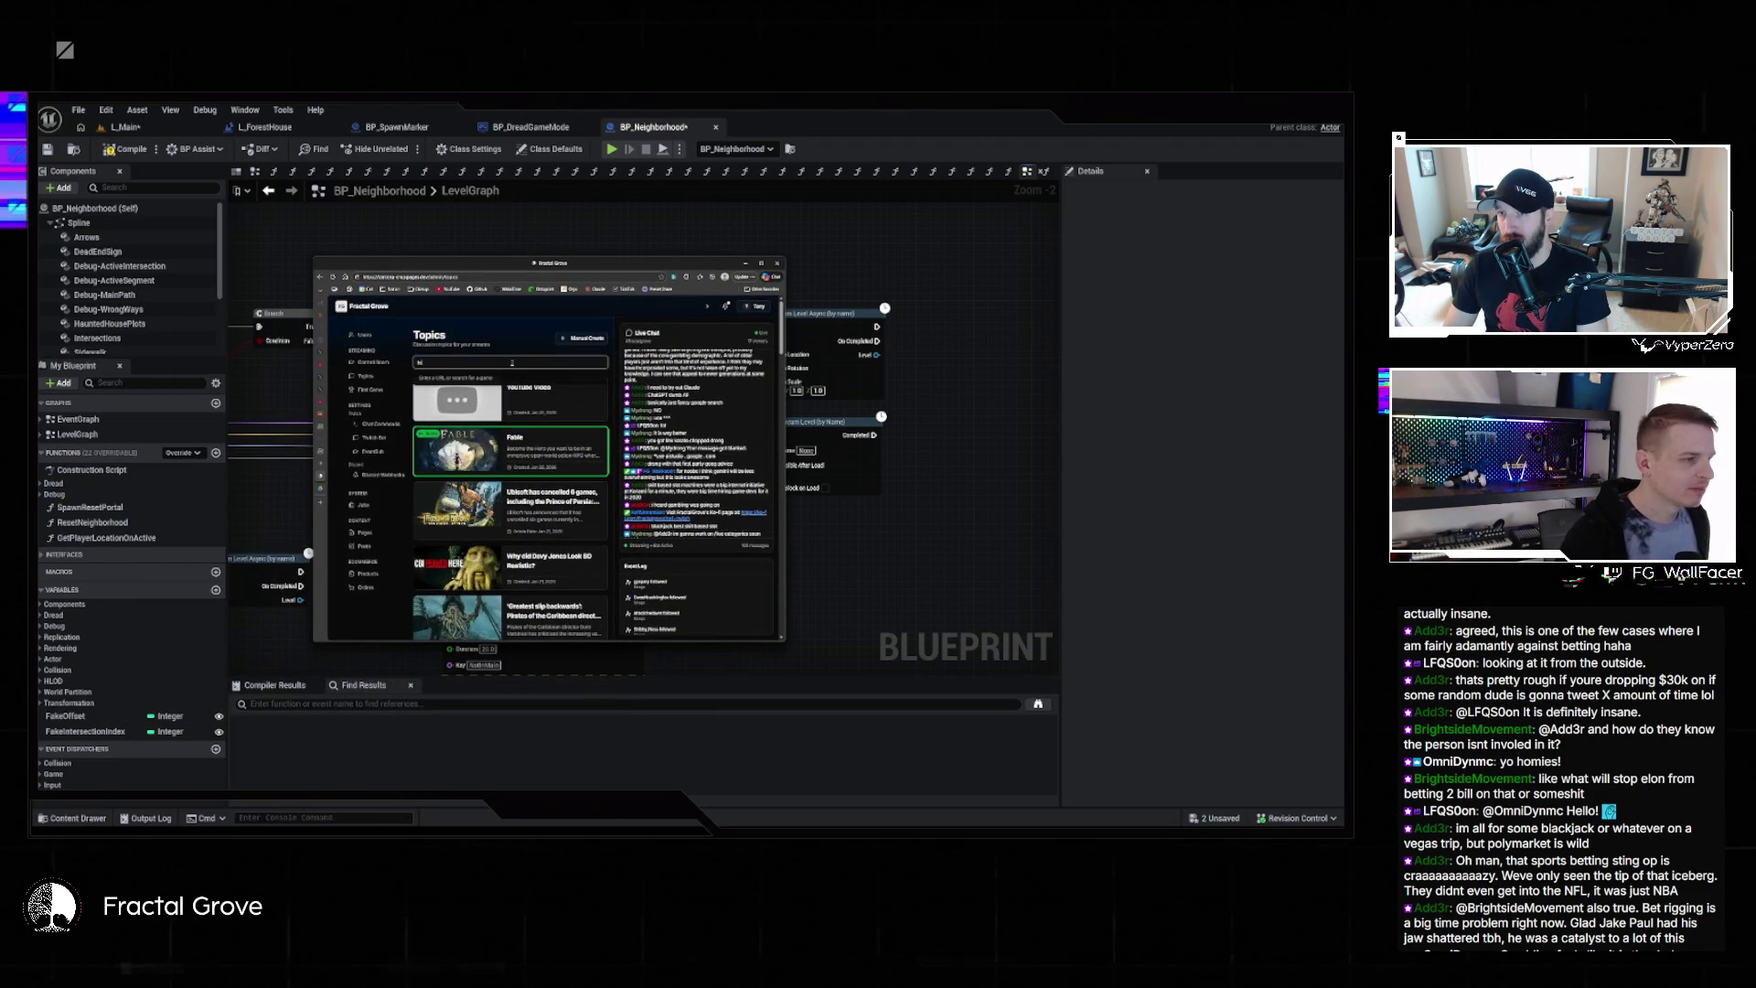
key(BackSpace)
key(BackSpace)
key(BackSpace)
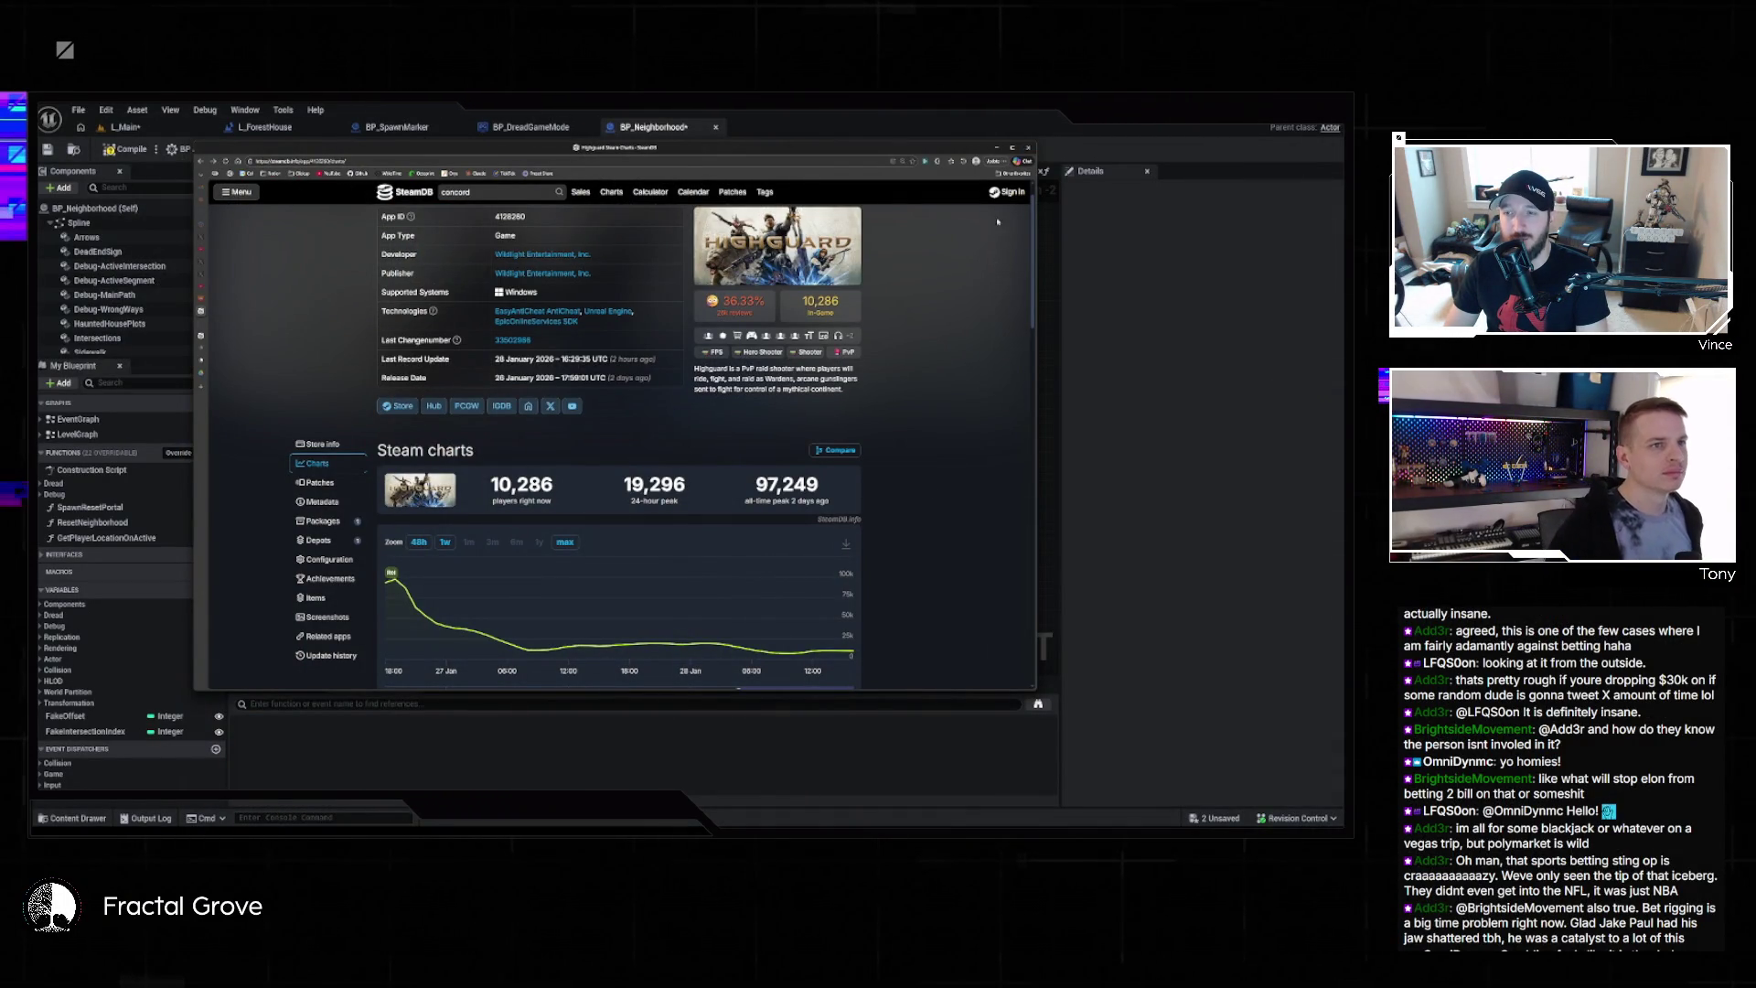
click(1012, 147)
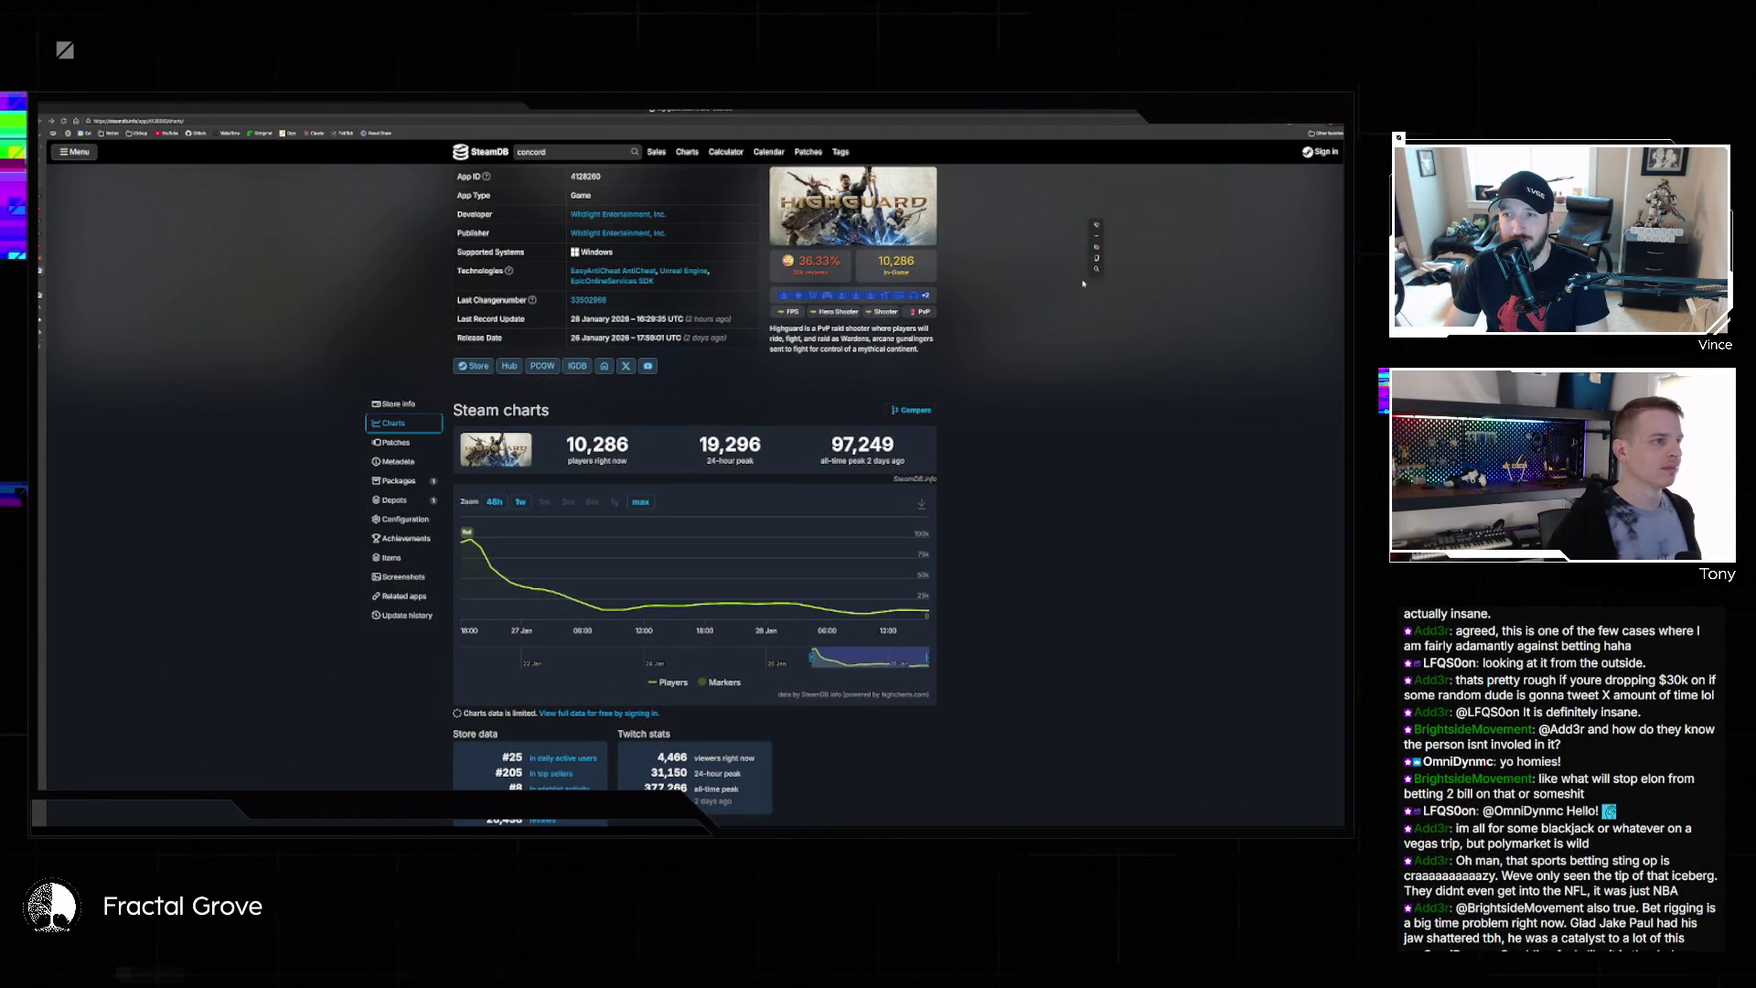
key(ctrl+plus)
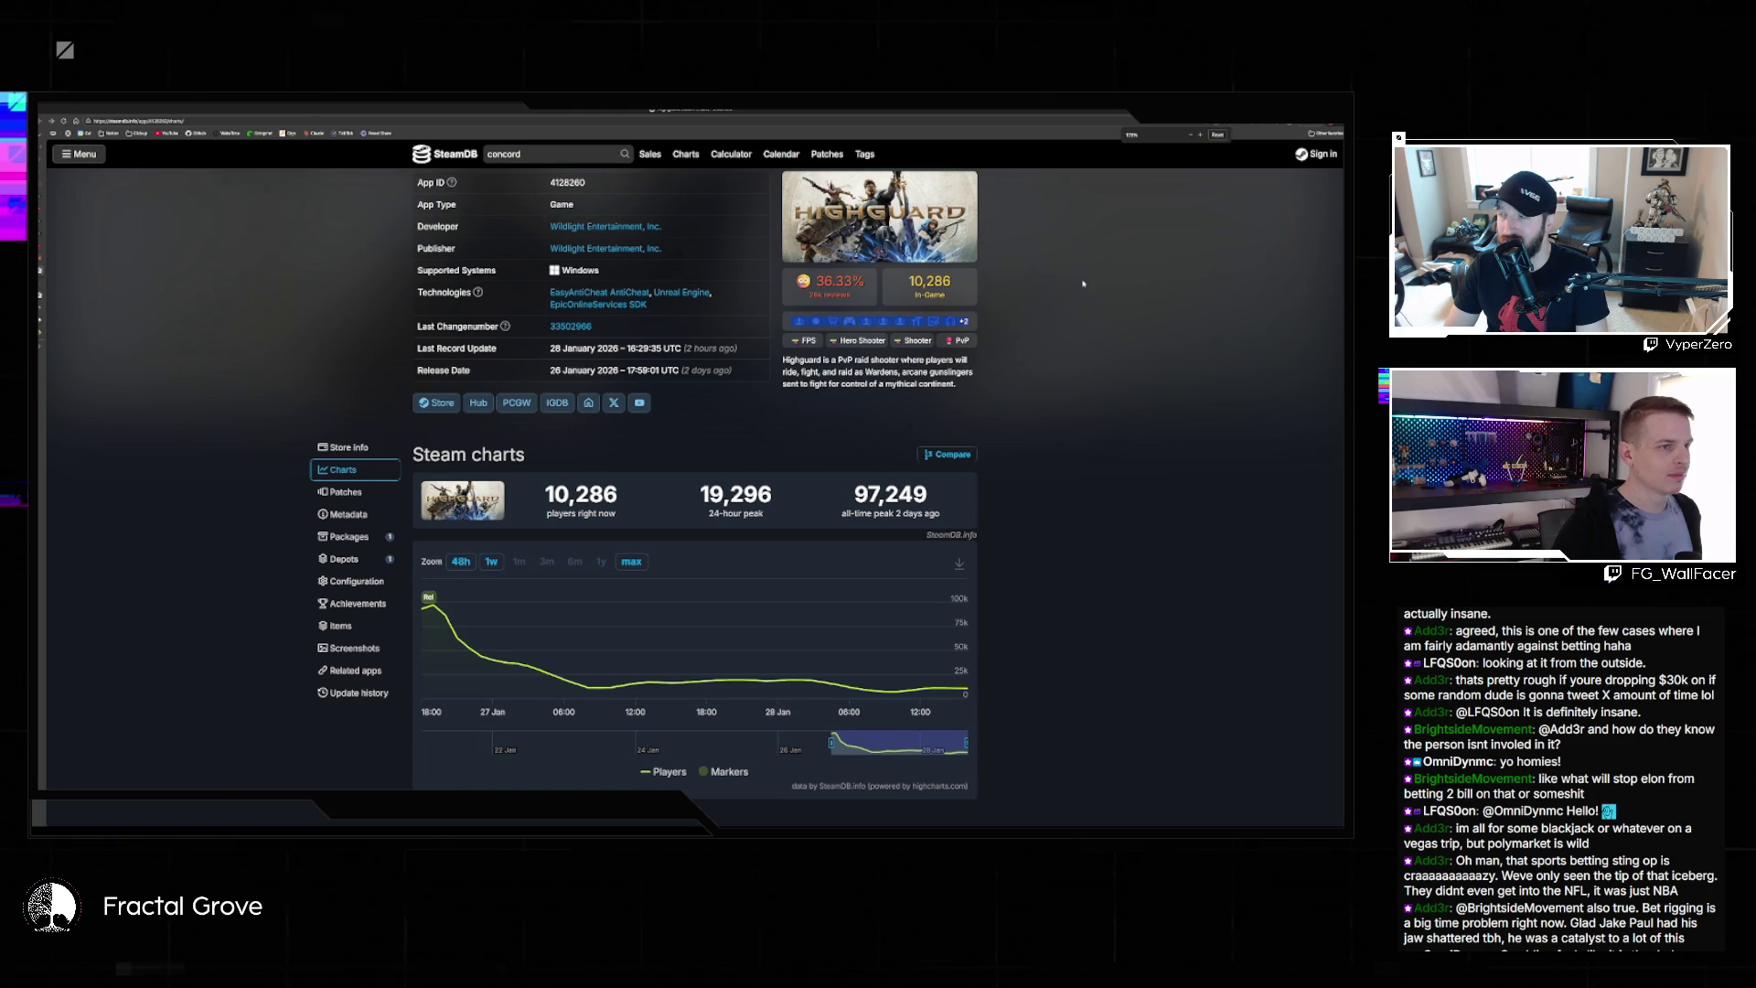
scroll(1083, 284, up, 1)
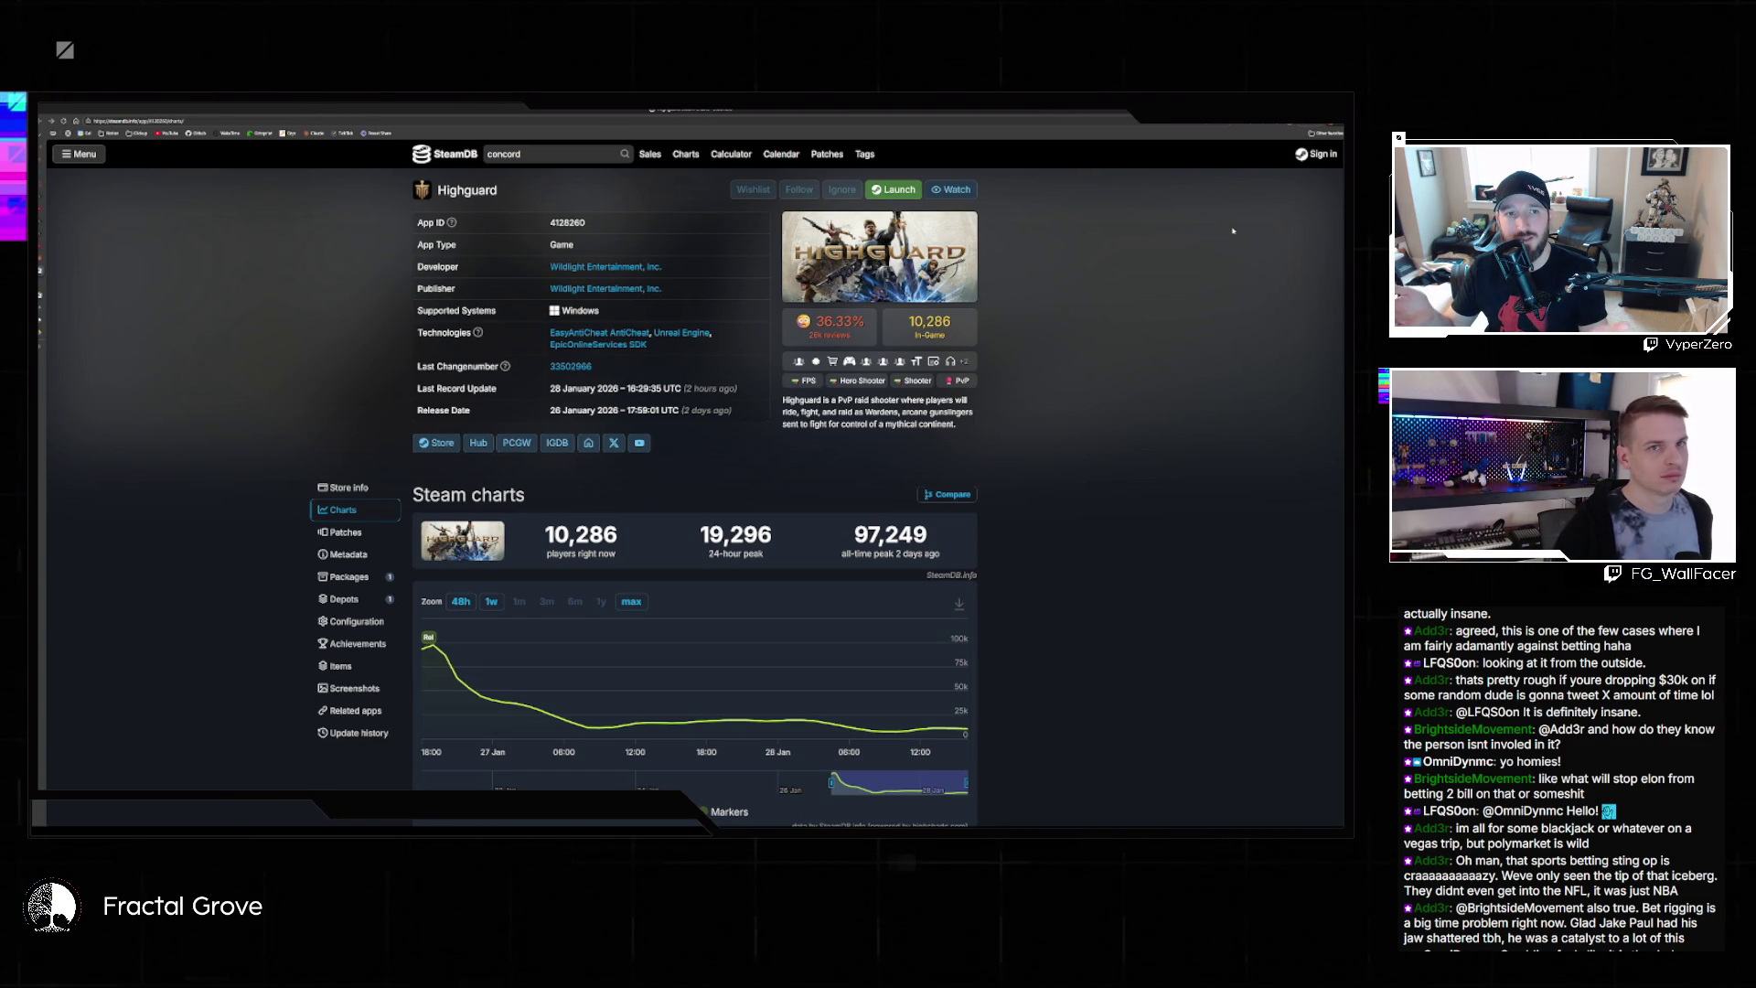
key(super+Down)
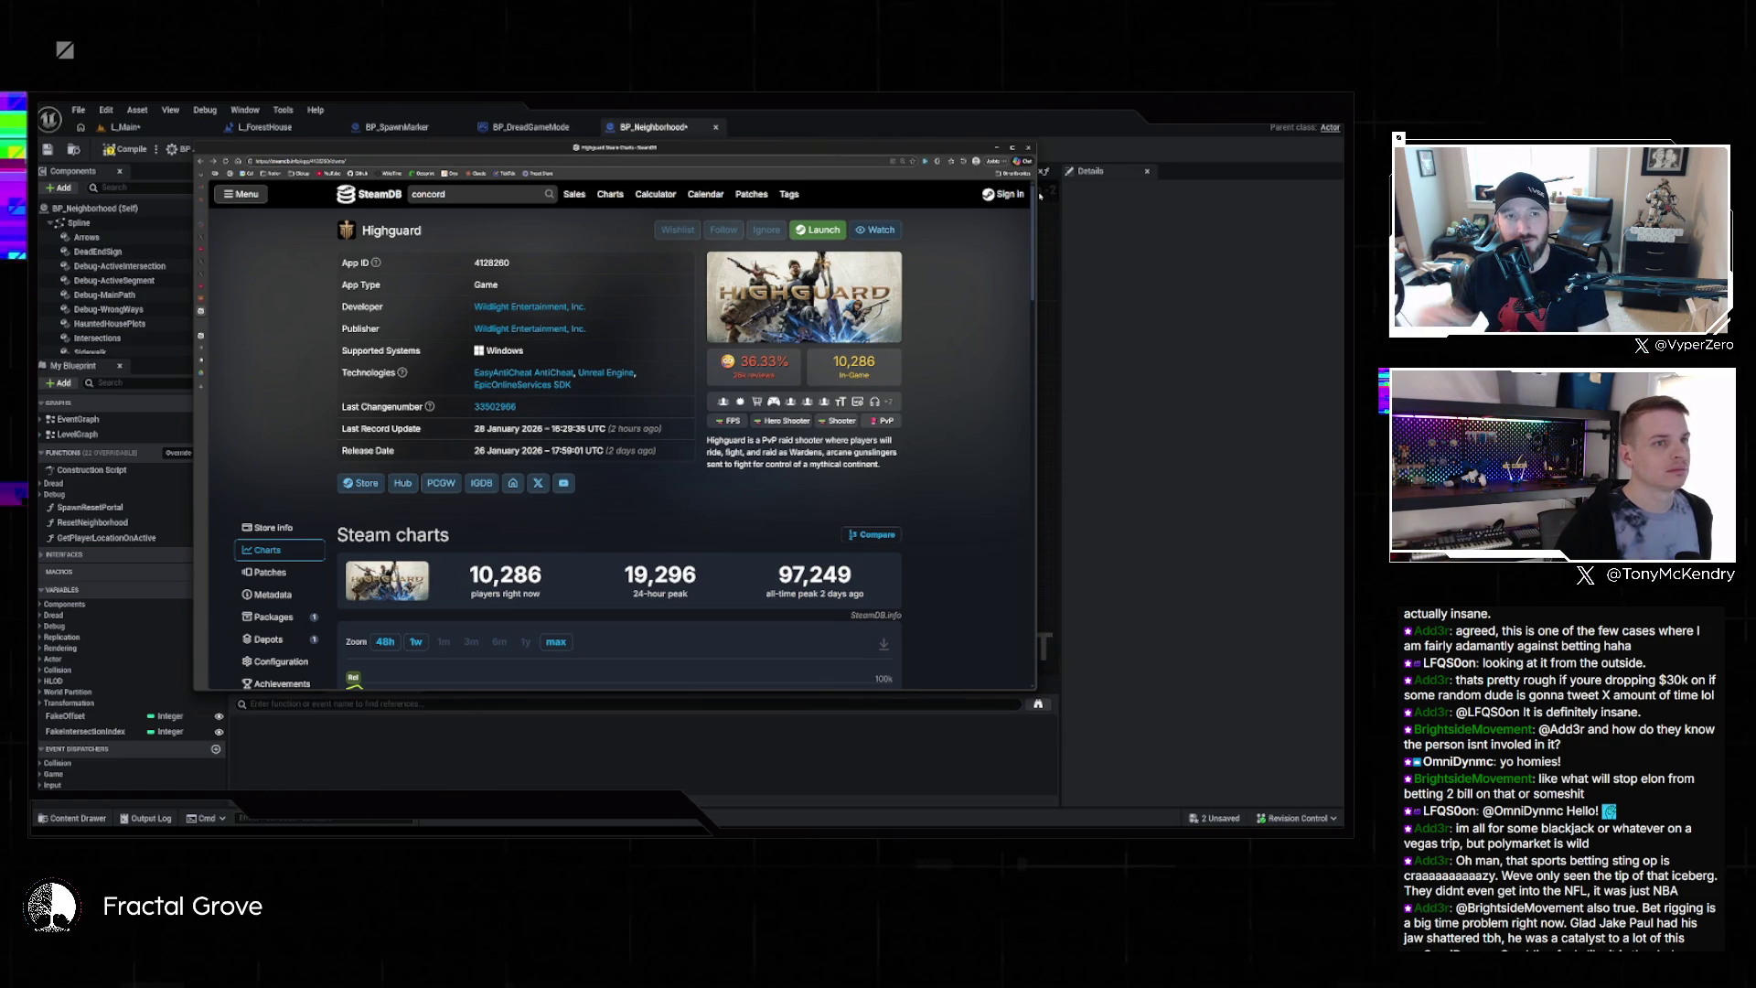
Narrow the SteamDB browser window and minimize it to reveal the editor
drag(1036, 193, 745, 193)
key(super+Down)
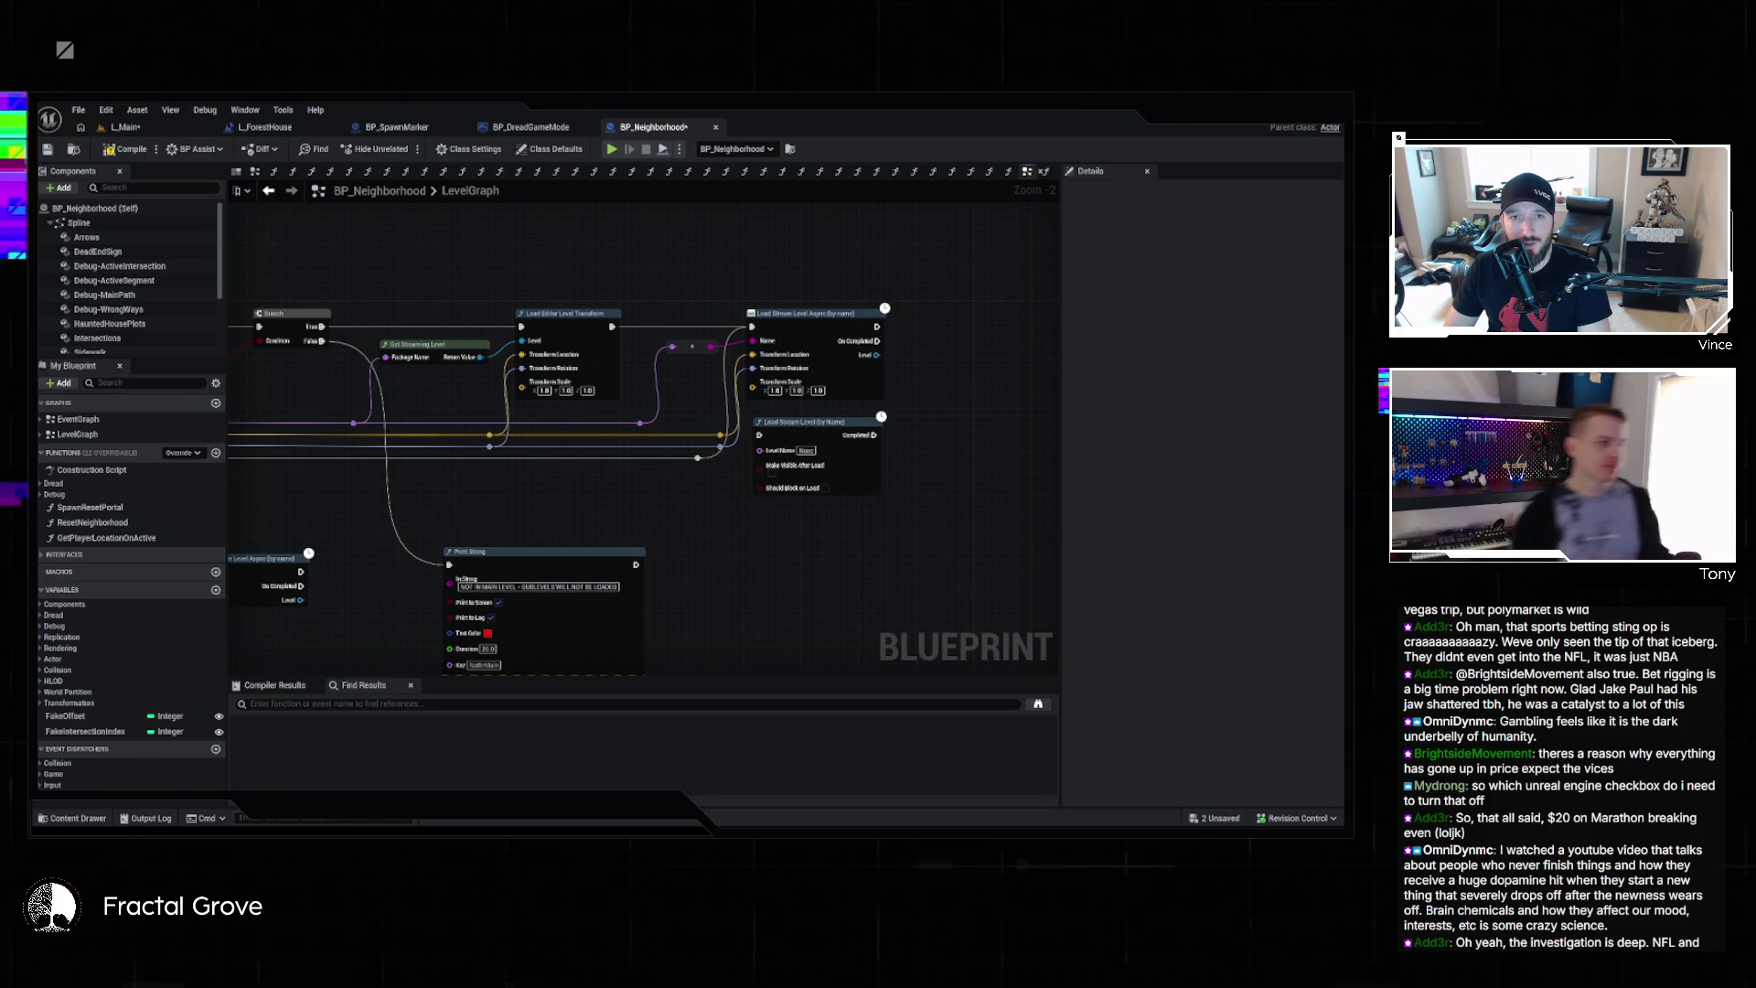
Wire the execution flow from the reroute knot into the Load Stream Level node
drag(791, 242, 1116, 263)
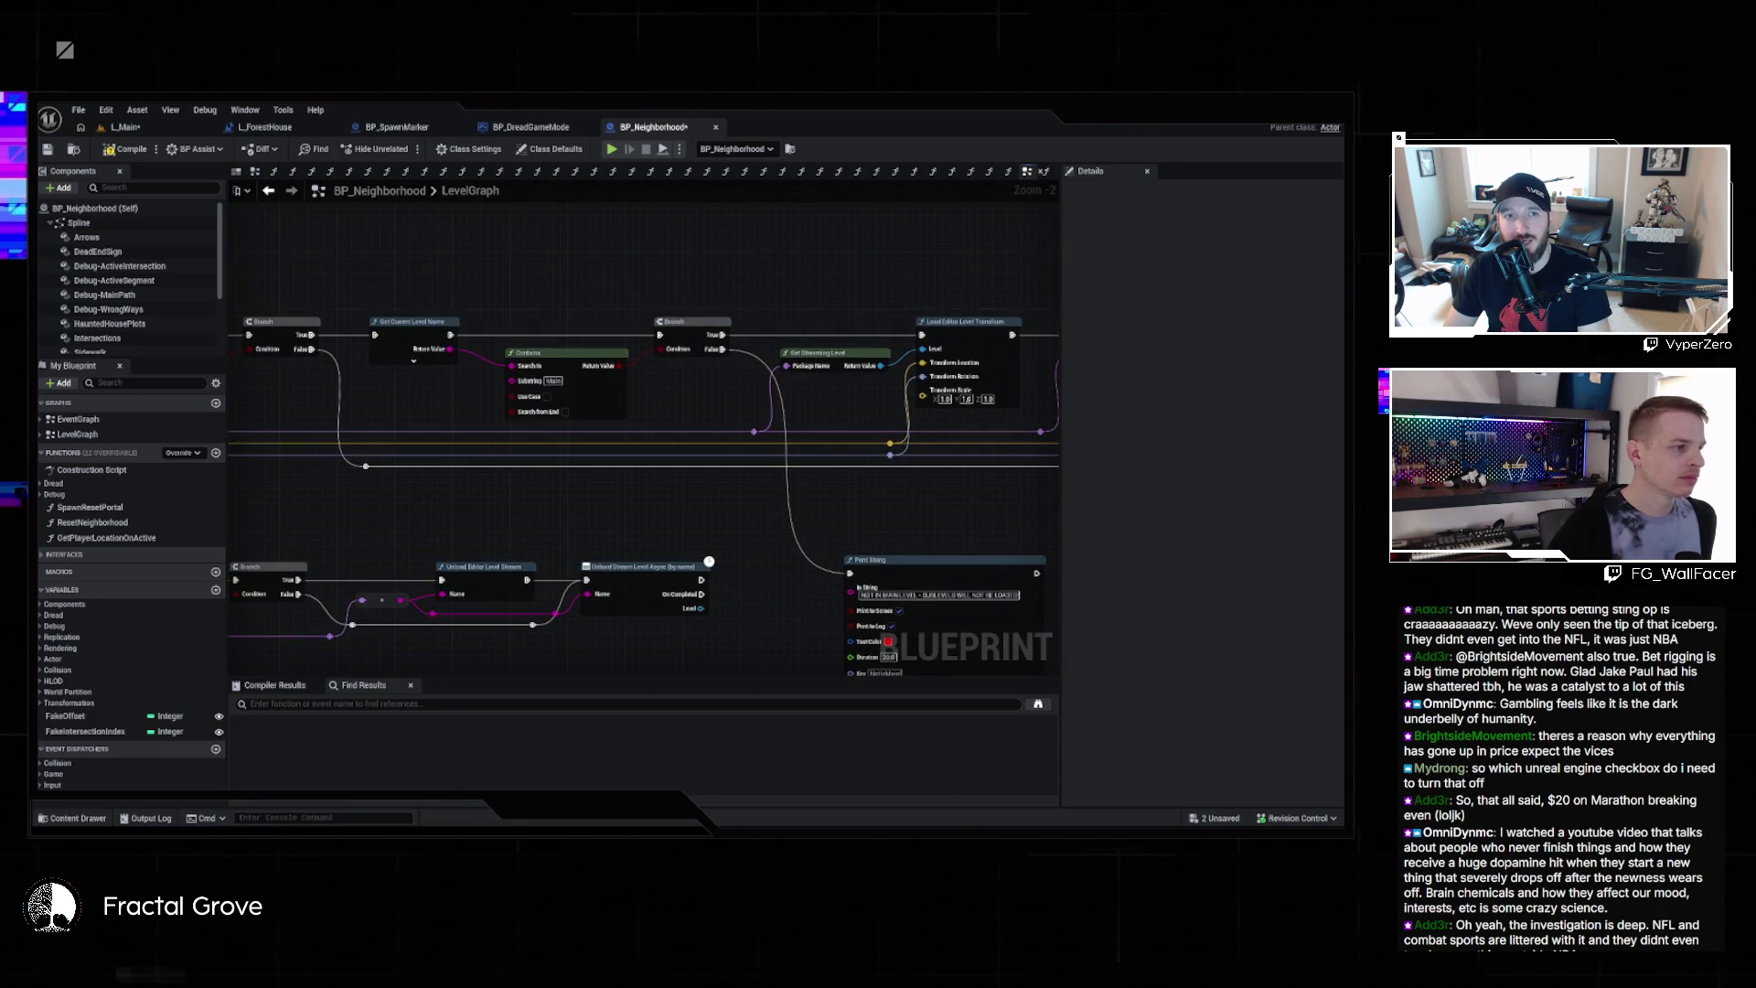
drag(549, 412, 1029, 440)
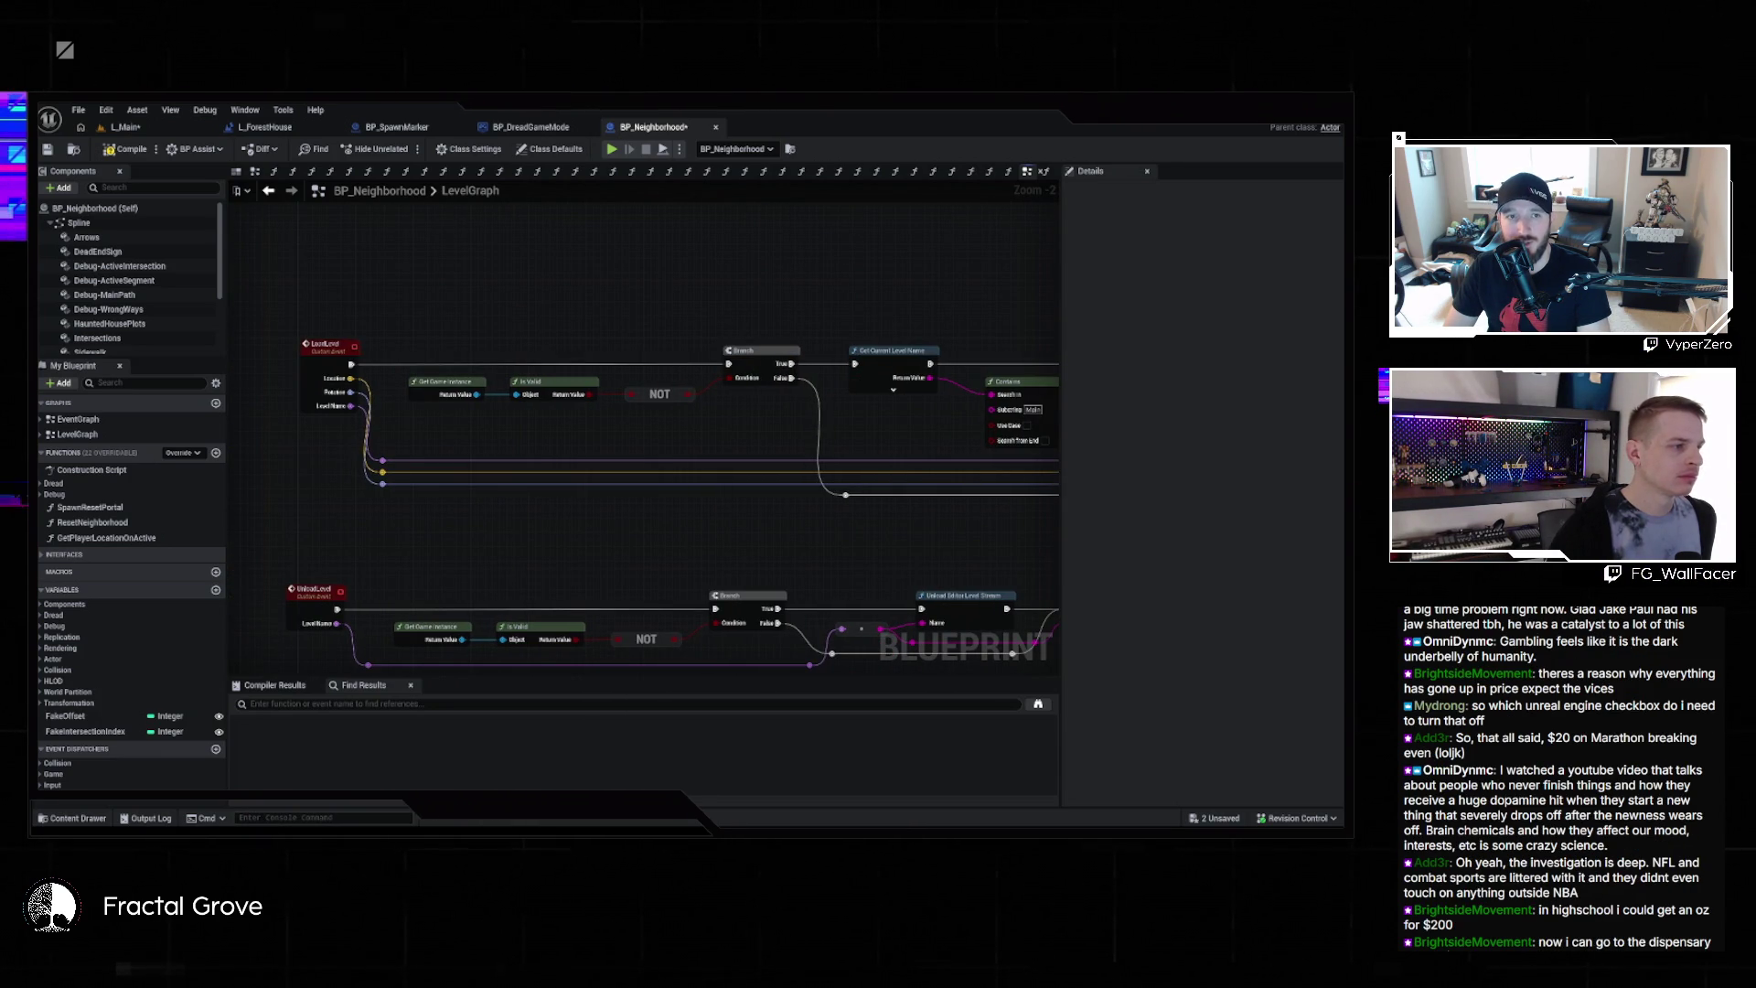
drag(992, 324, 511, 303)
scroll(878, 311, down, 2)
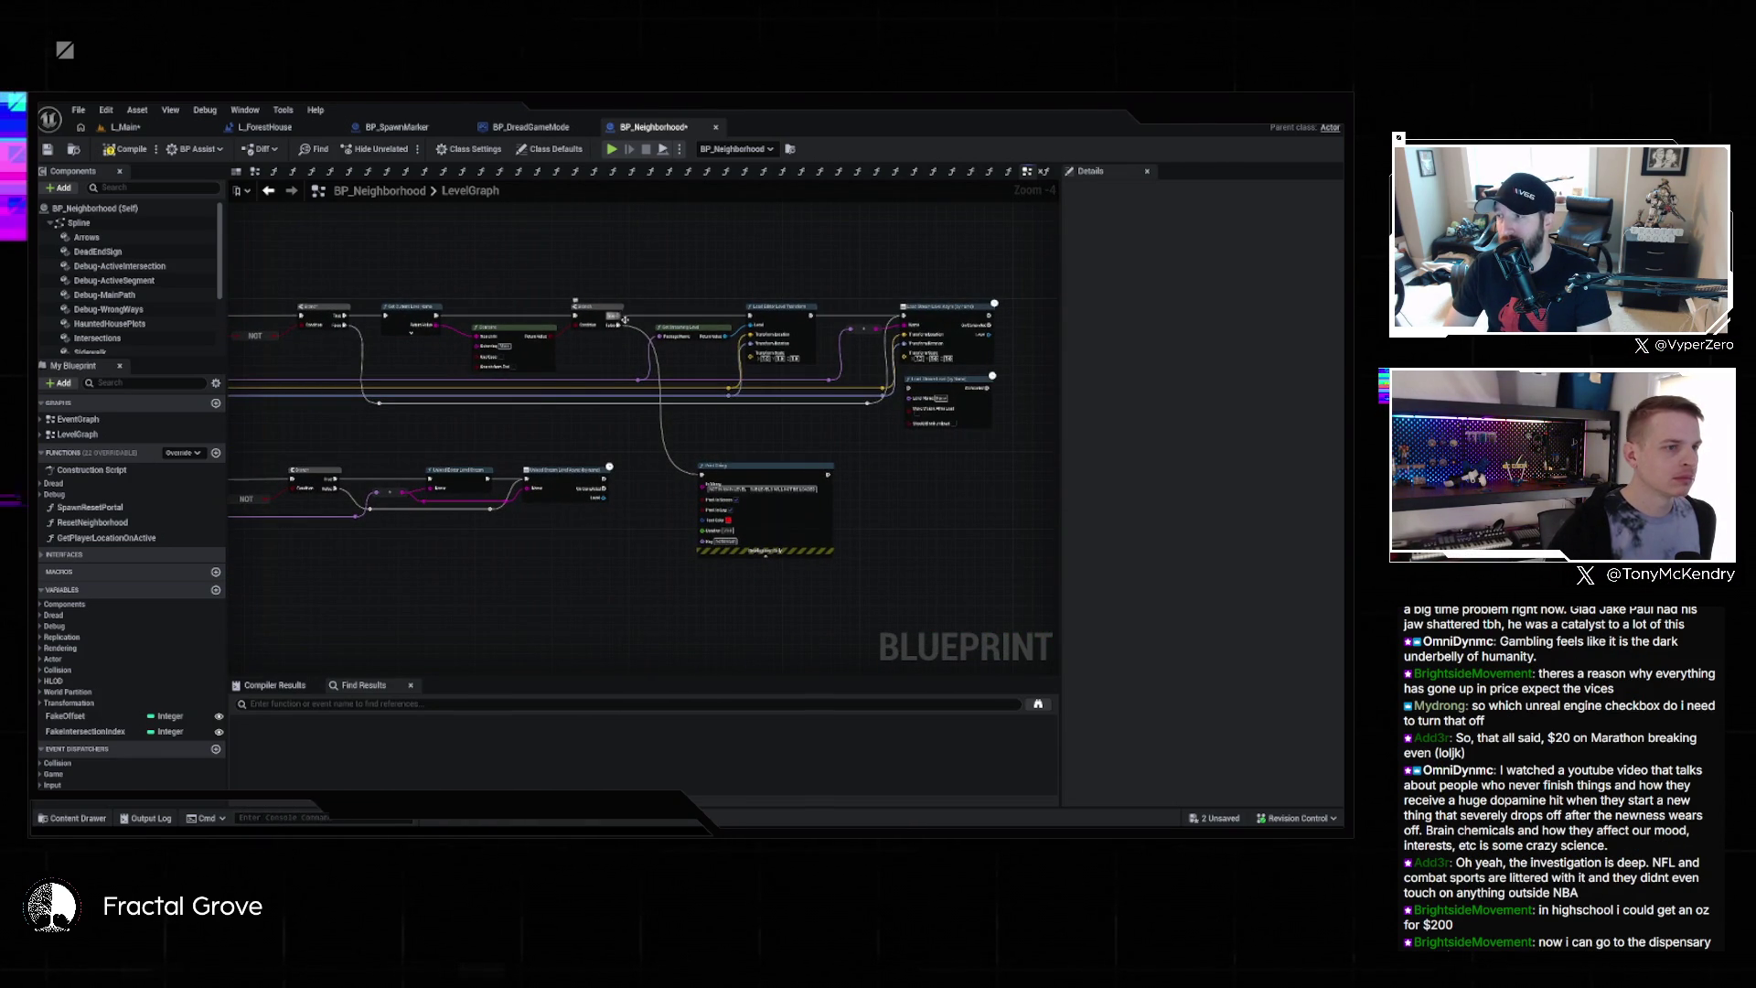
scroll(816, 414, up, 2)
drag(716, 453, 693, 454)
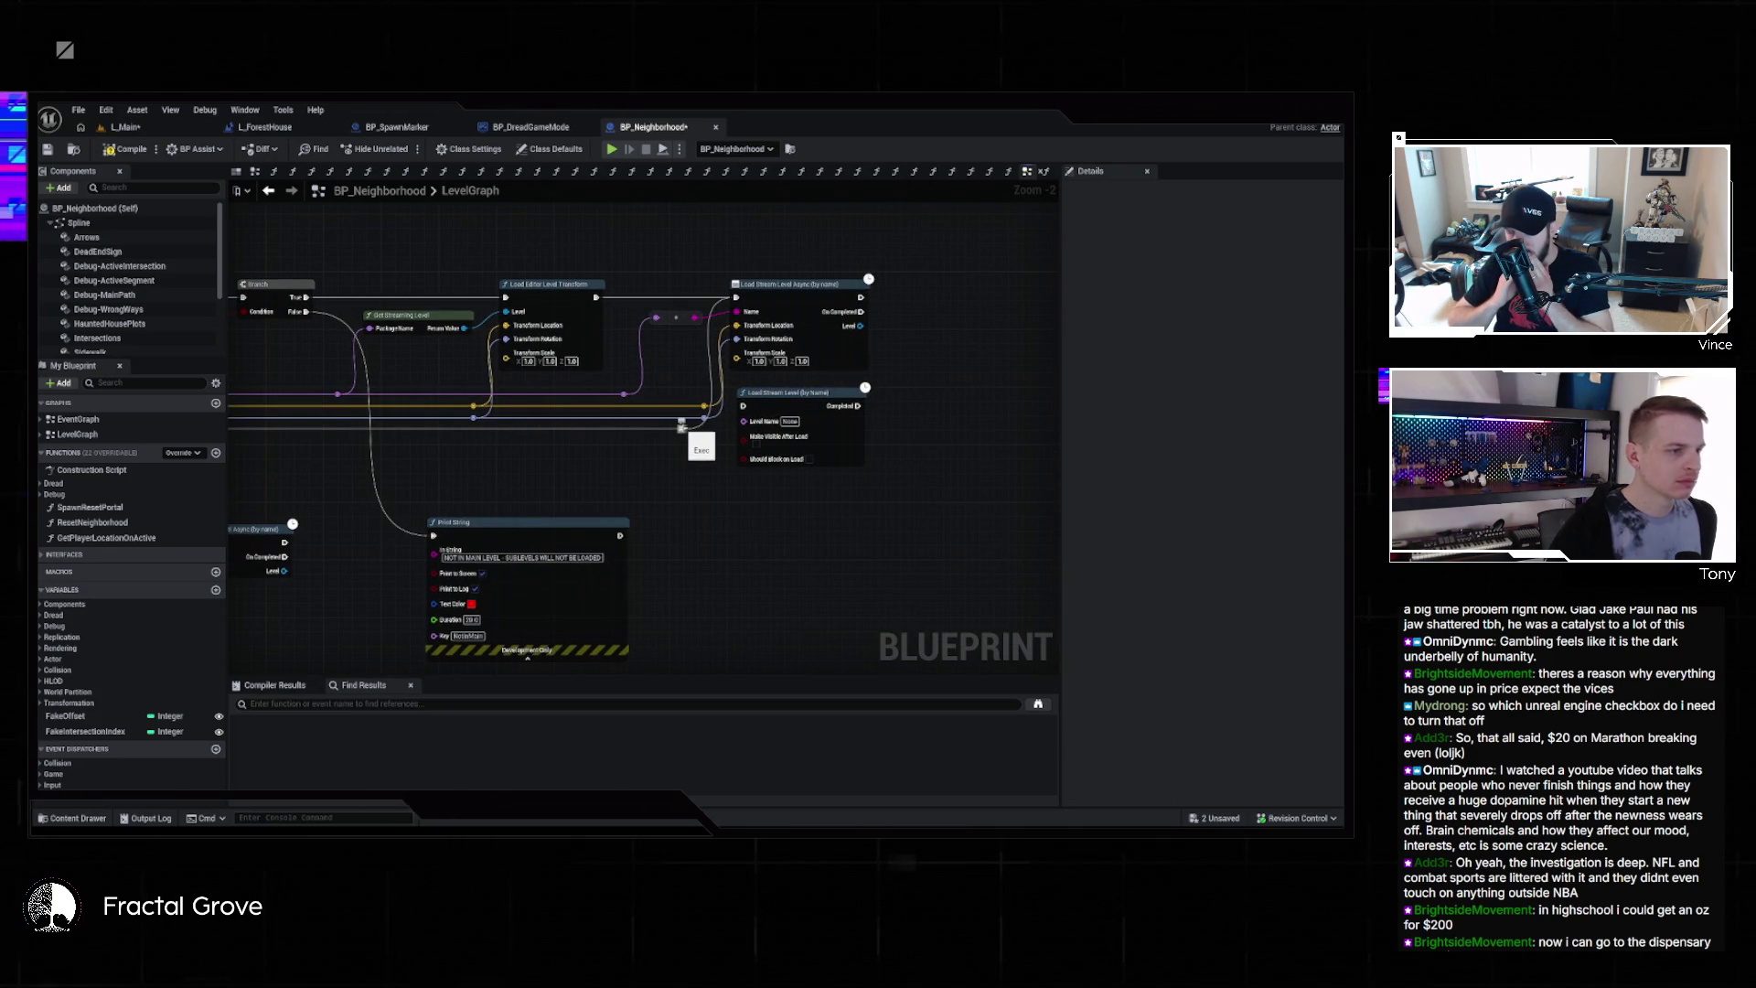
mouse_move(682, 426)
mouse_down()
mouse_move(745, 408)
mouse_move(1244, 460)
mouse_up()
Connect the computed level name to Load Stream Level's Level Name pin
scroll(616, 439, down, 4)
scroll(889, 453, up, 5)
scroll(823, 439, down, 1)
mouse_move(915, 439)
mouse_down()
mouse_move(635, 394)
mouse_move(686, 383)
mouse_up()
drag(597, 294, 590, 307)
drag(529, 371, 647, 411)
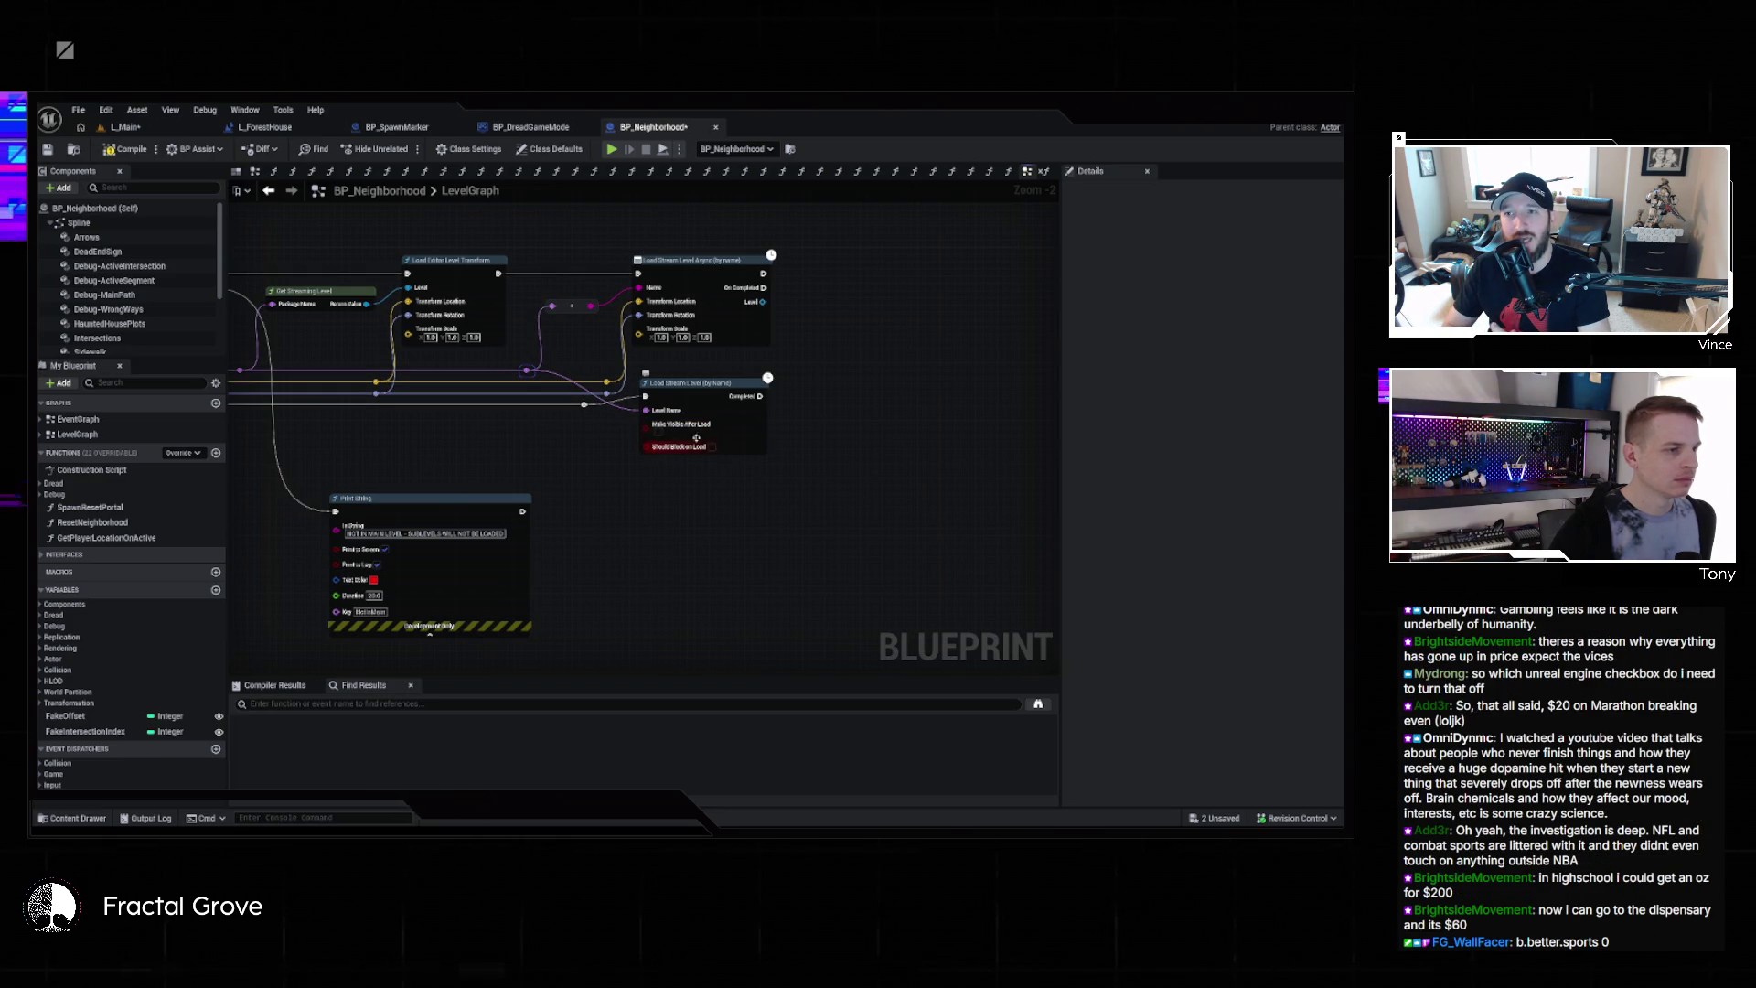
Compile BP_Neighborhood and check it out so it can be saved
click(764, 435)
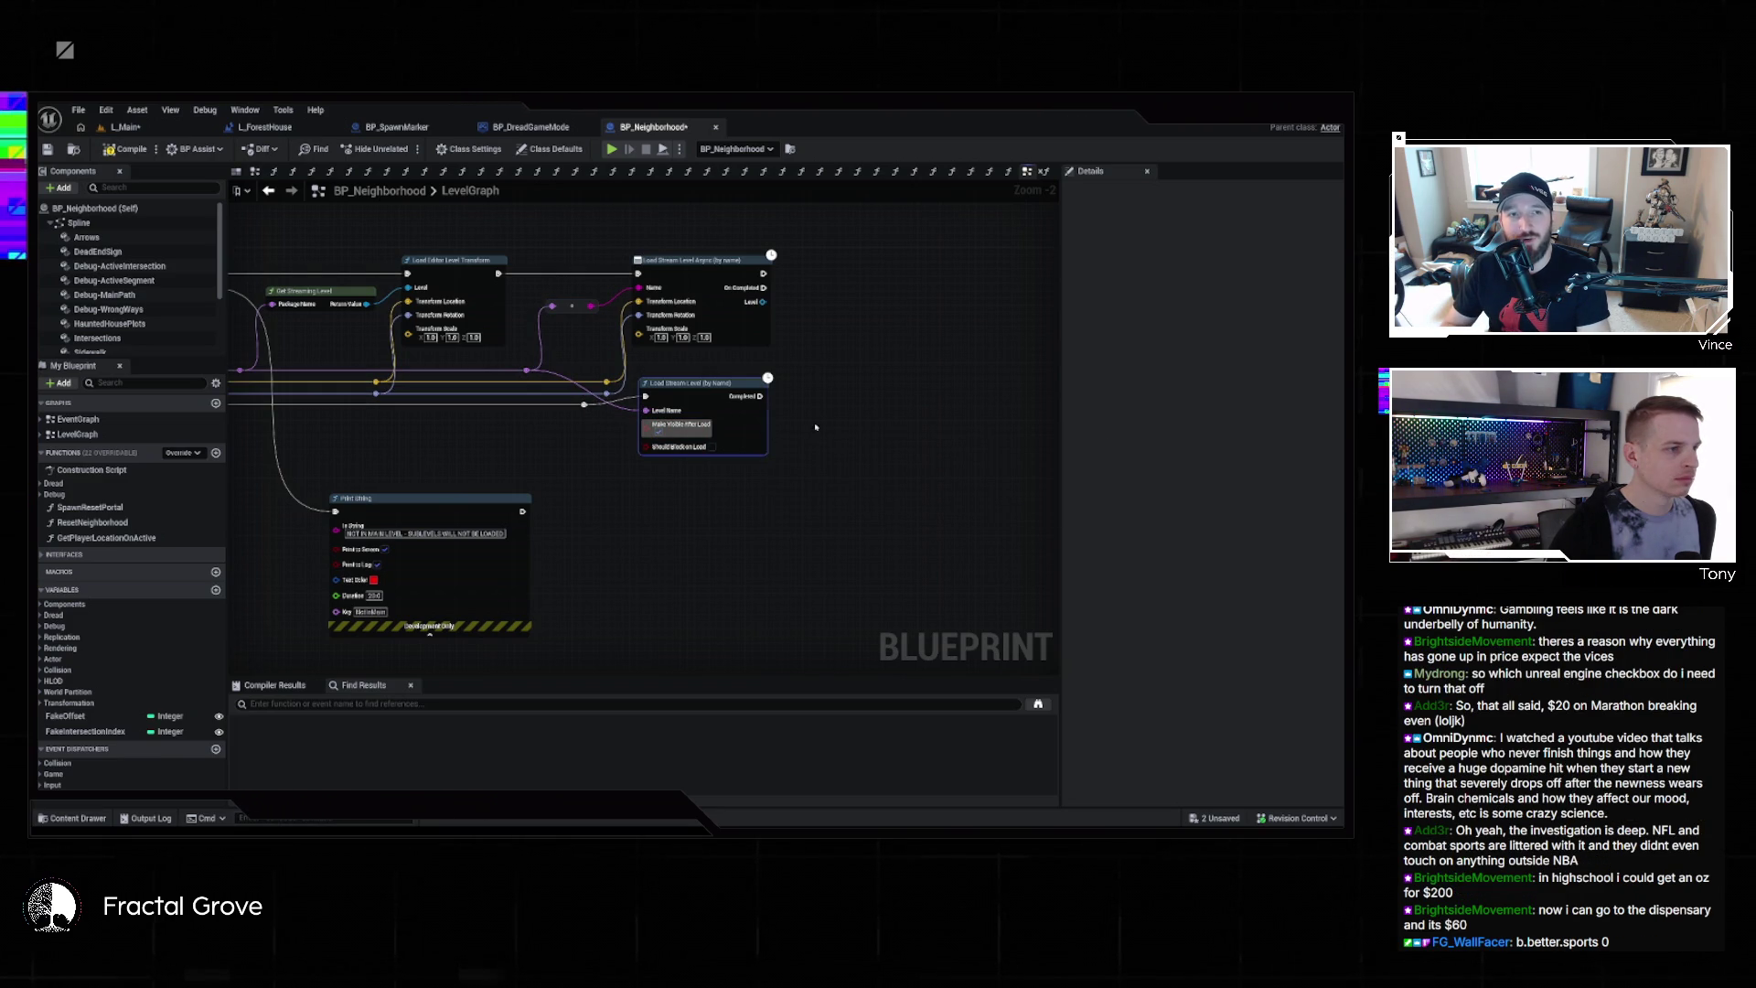
click(634, 482)
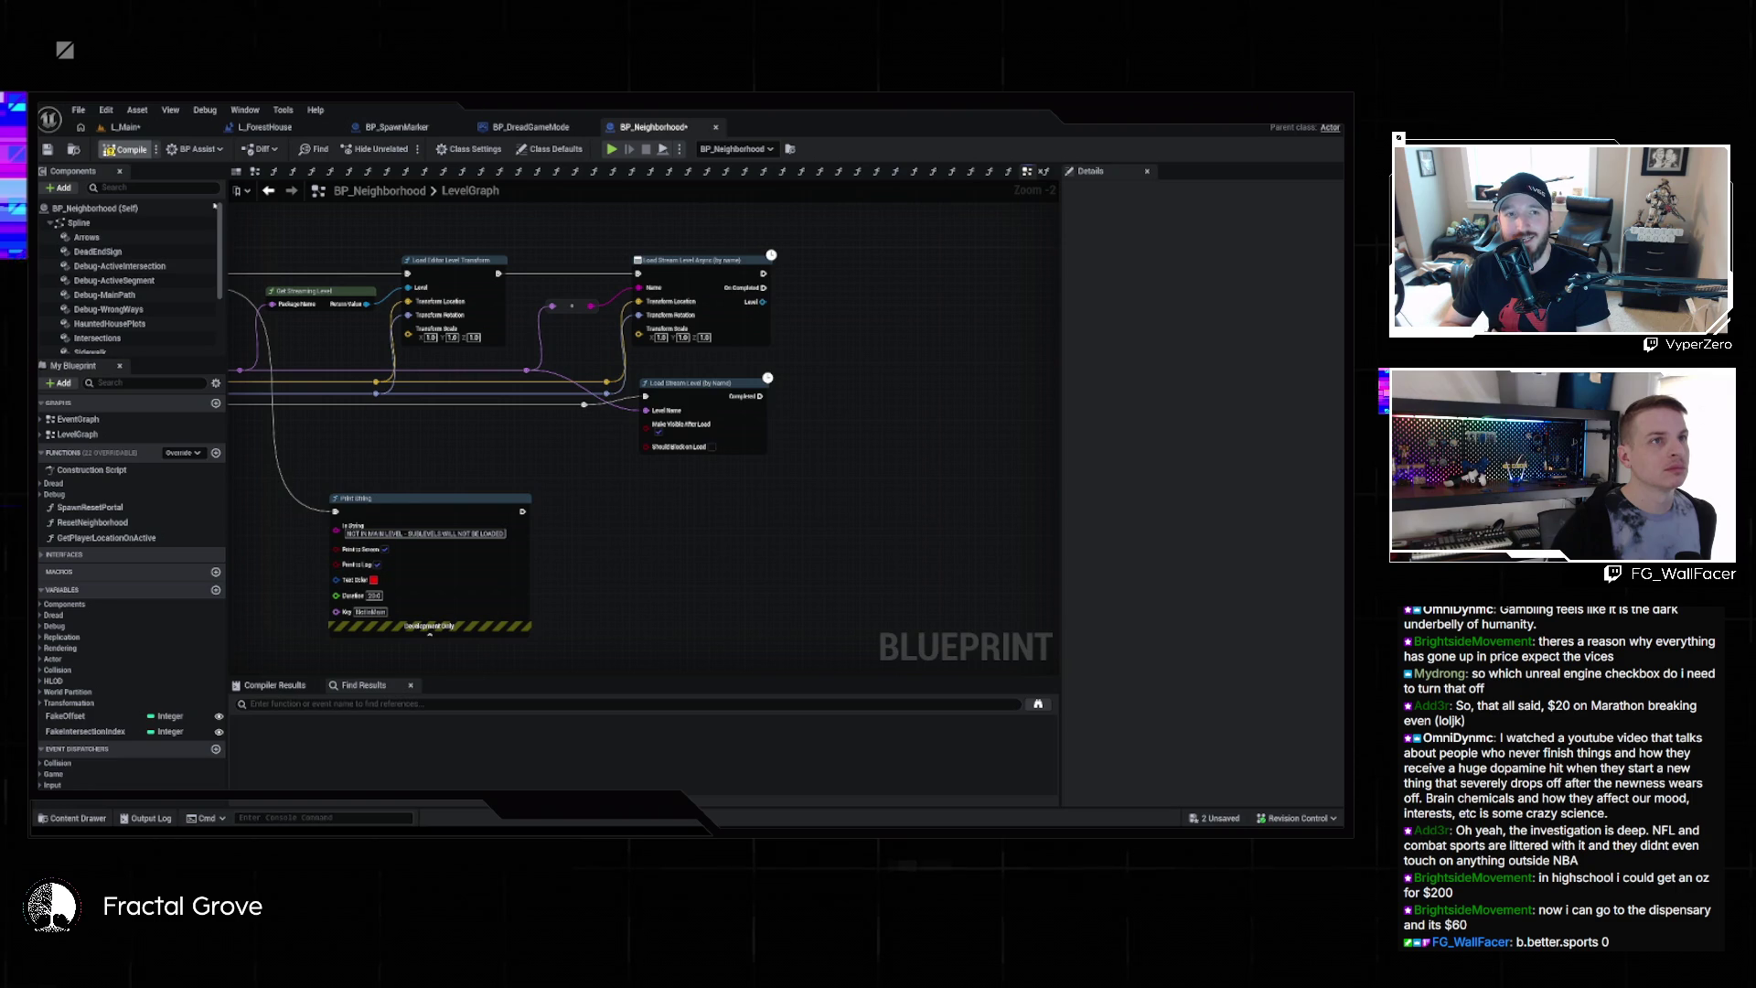
click(125, 149)
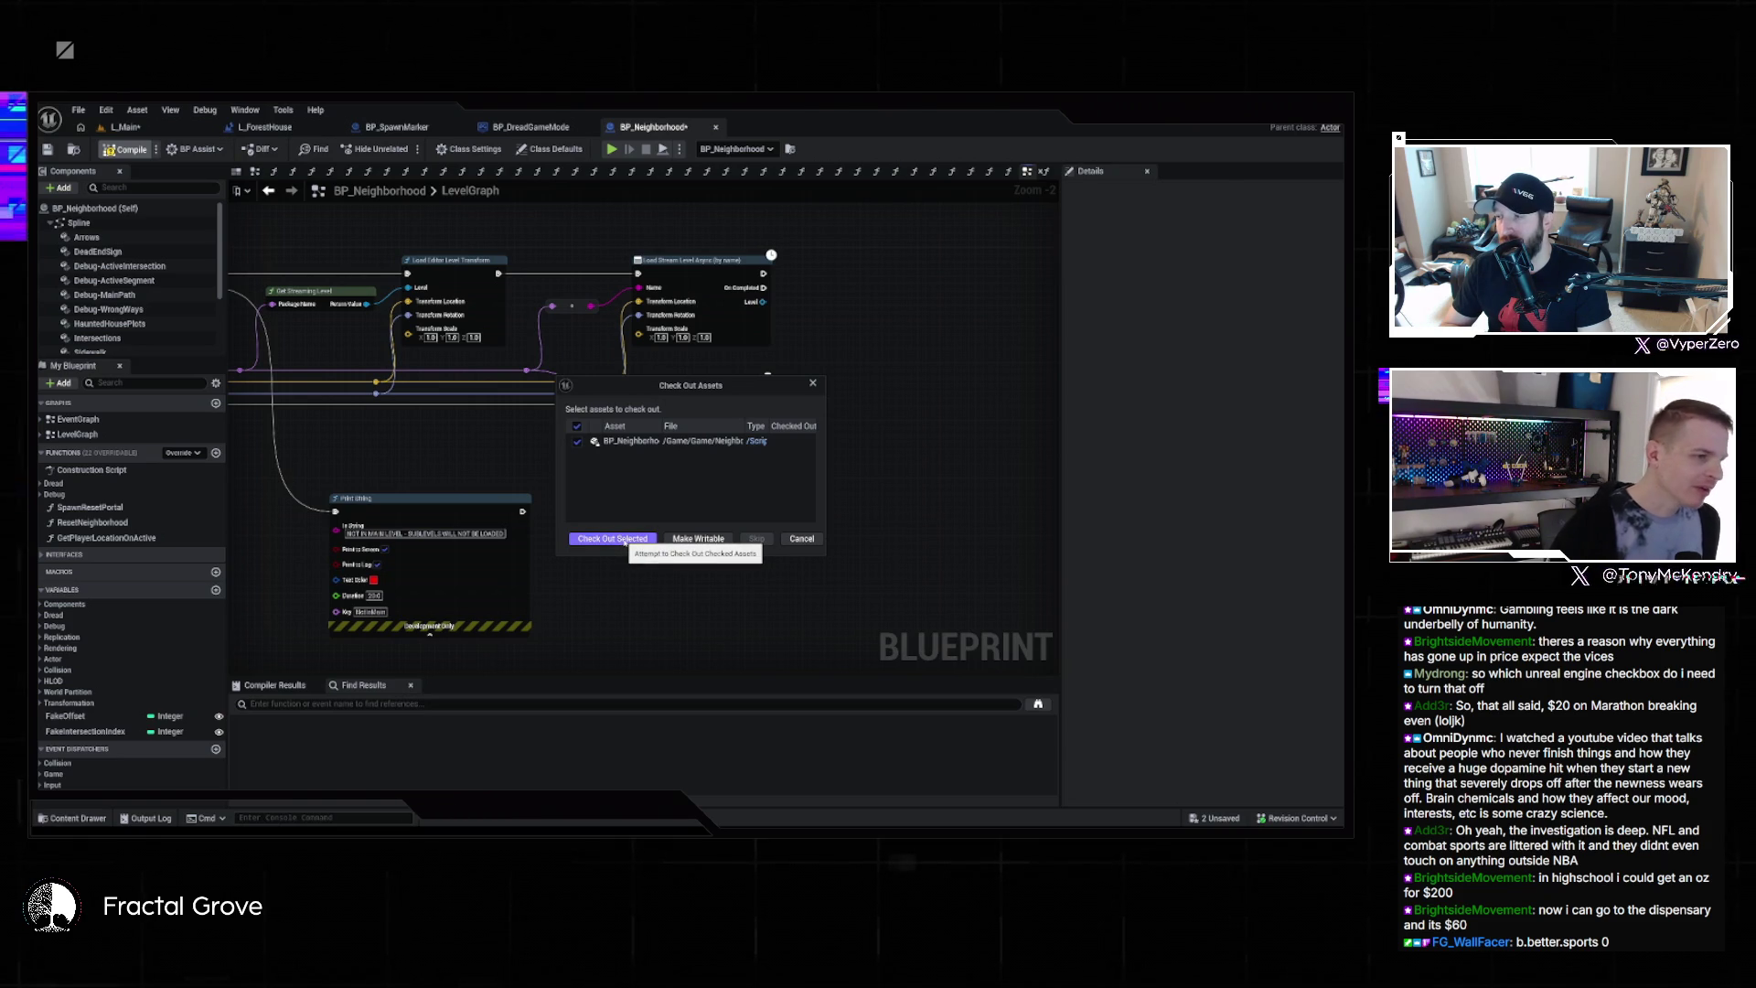
click(611, 539)
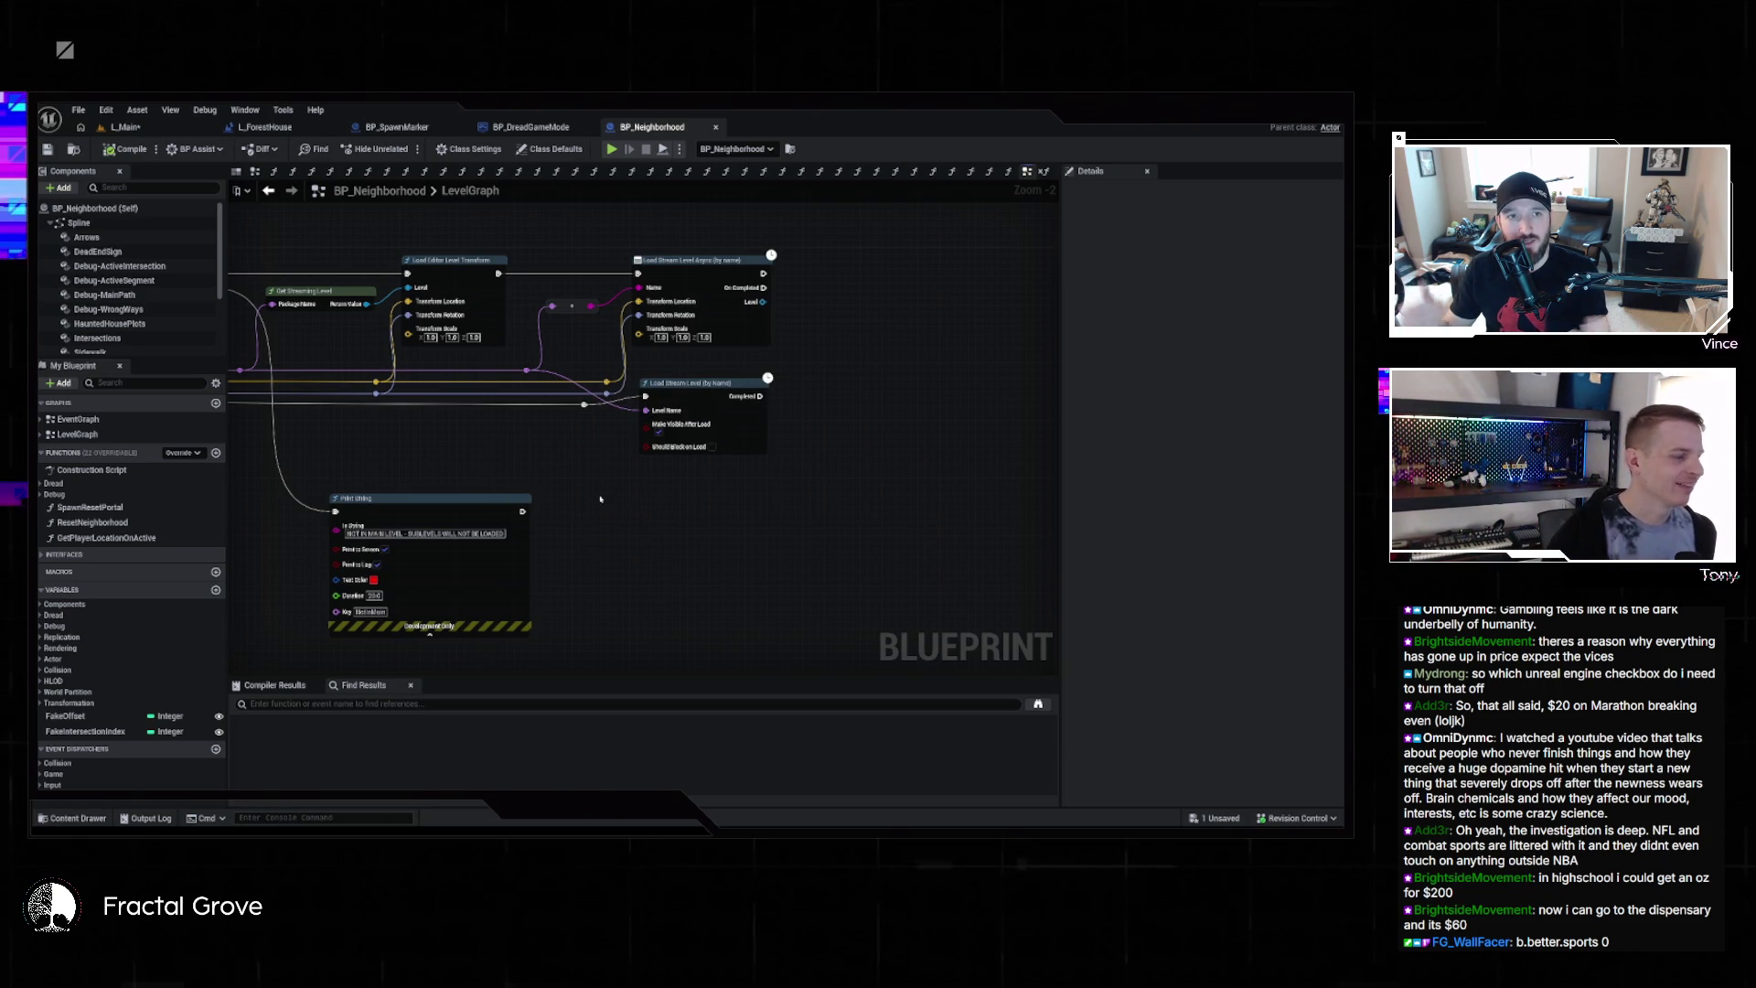
Review the graph once more, then play-test L_Main in the editor
click(128, 127)
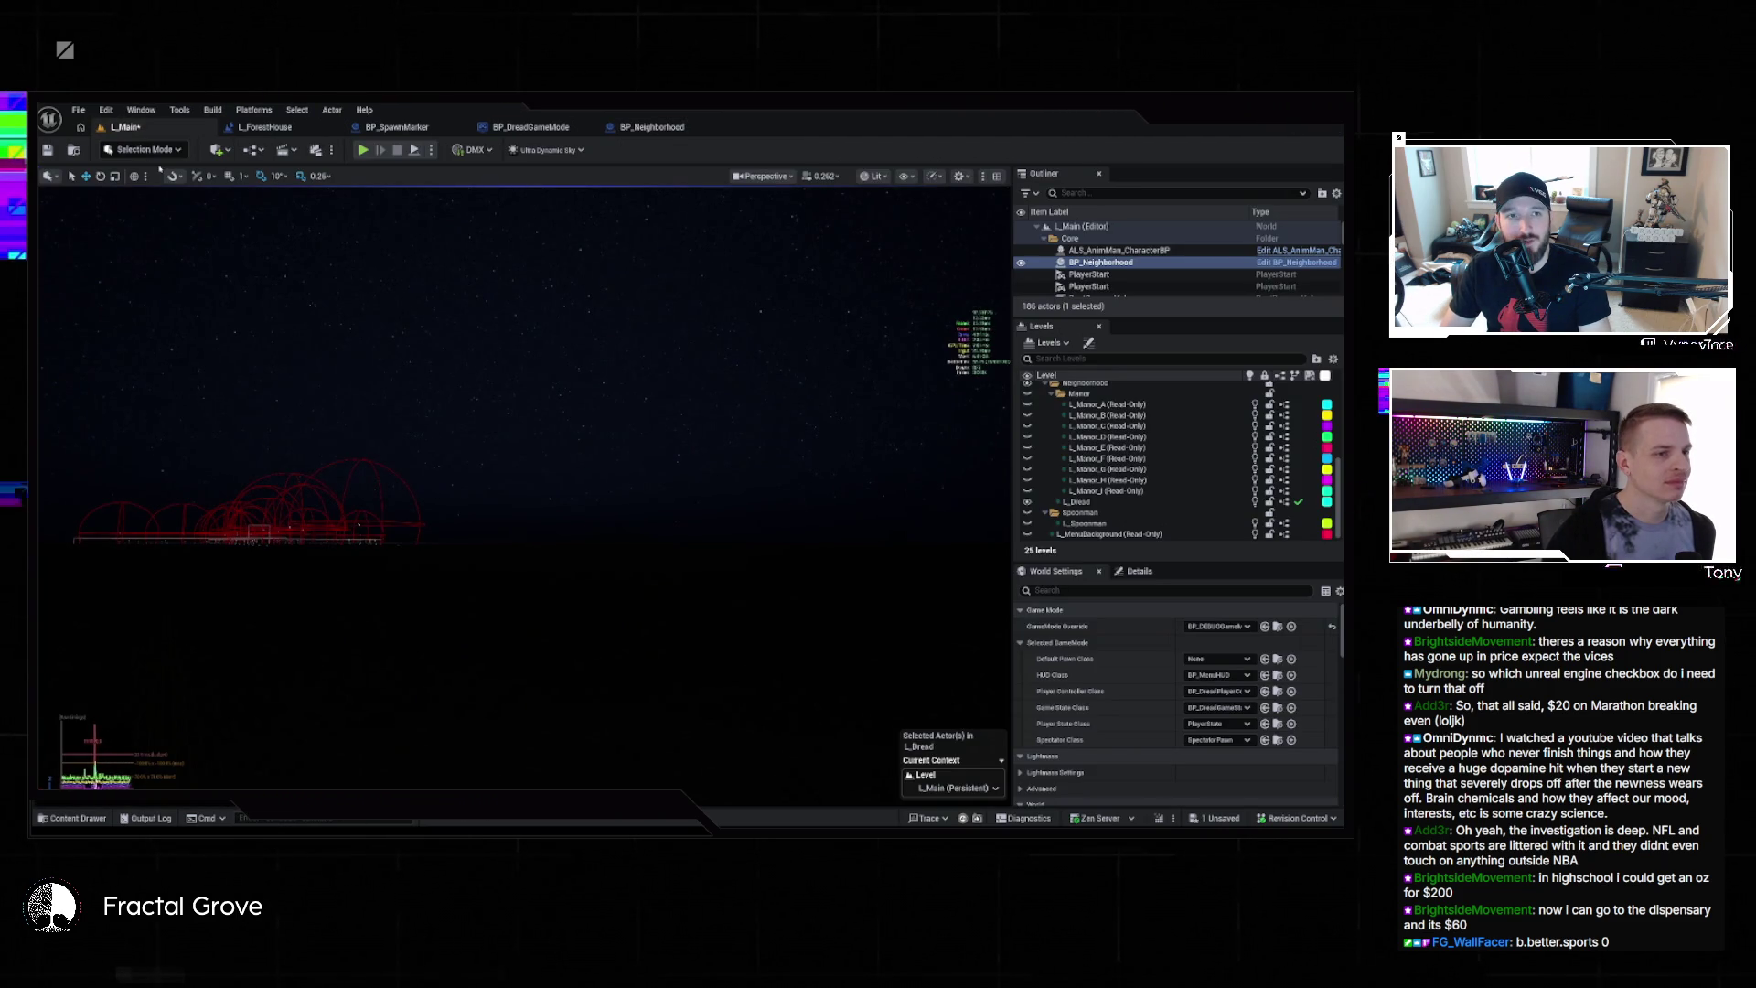
click(638, 131)
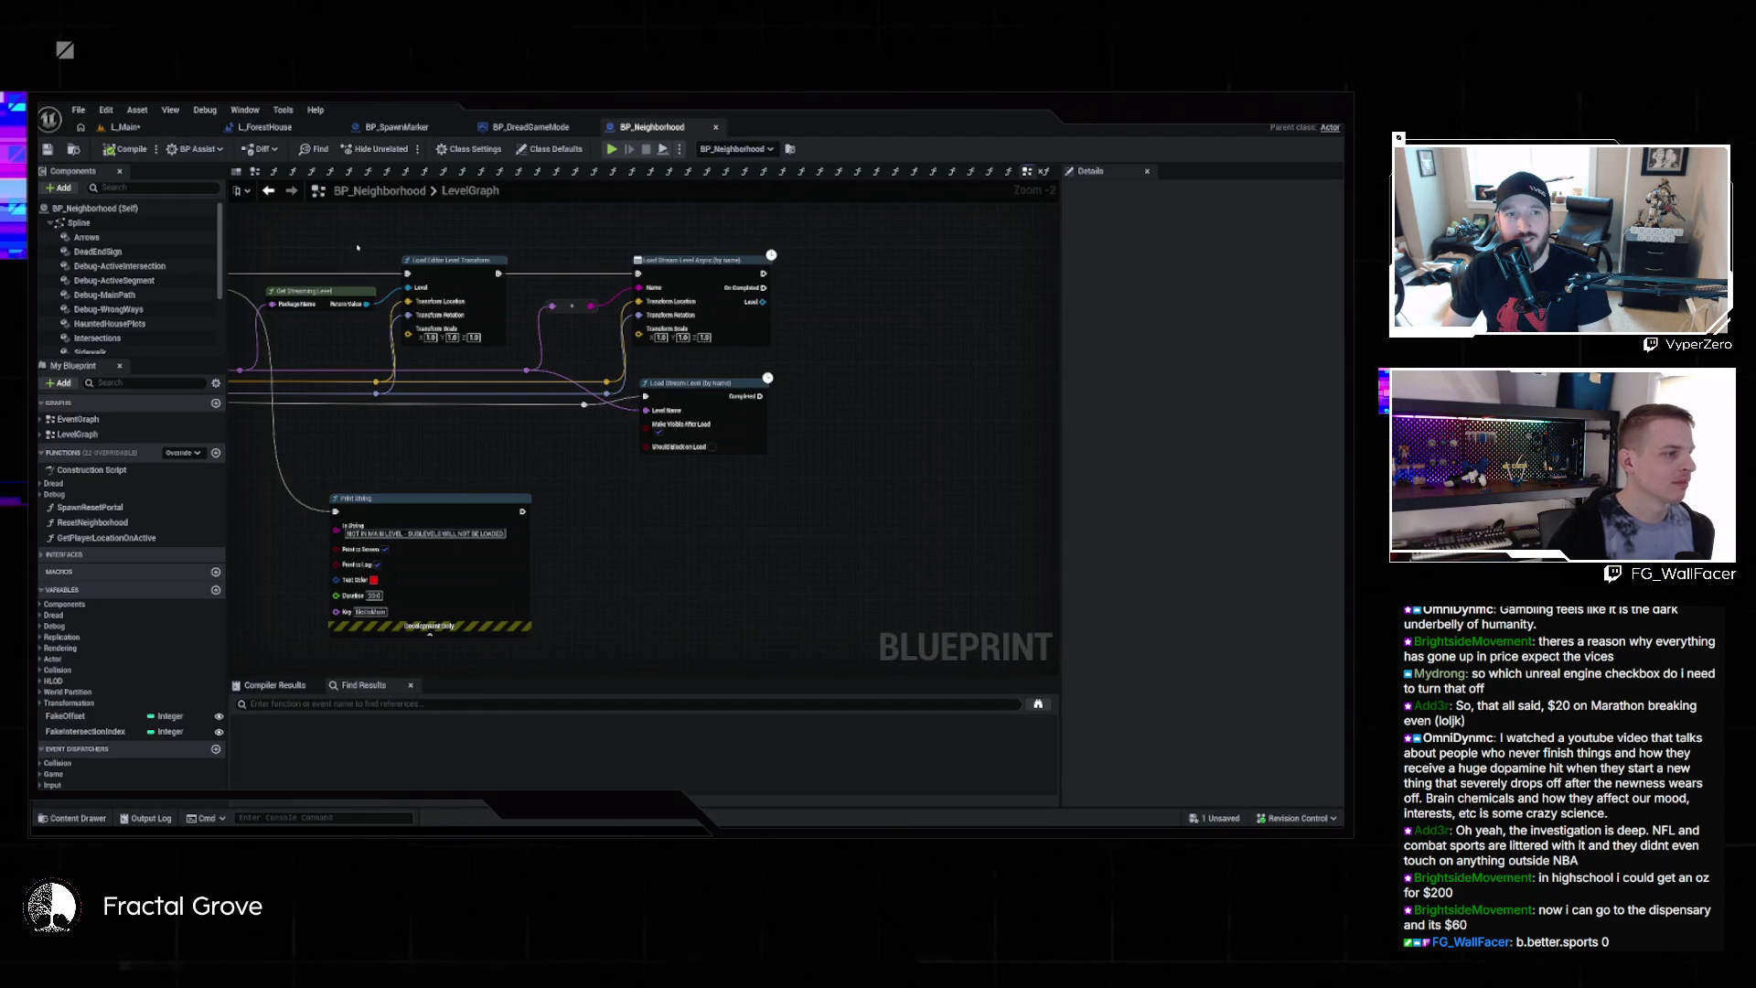
scroll(357, 247, down, 2)
drag(1052, 288, 678, 259)
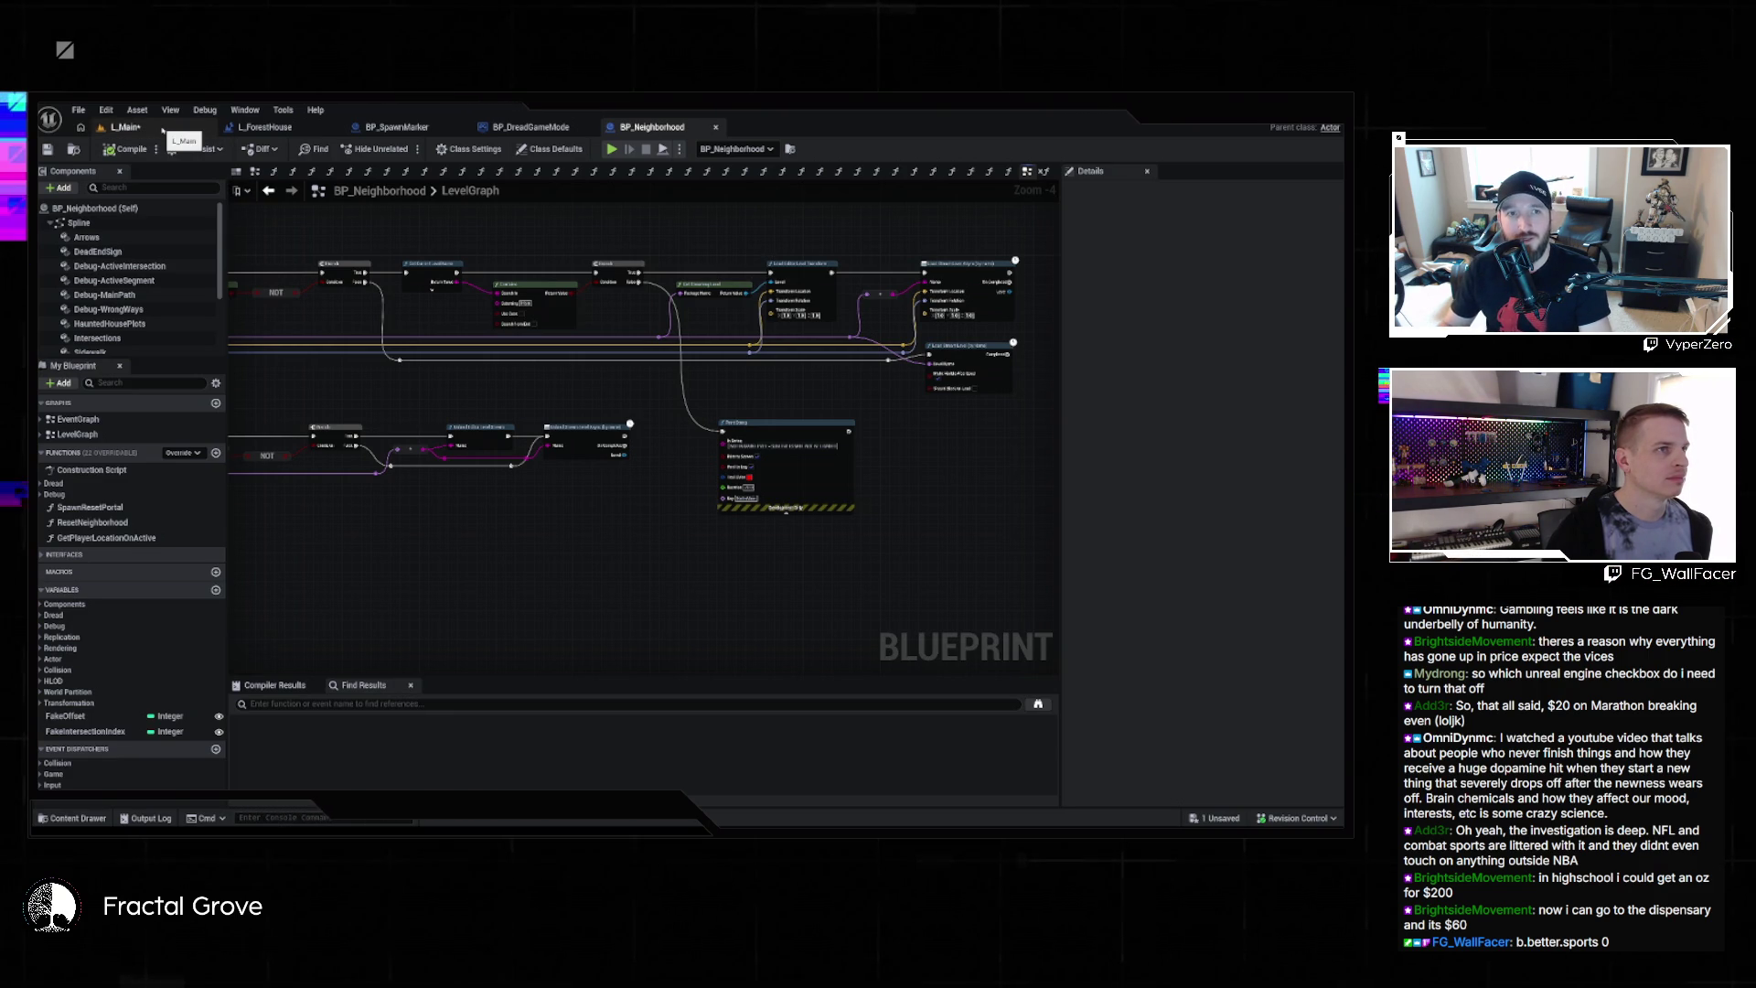
click(161, 129)
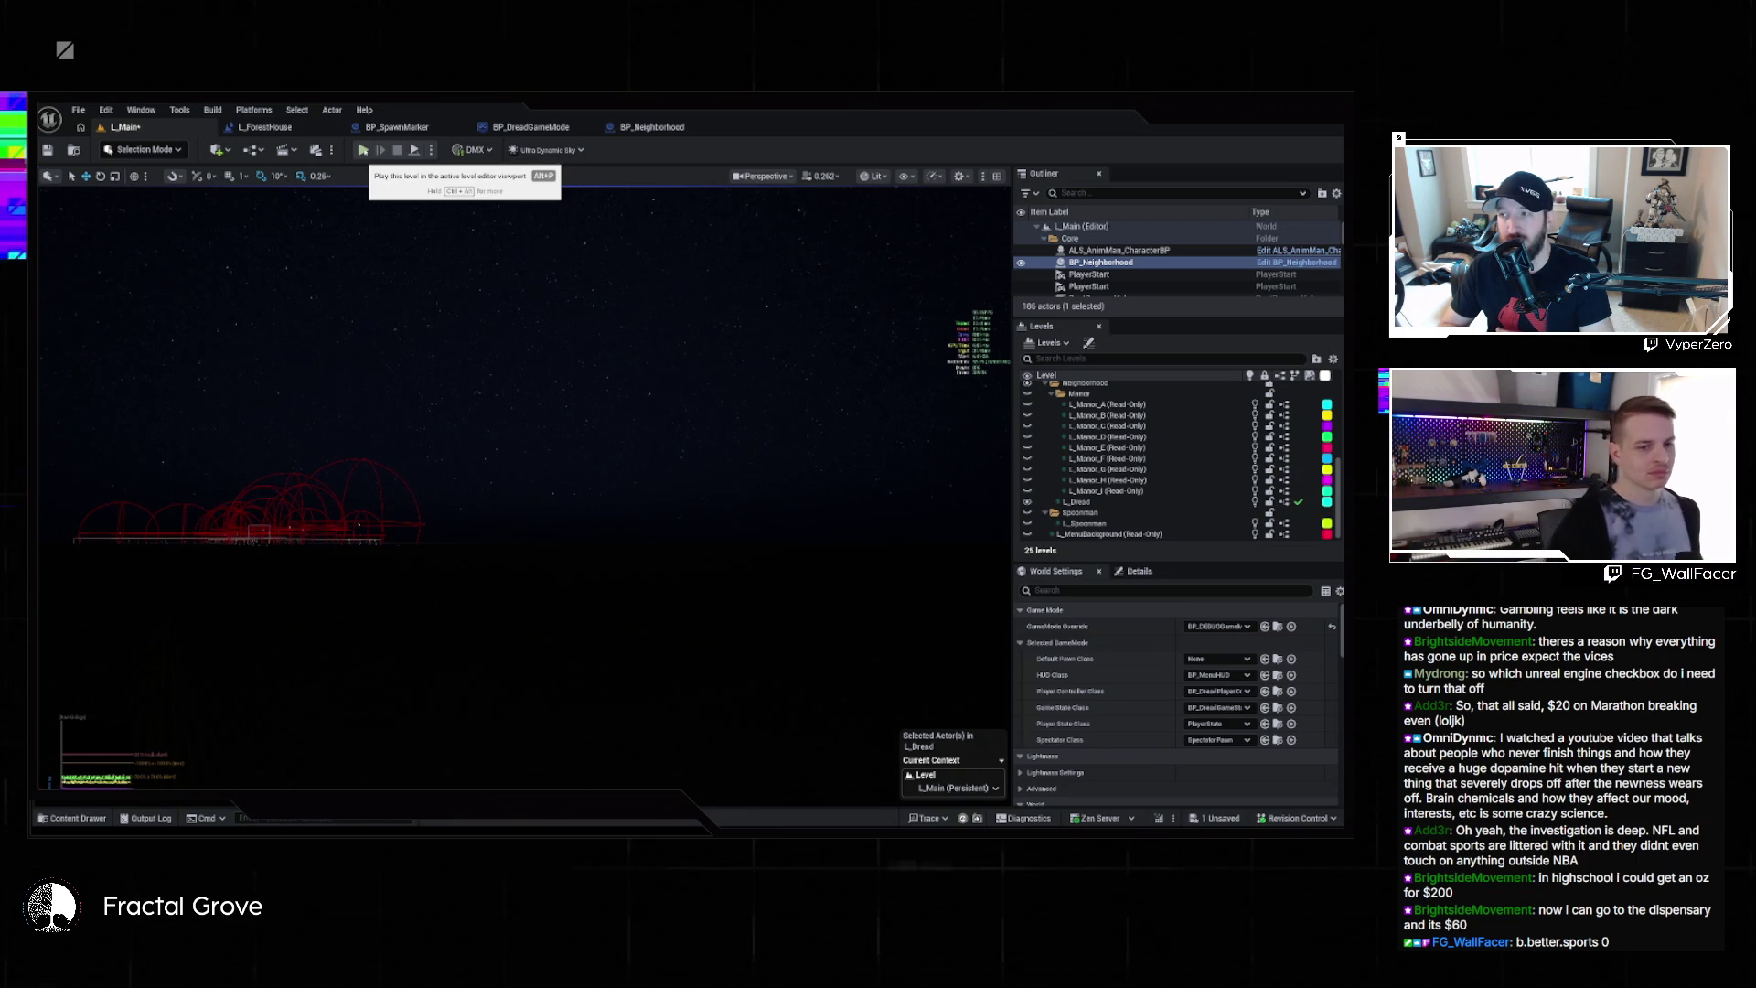
click(363, 150)
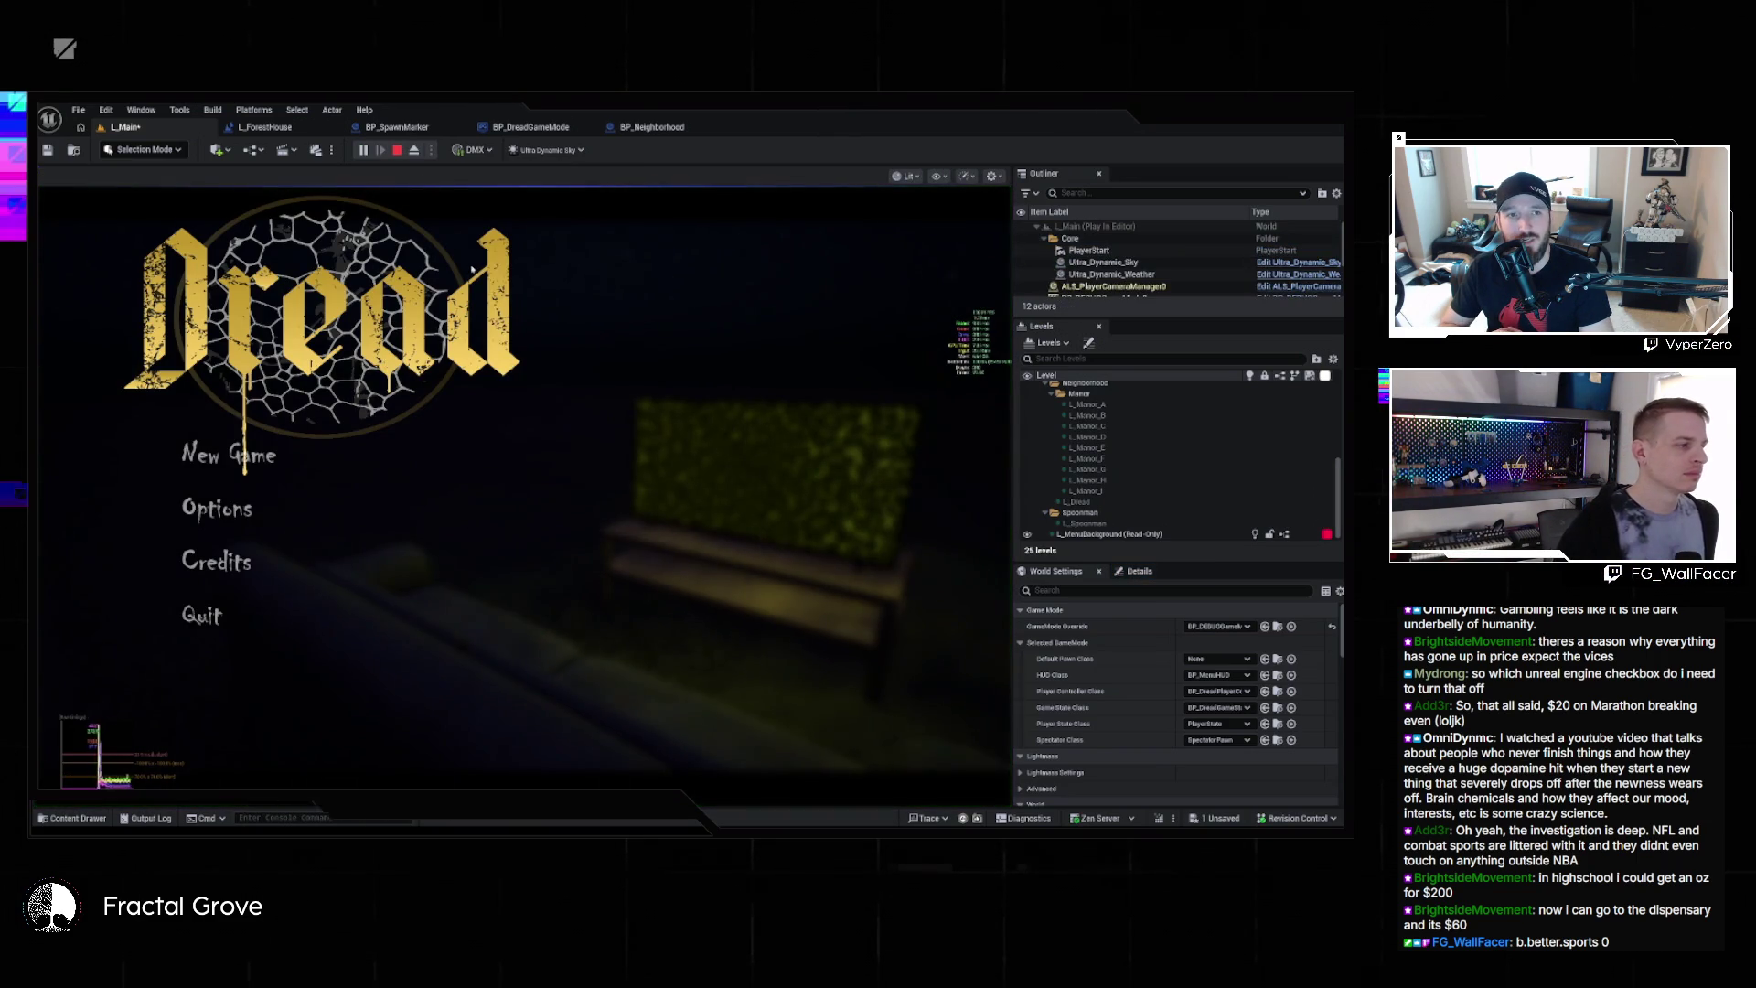
Start a New Game from the Dread menu, then end the play session and dismiss the Message Log
click(257, 454)
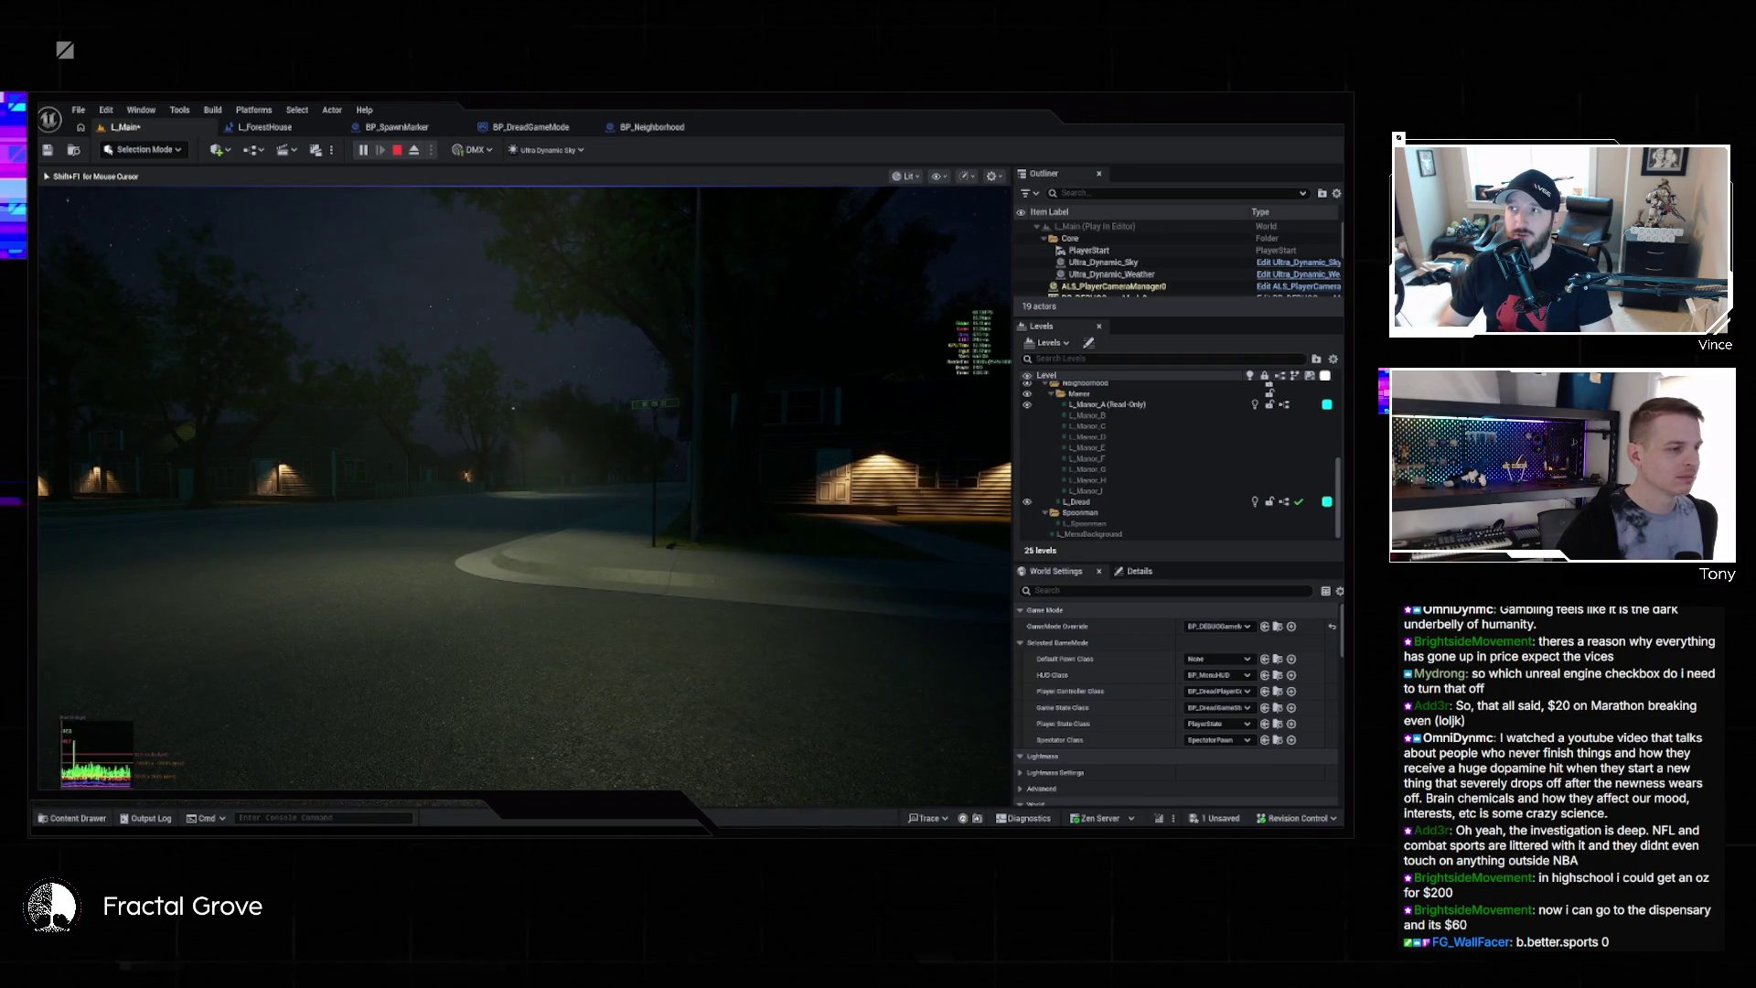
key(Escape)
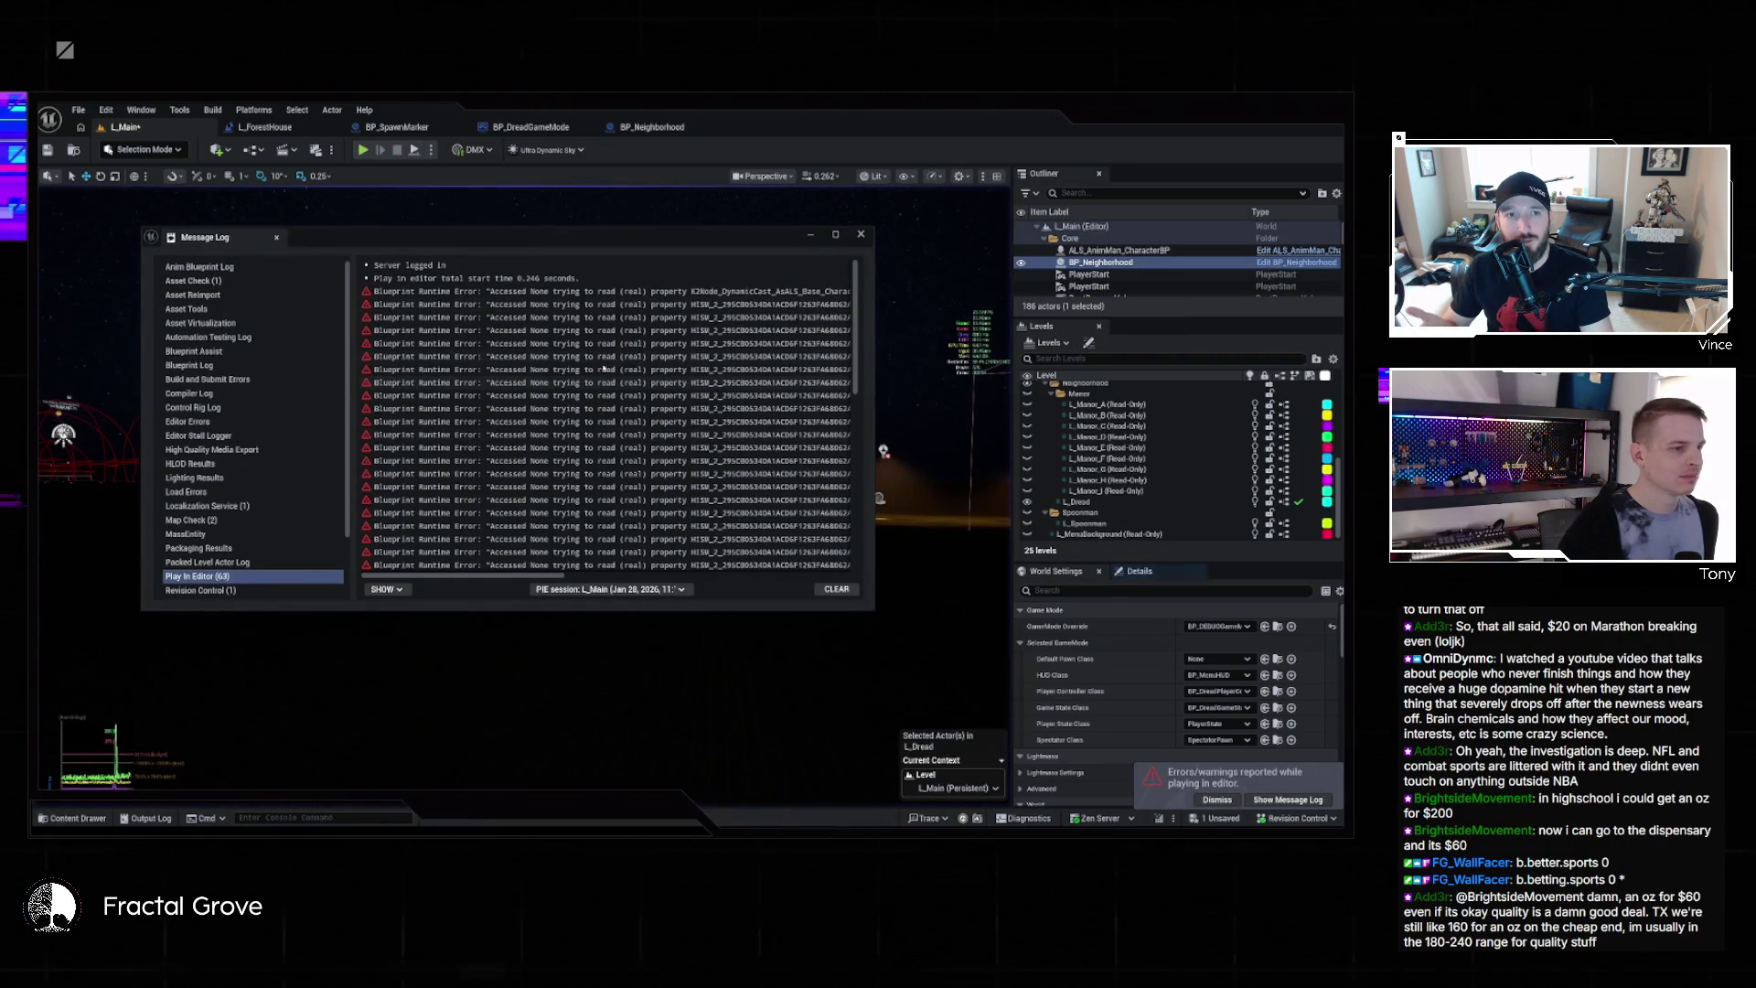
click(860, 234)
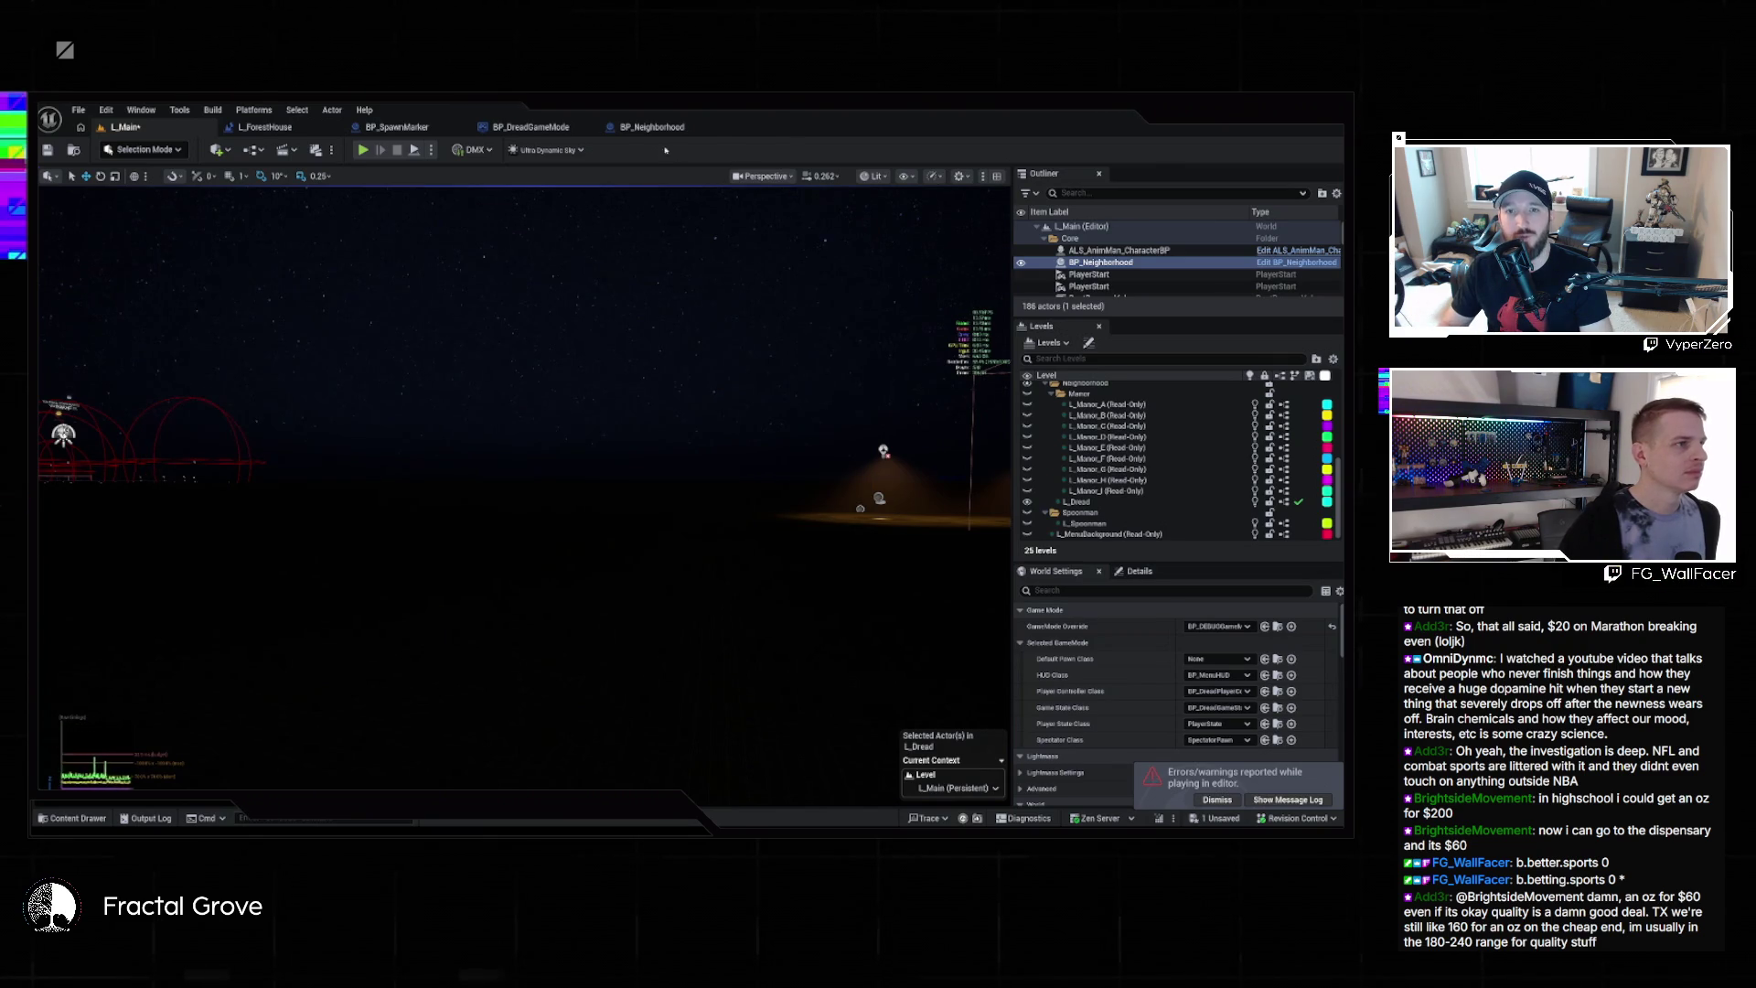
Check the BP_Neighborhood Blueprint, then return to L_Main and bring up the play mode options
click(659, 131)
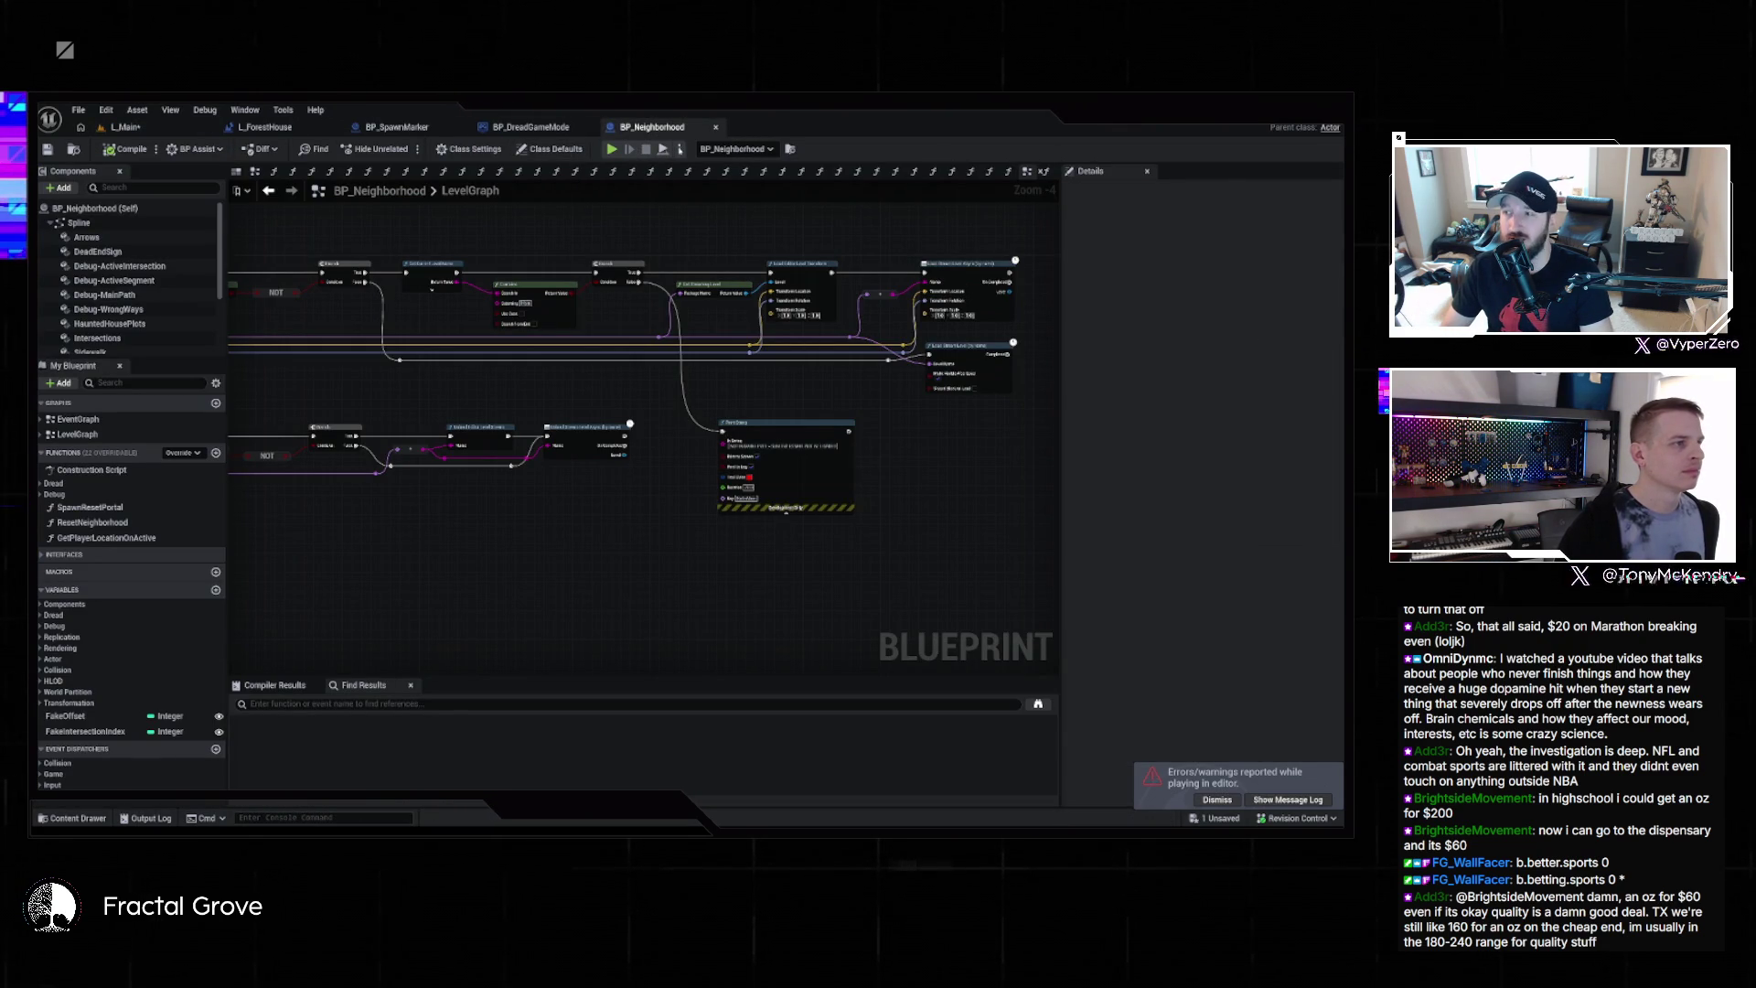
click(186, 131)
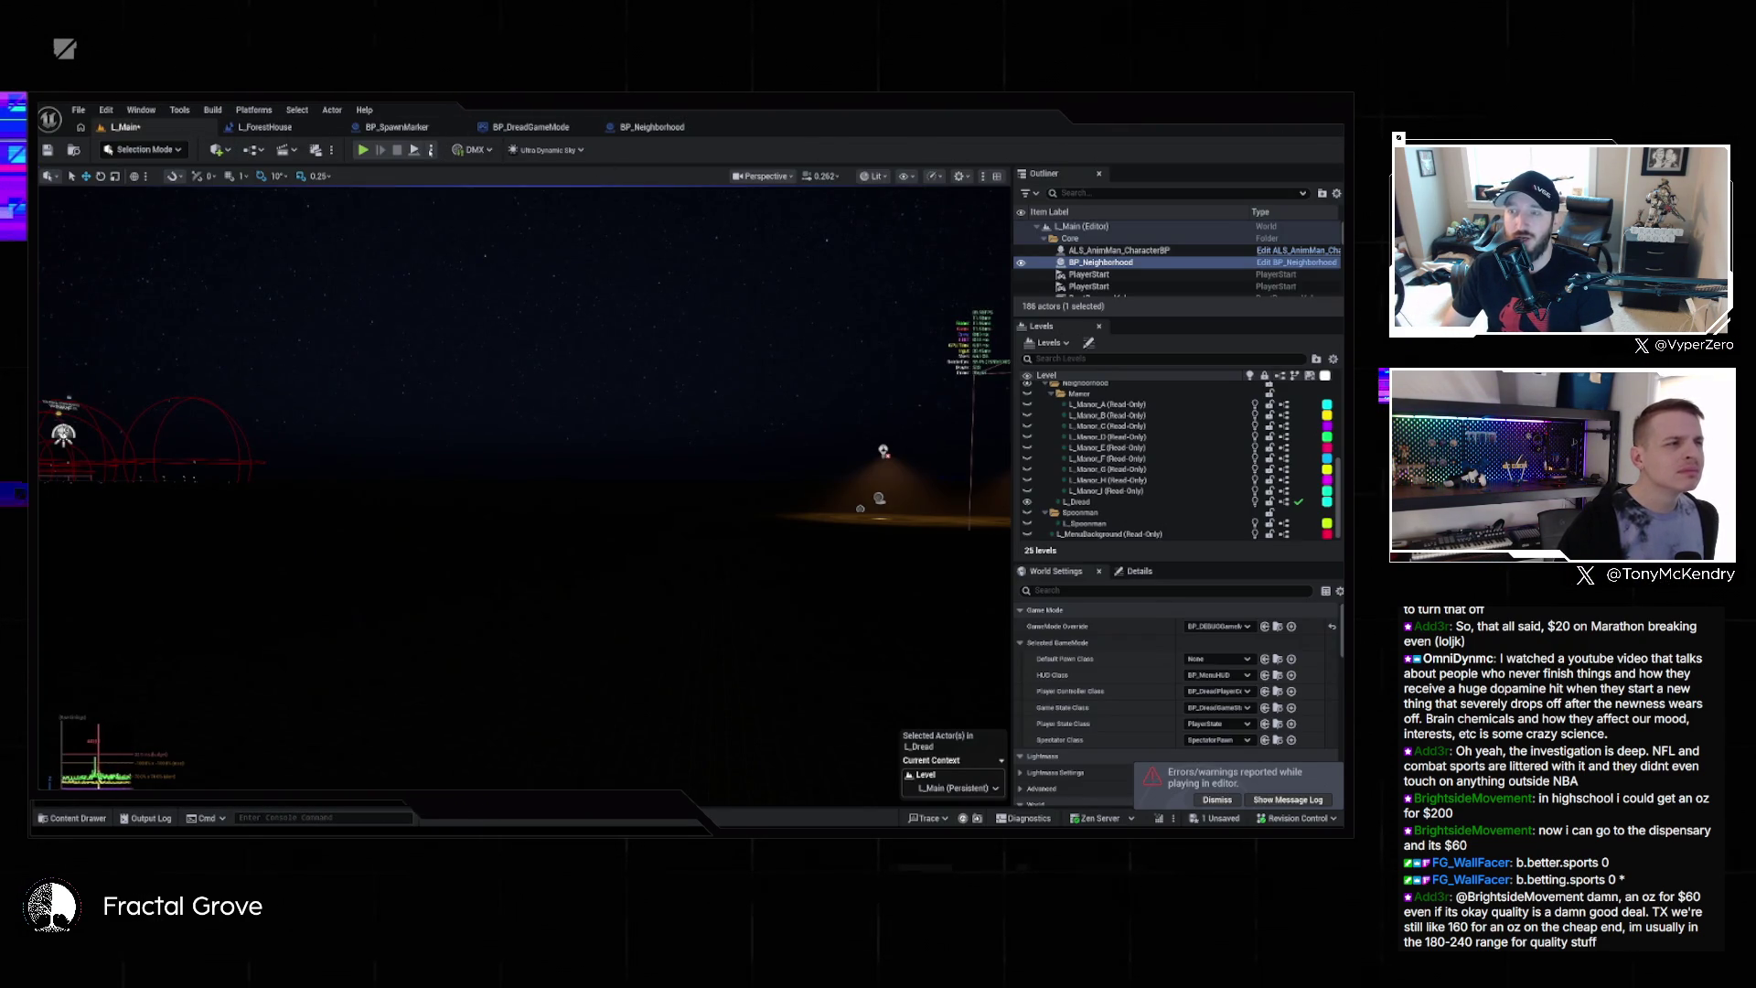
click(431, 150)
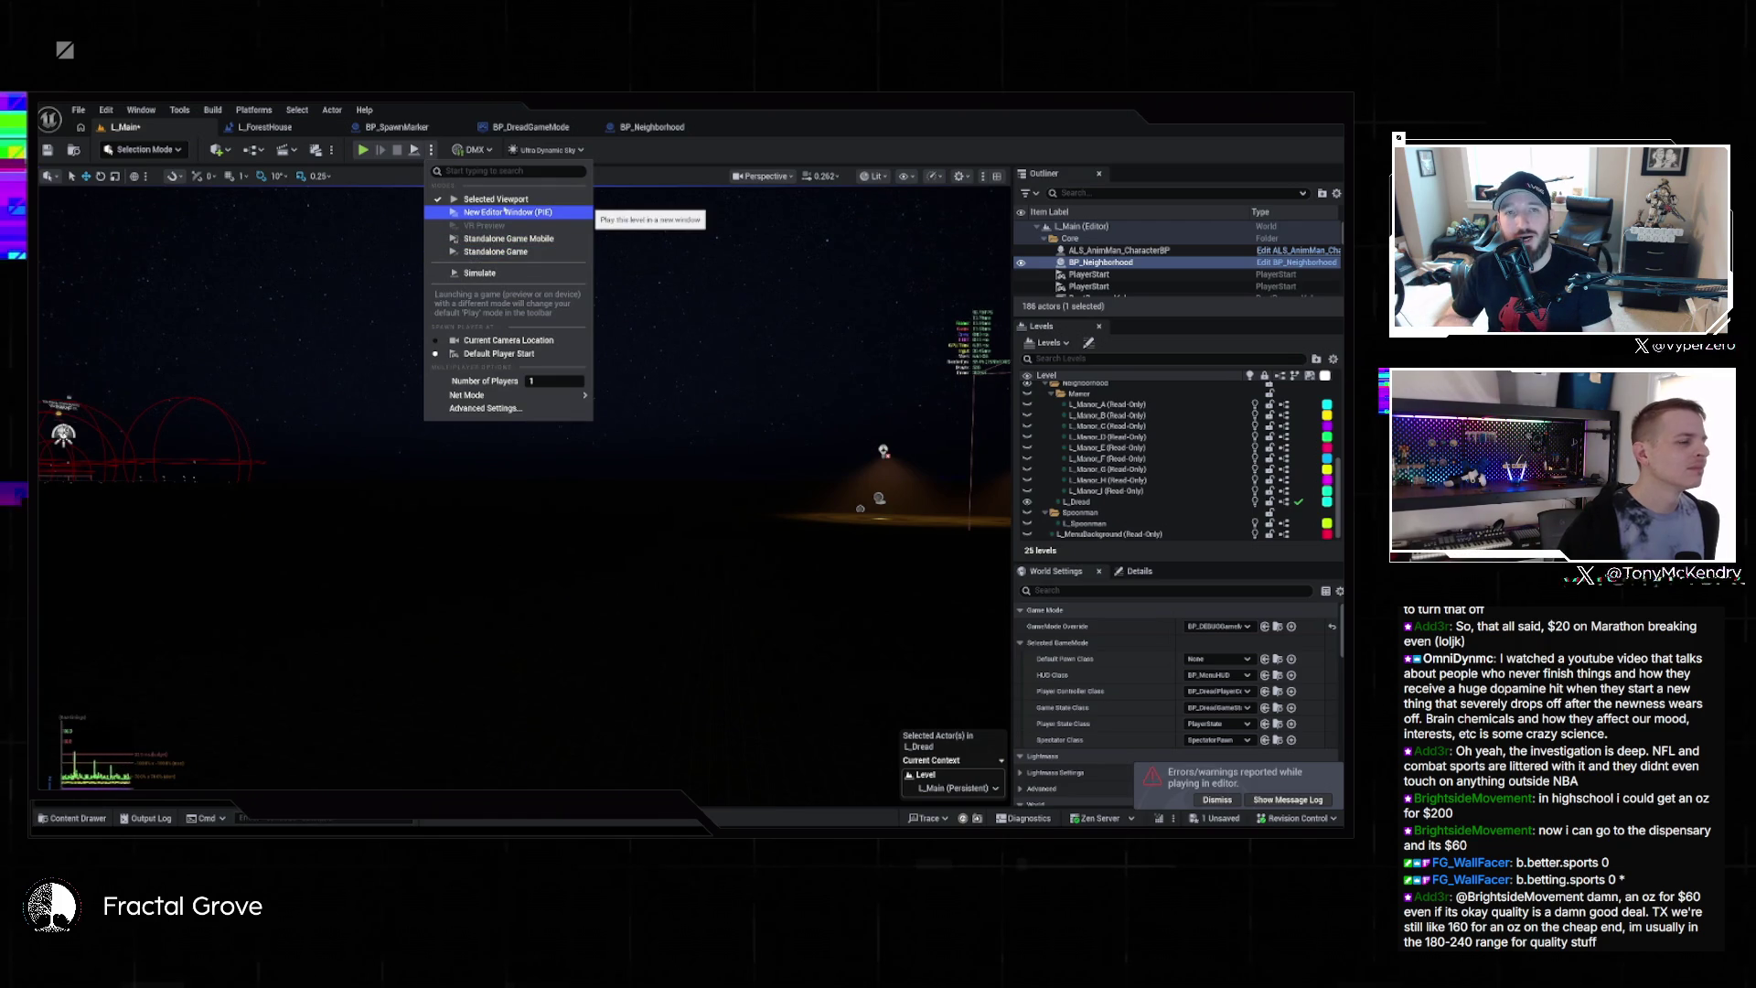
Save L_Main, run Dread as a Standalone Game, start a New Game, then close that window
click(490, 253)
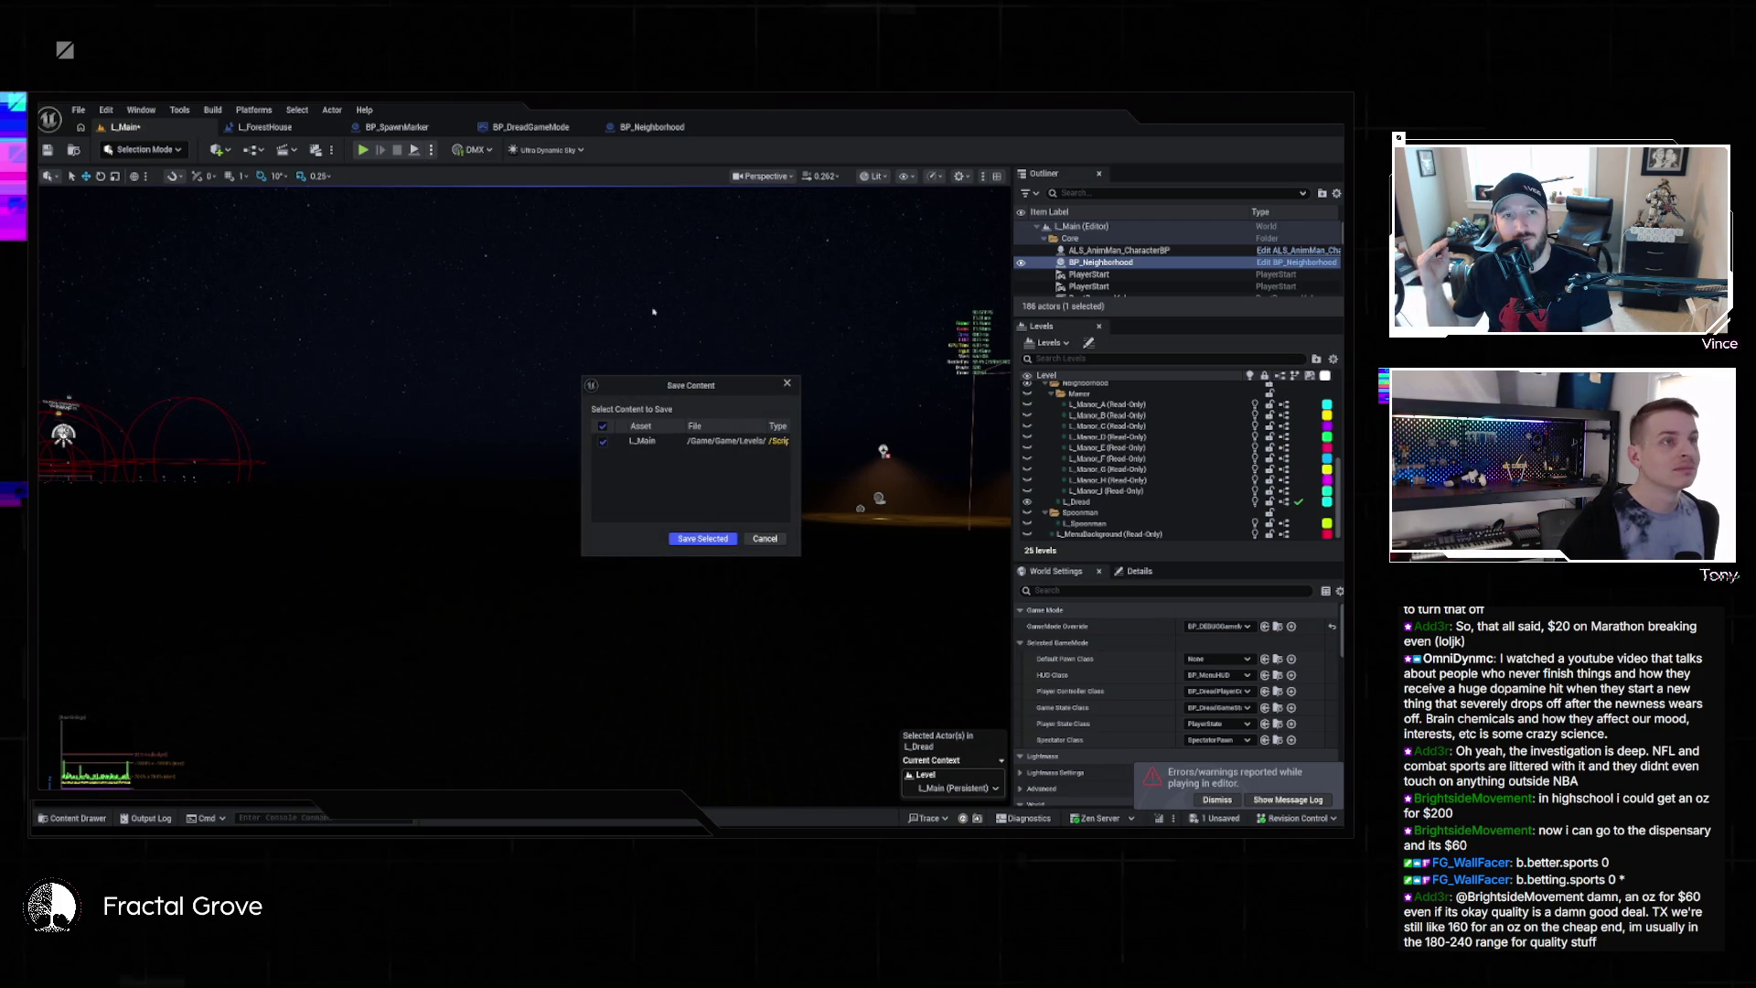
click(702, 538)
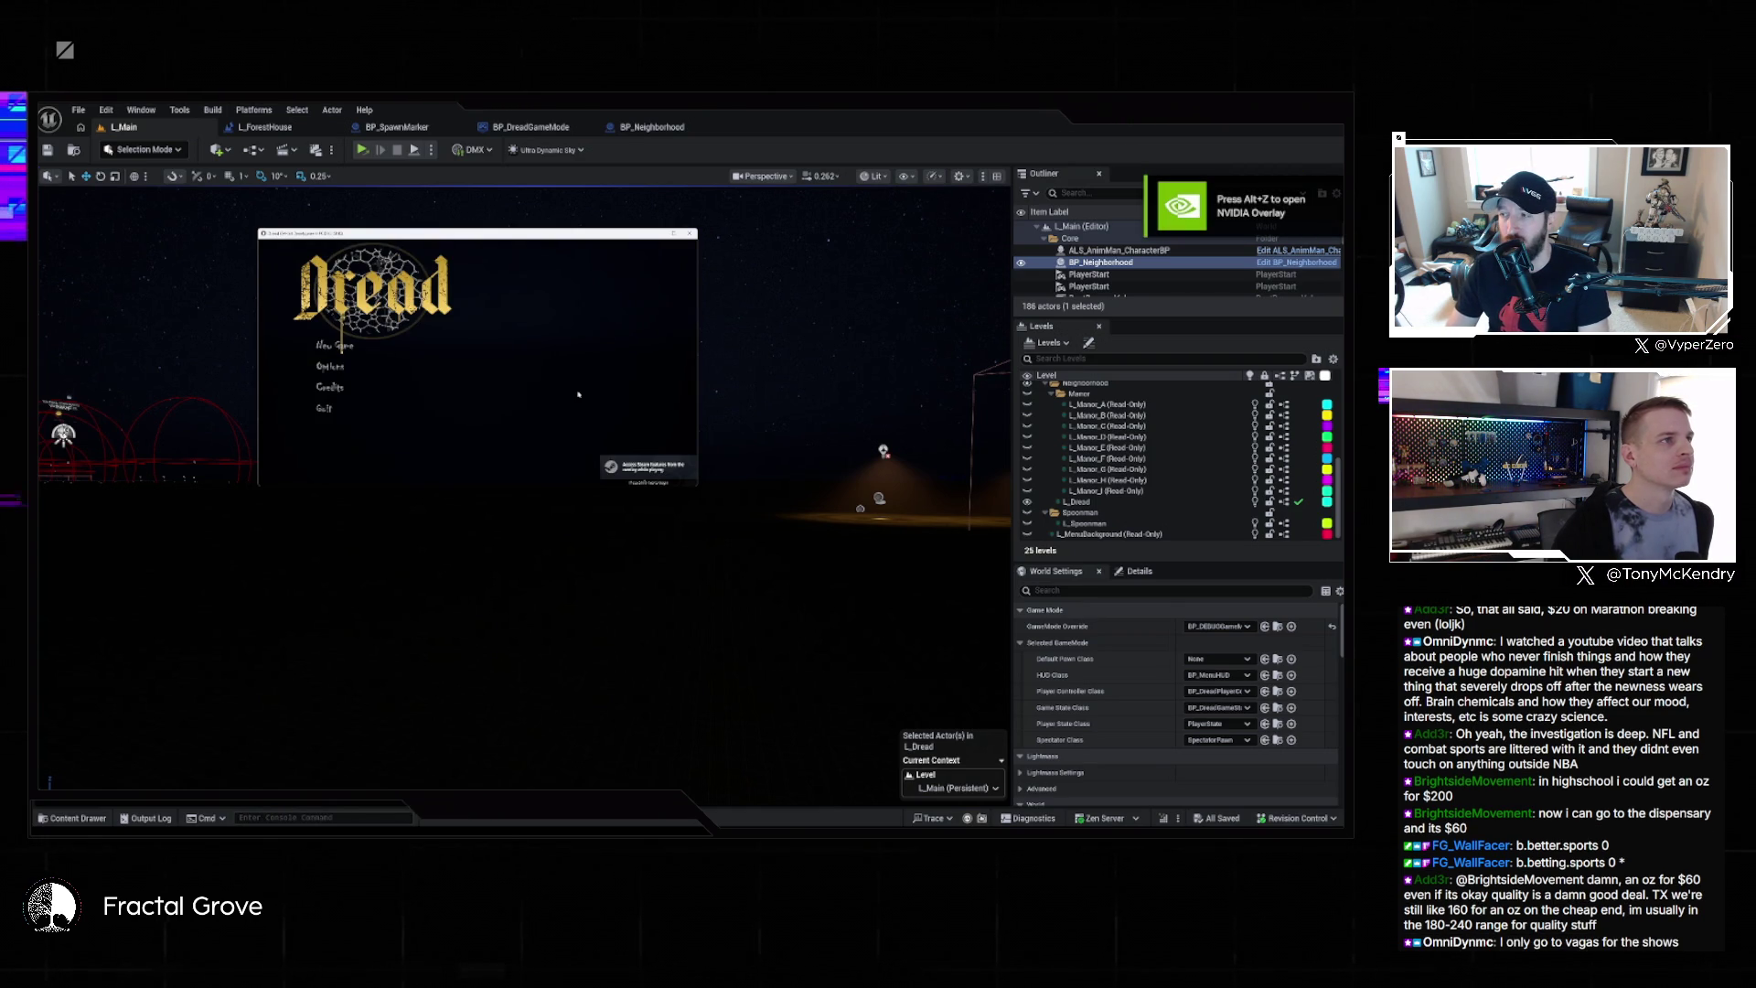
click(347, 347)
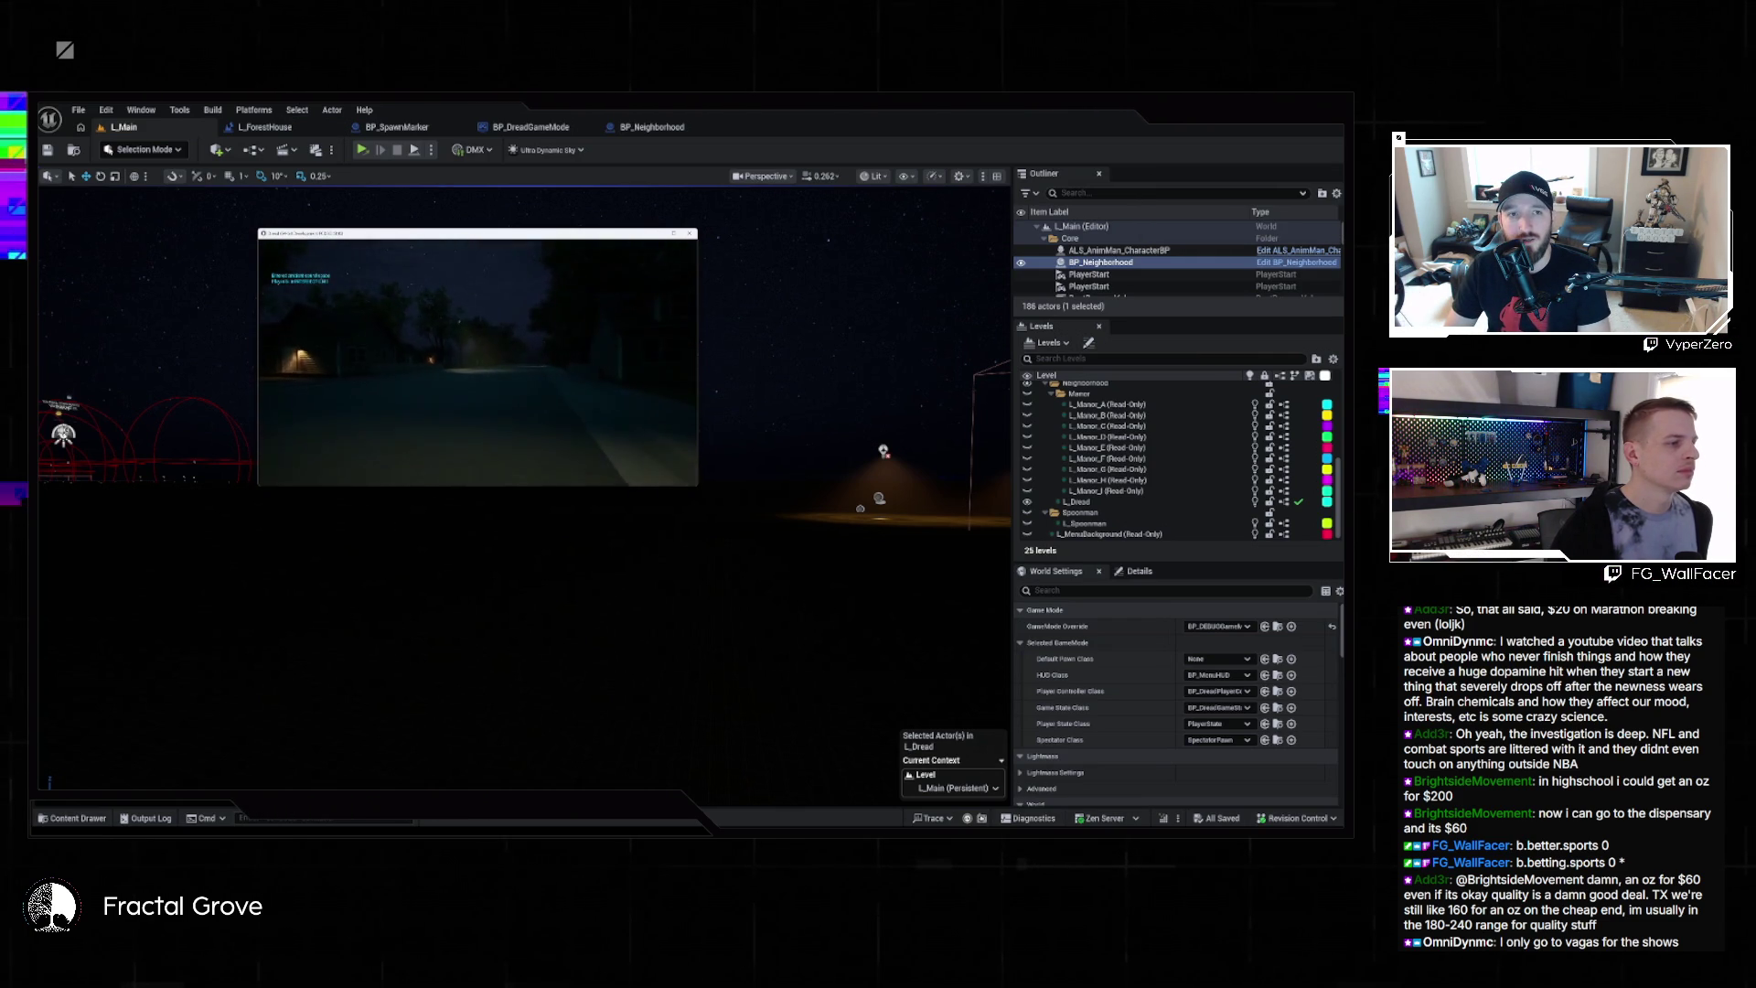
key(super)
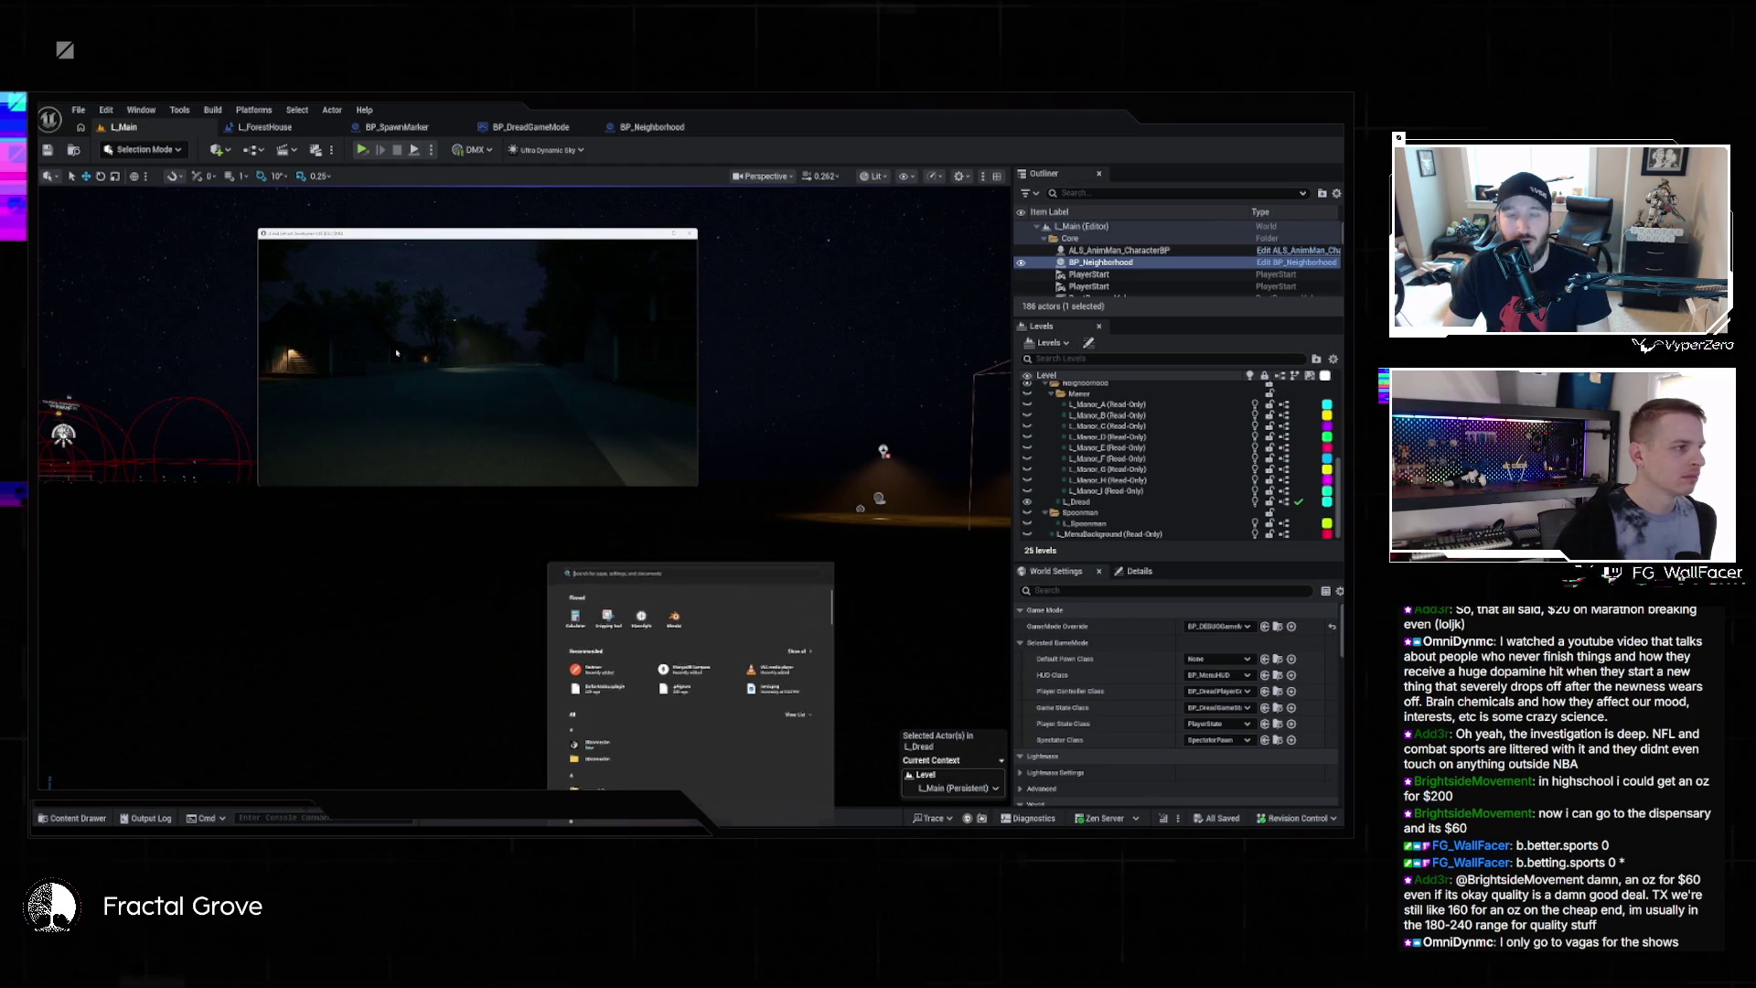
key(Escape)
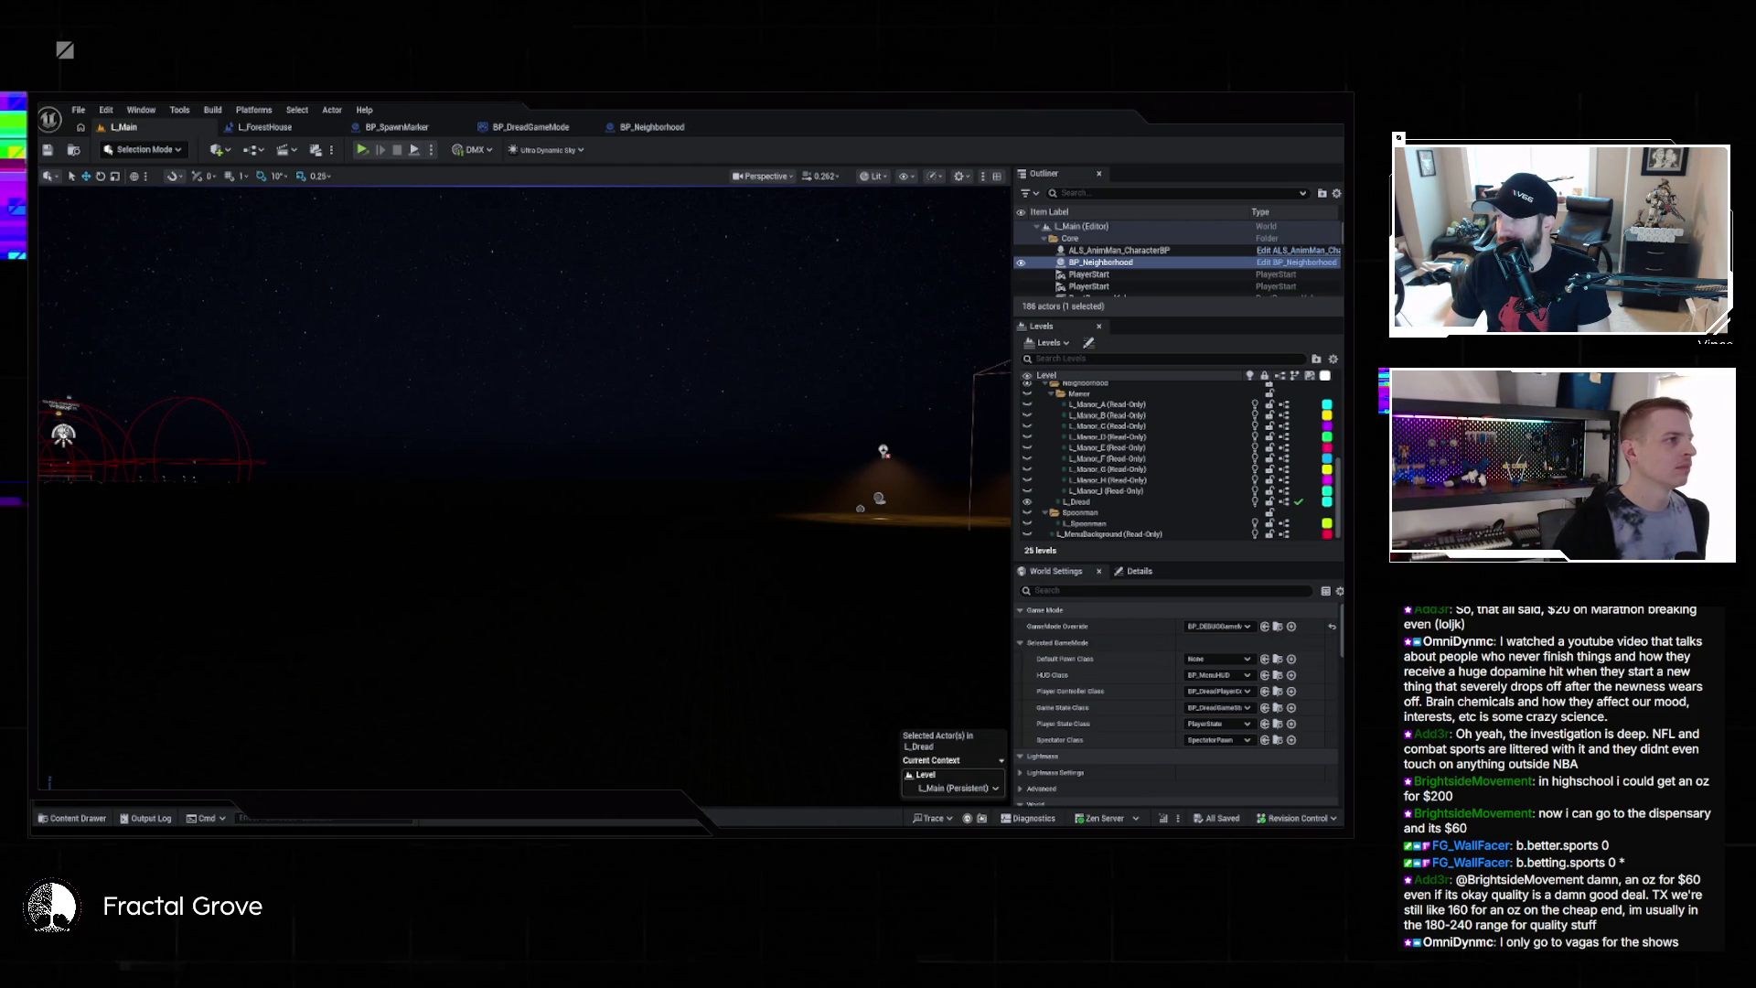
key(grave)
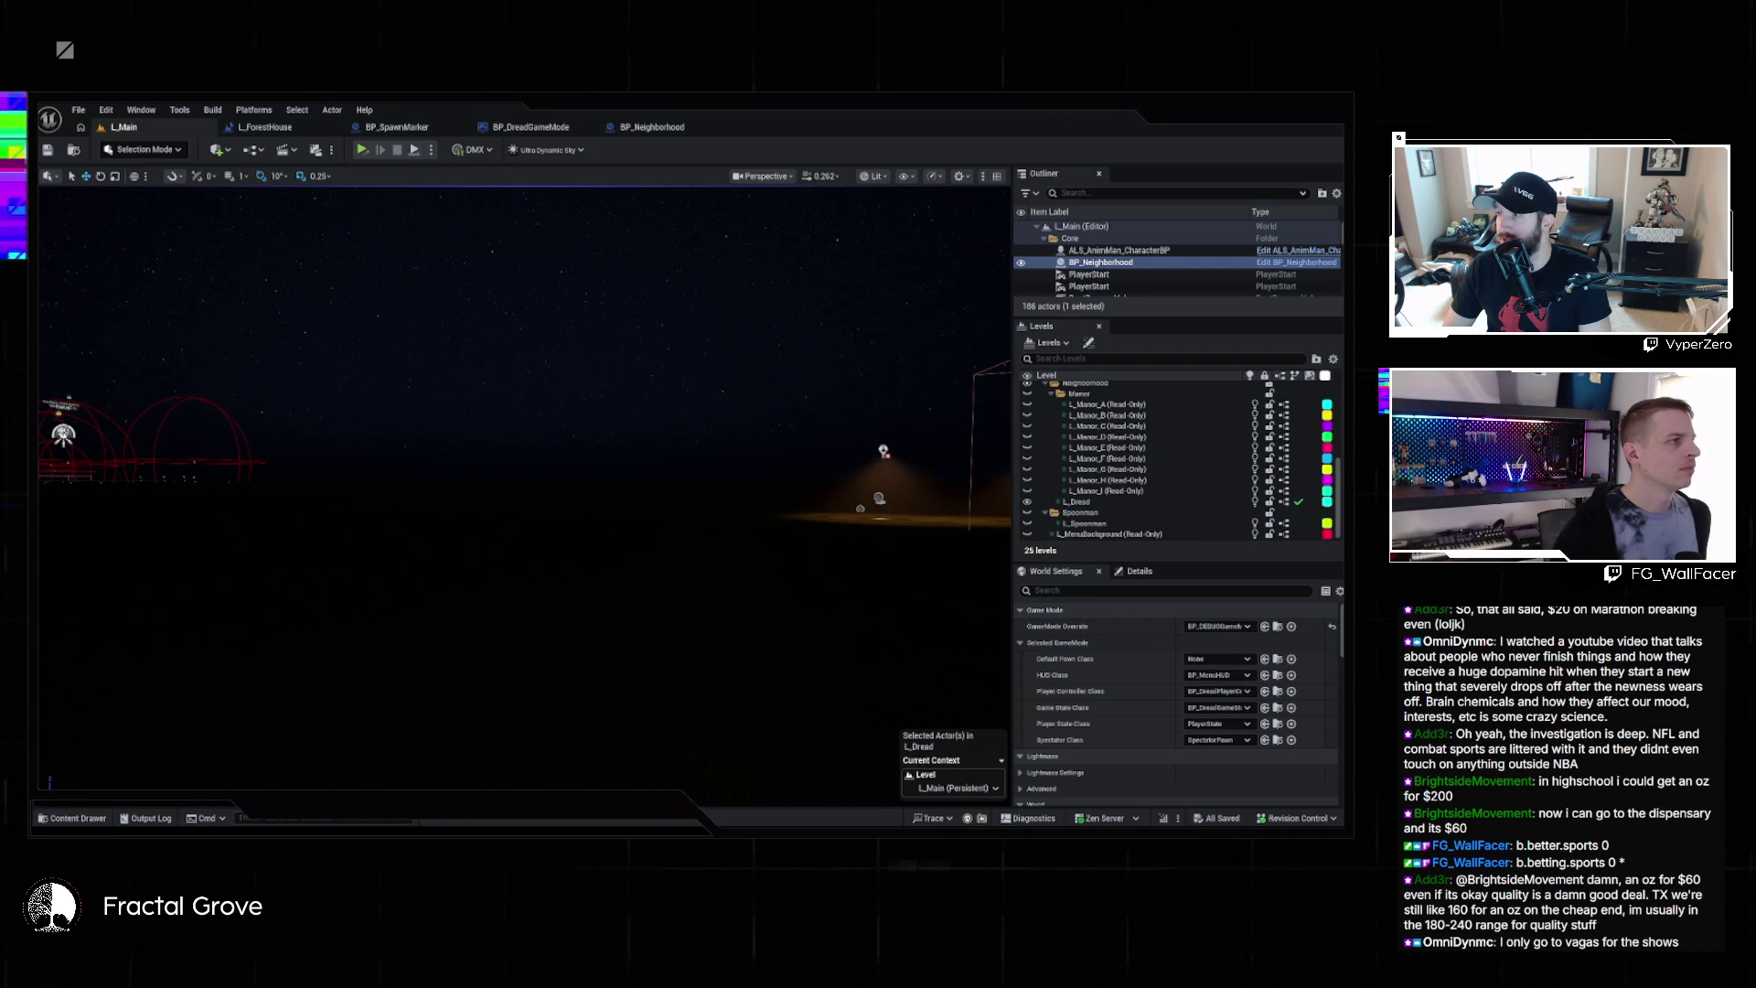
key(grave)
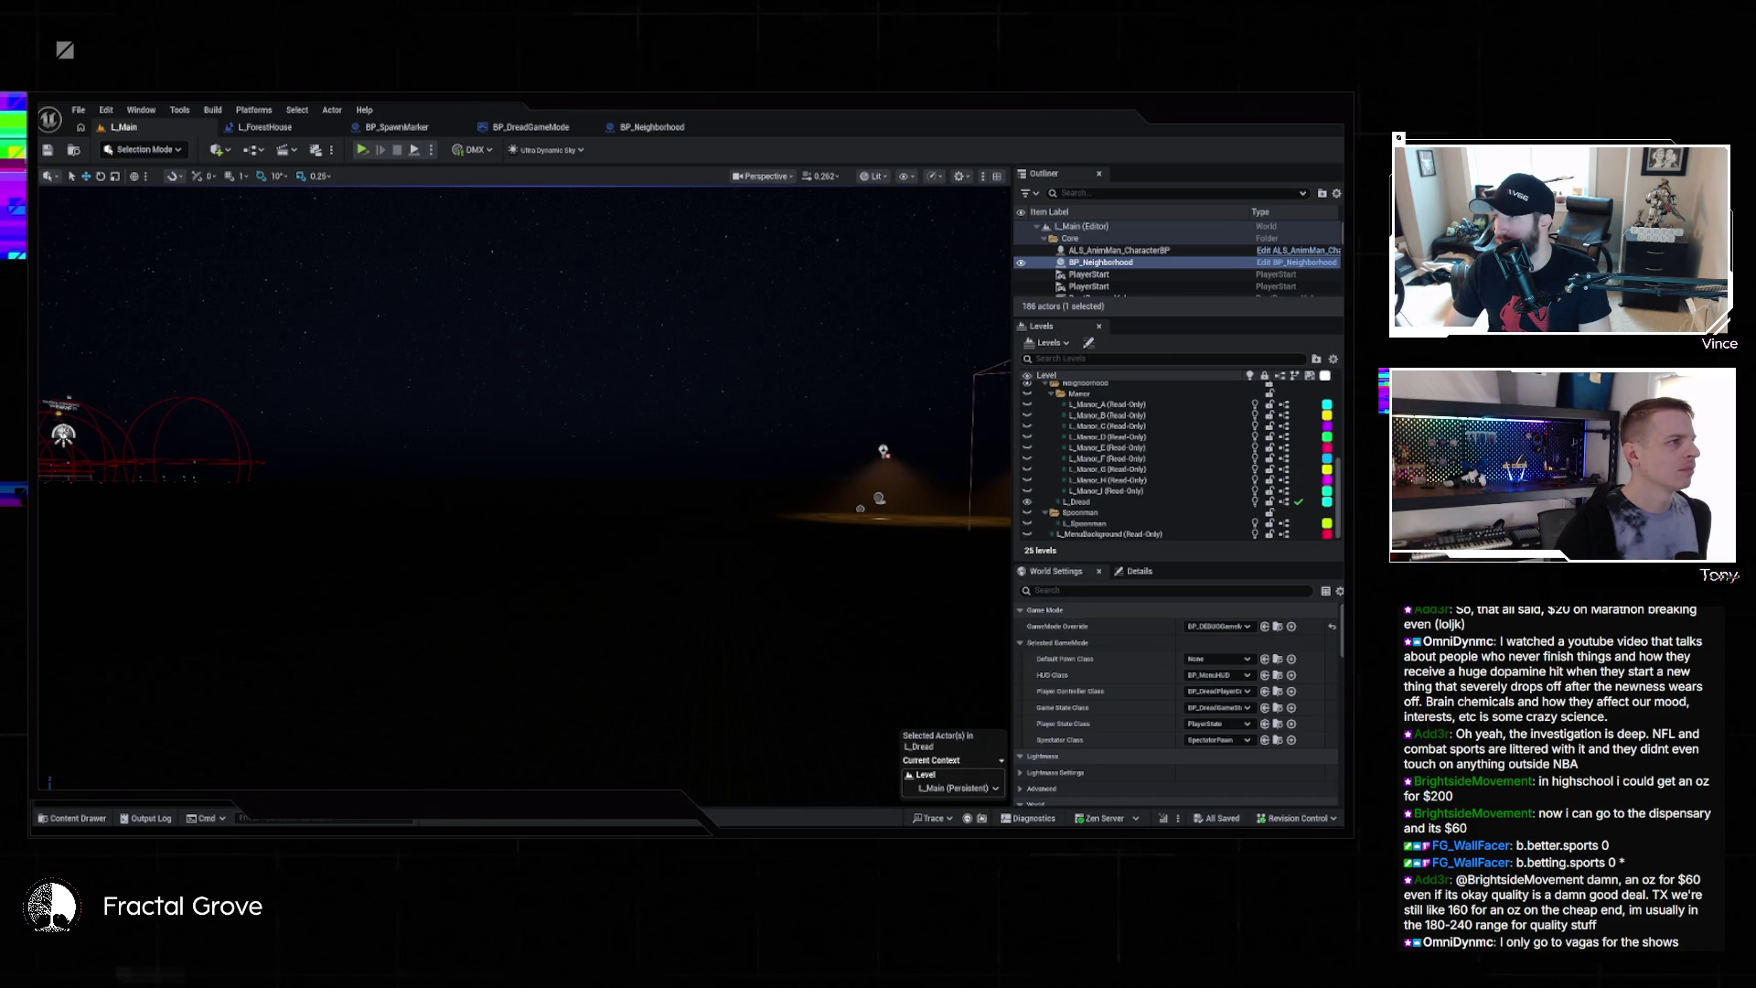
key(grave)
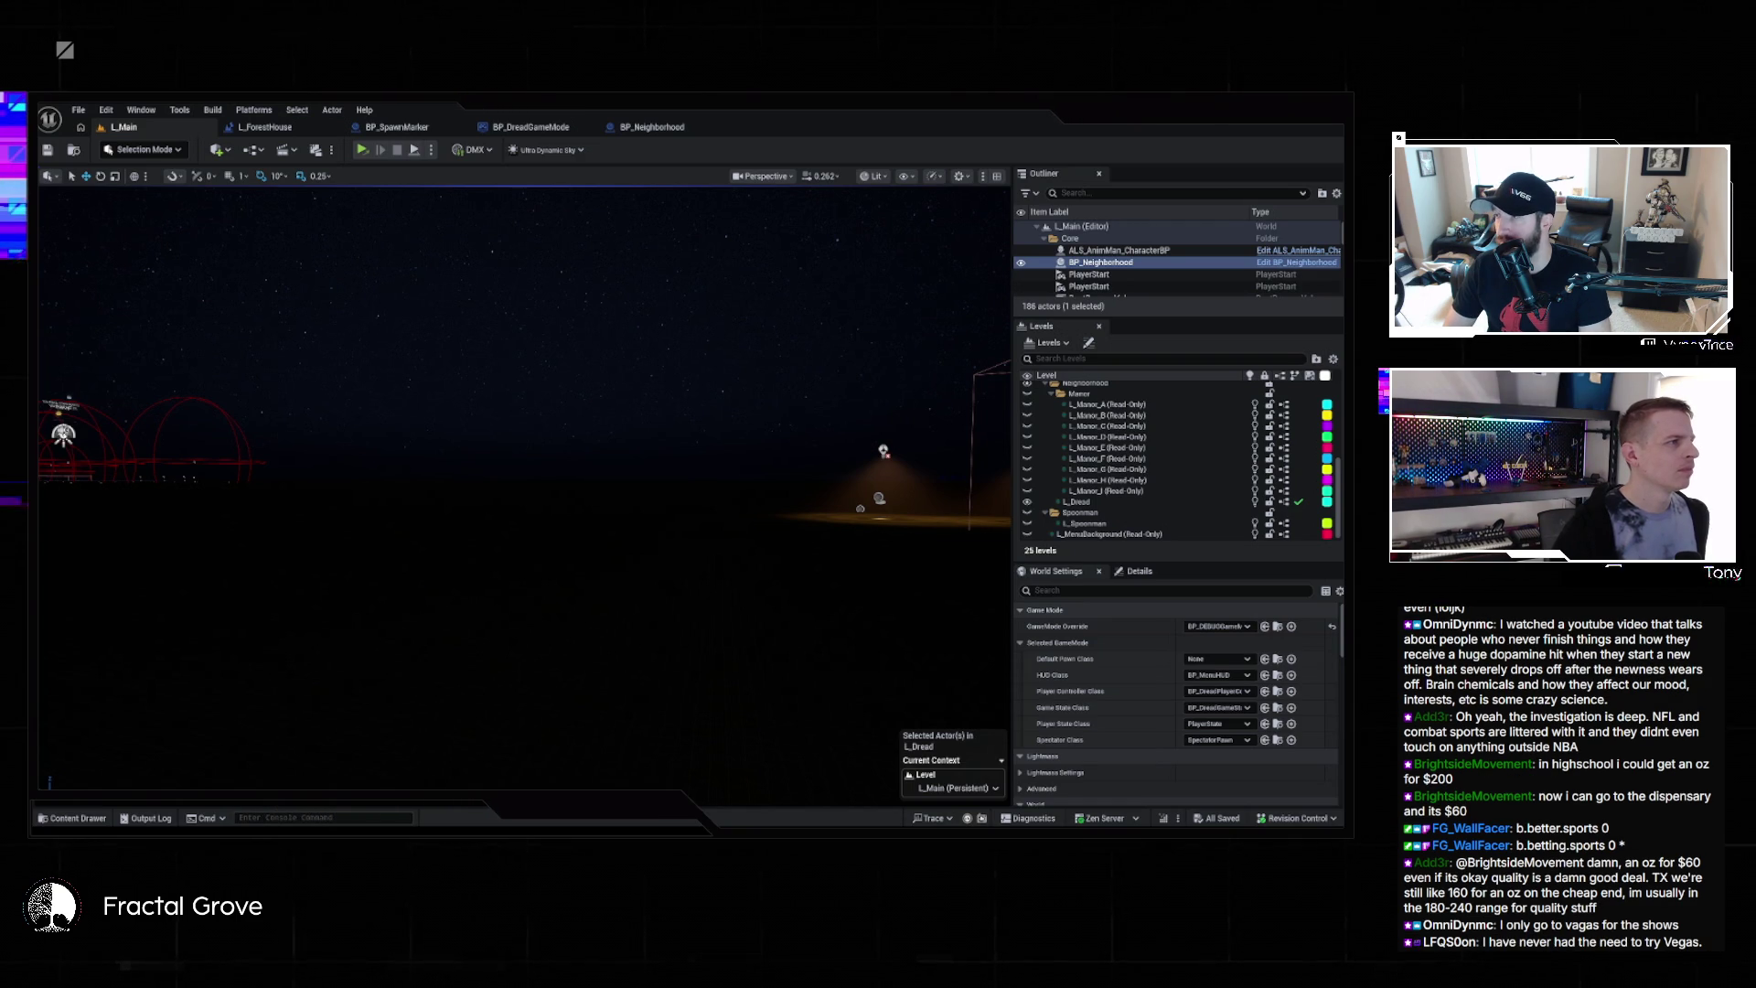
key(Escape)
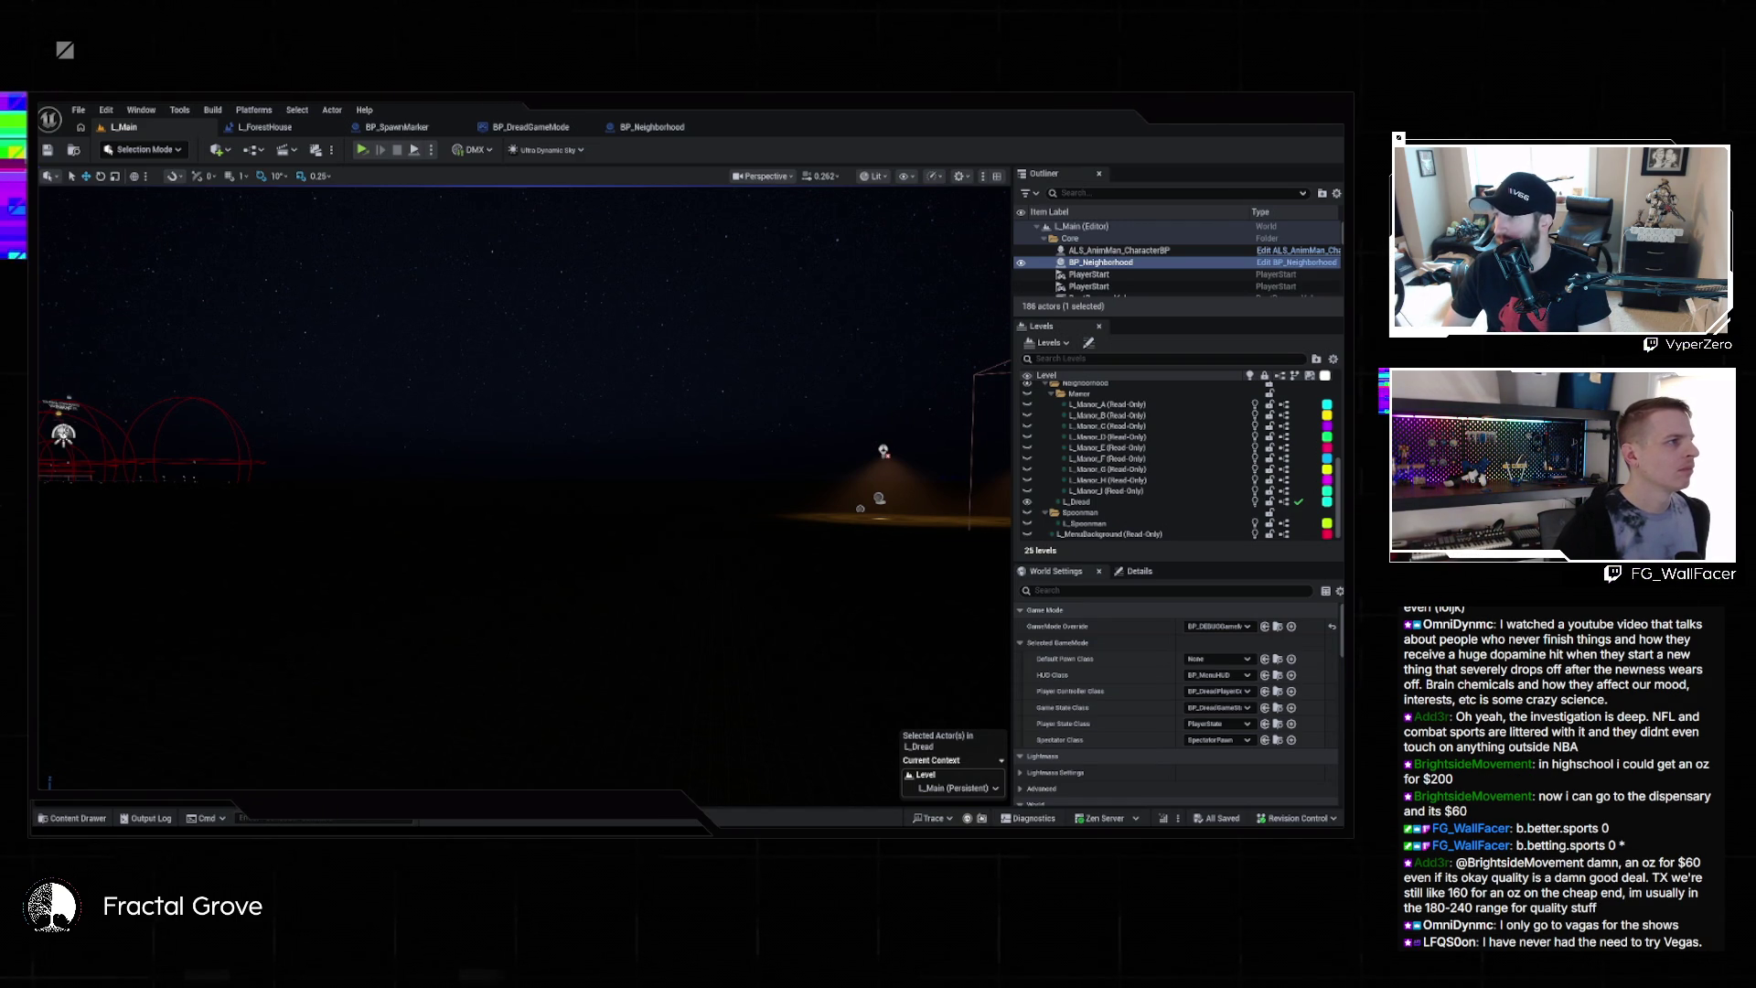
key(grave)
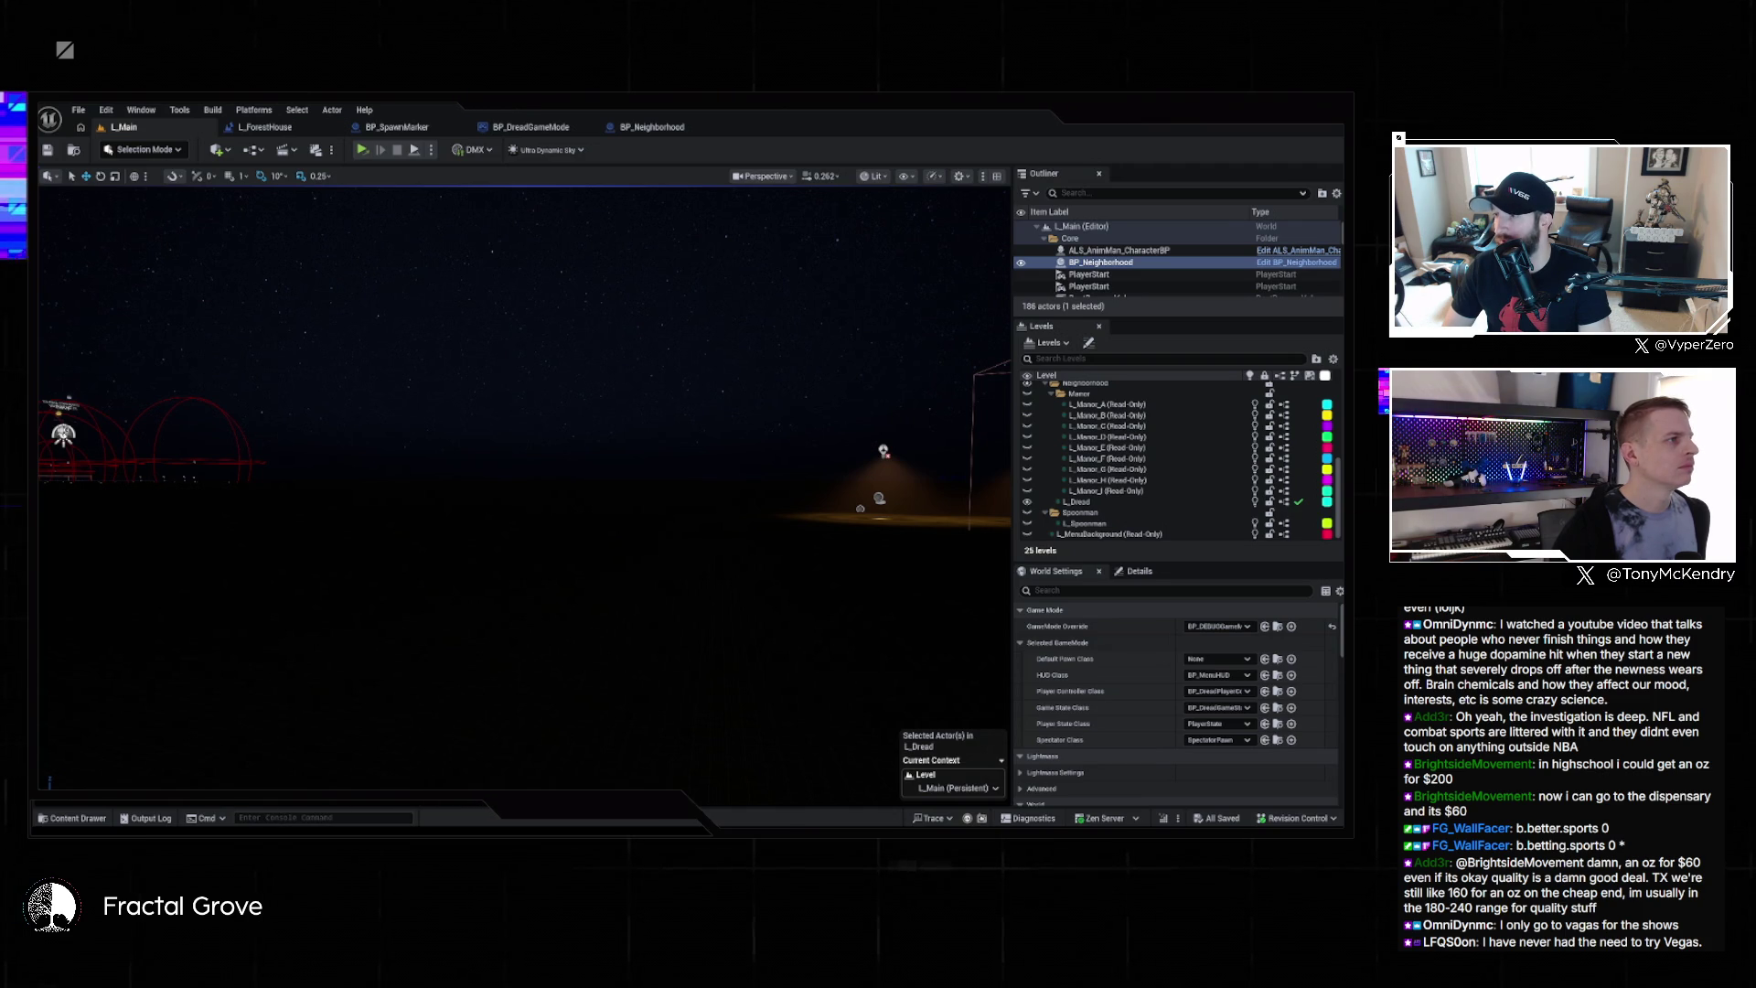
key(Escape)
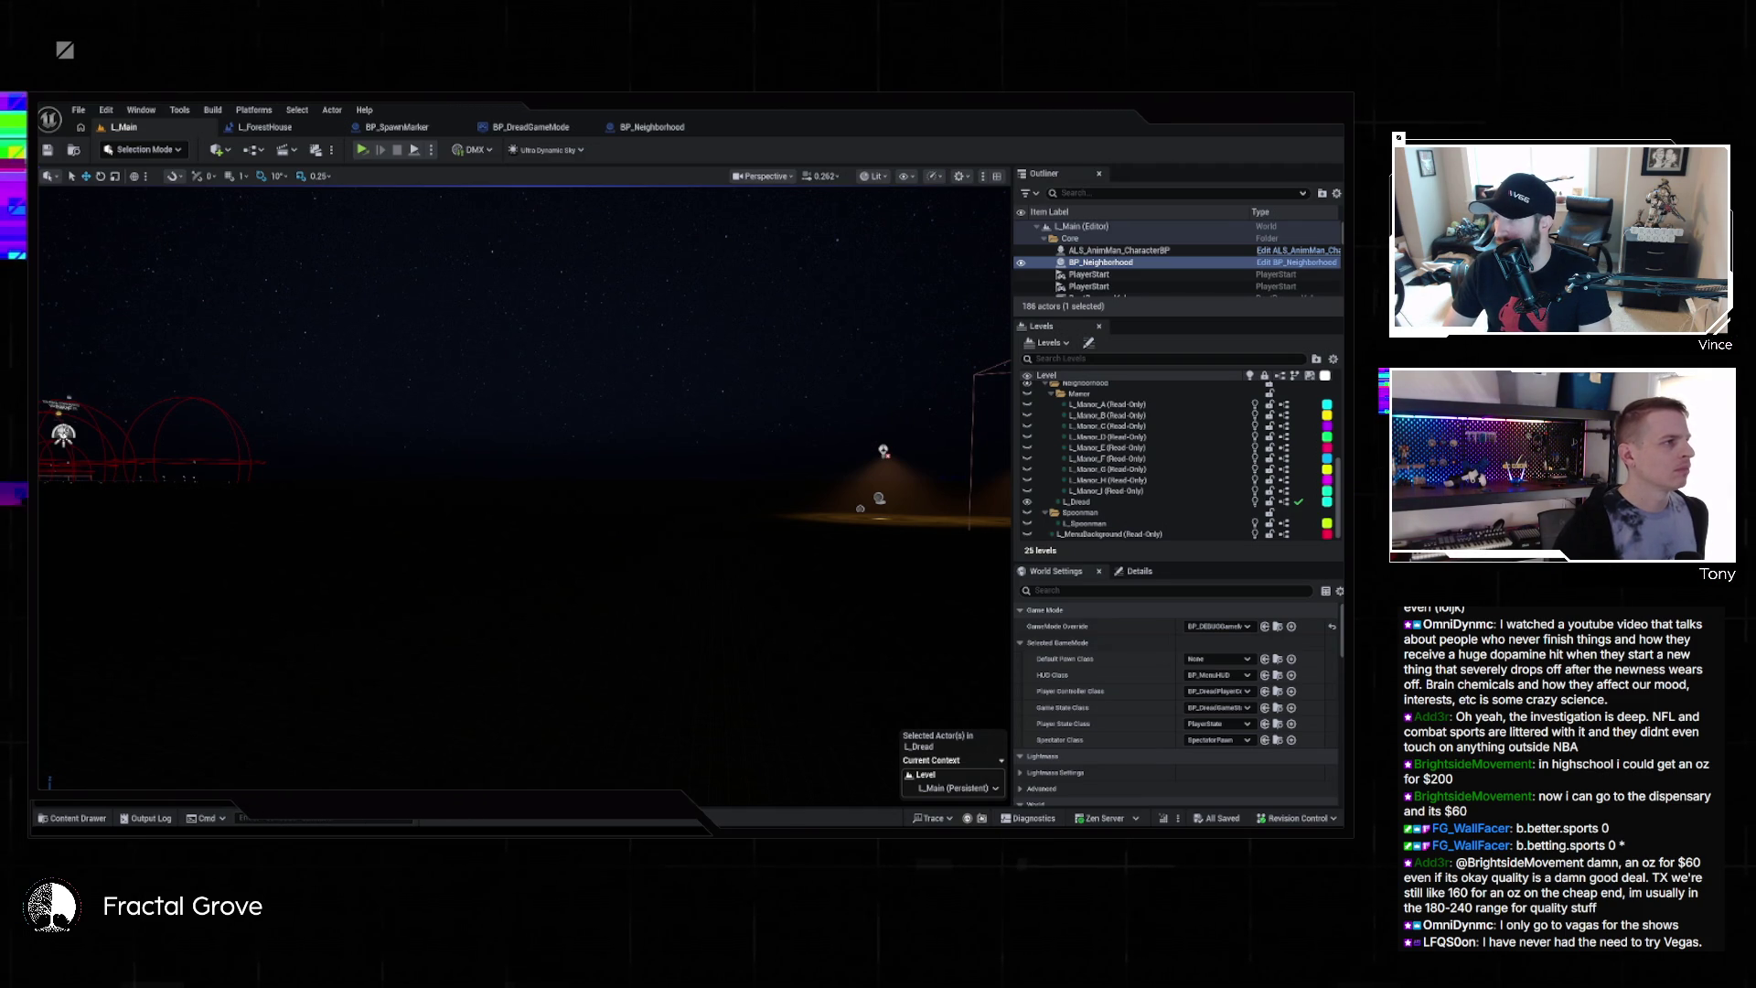
key(grave)
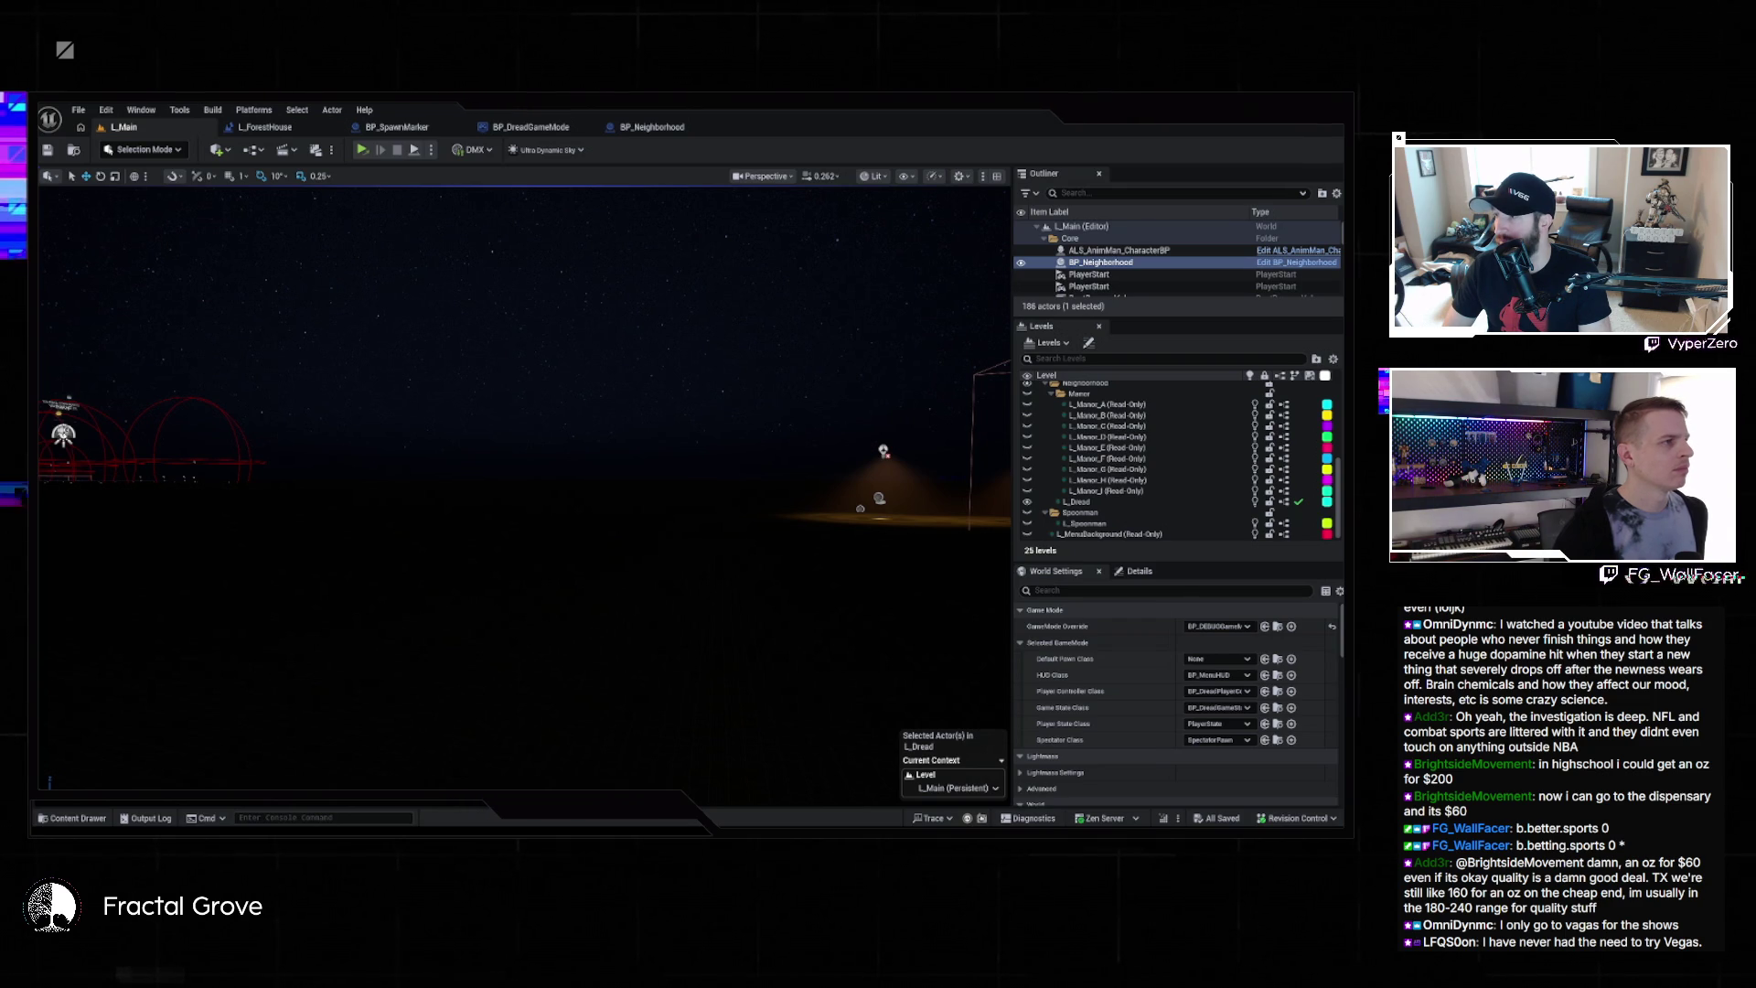
key(Escape)
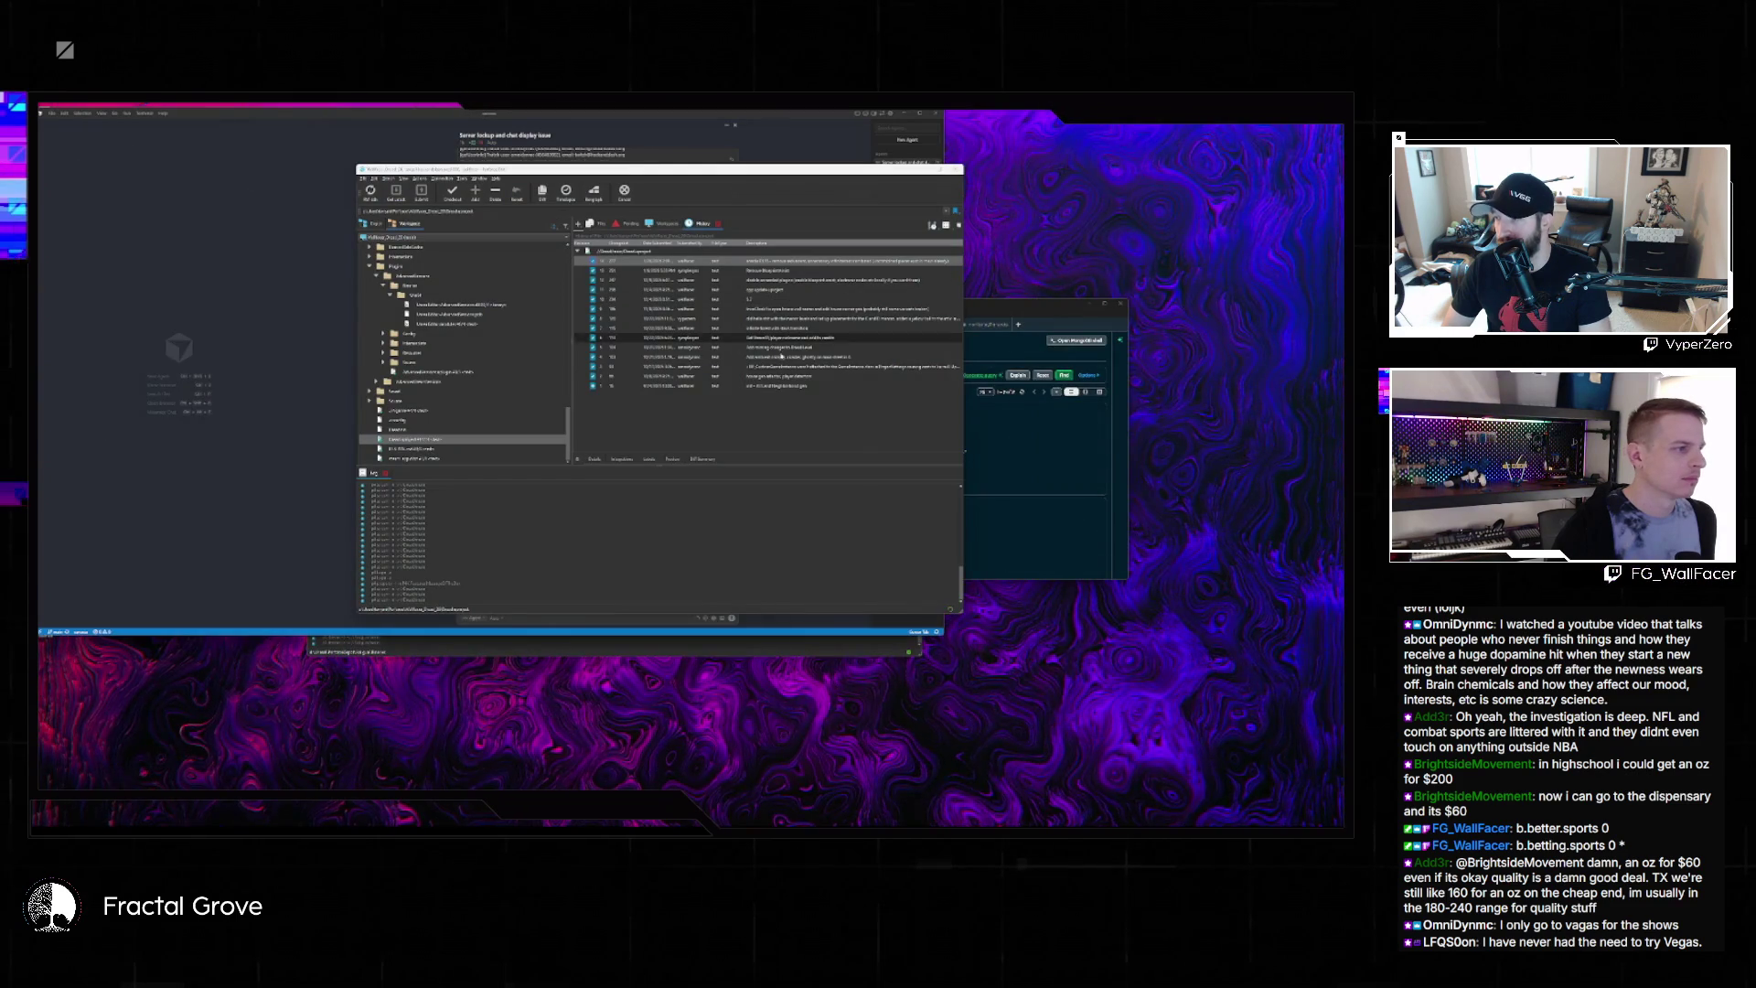
Minimize the code editor and bring the Fork window with its password prompt to the front
key(alt+Tab)
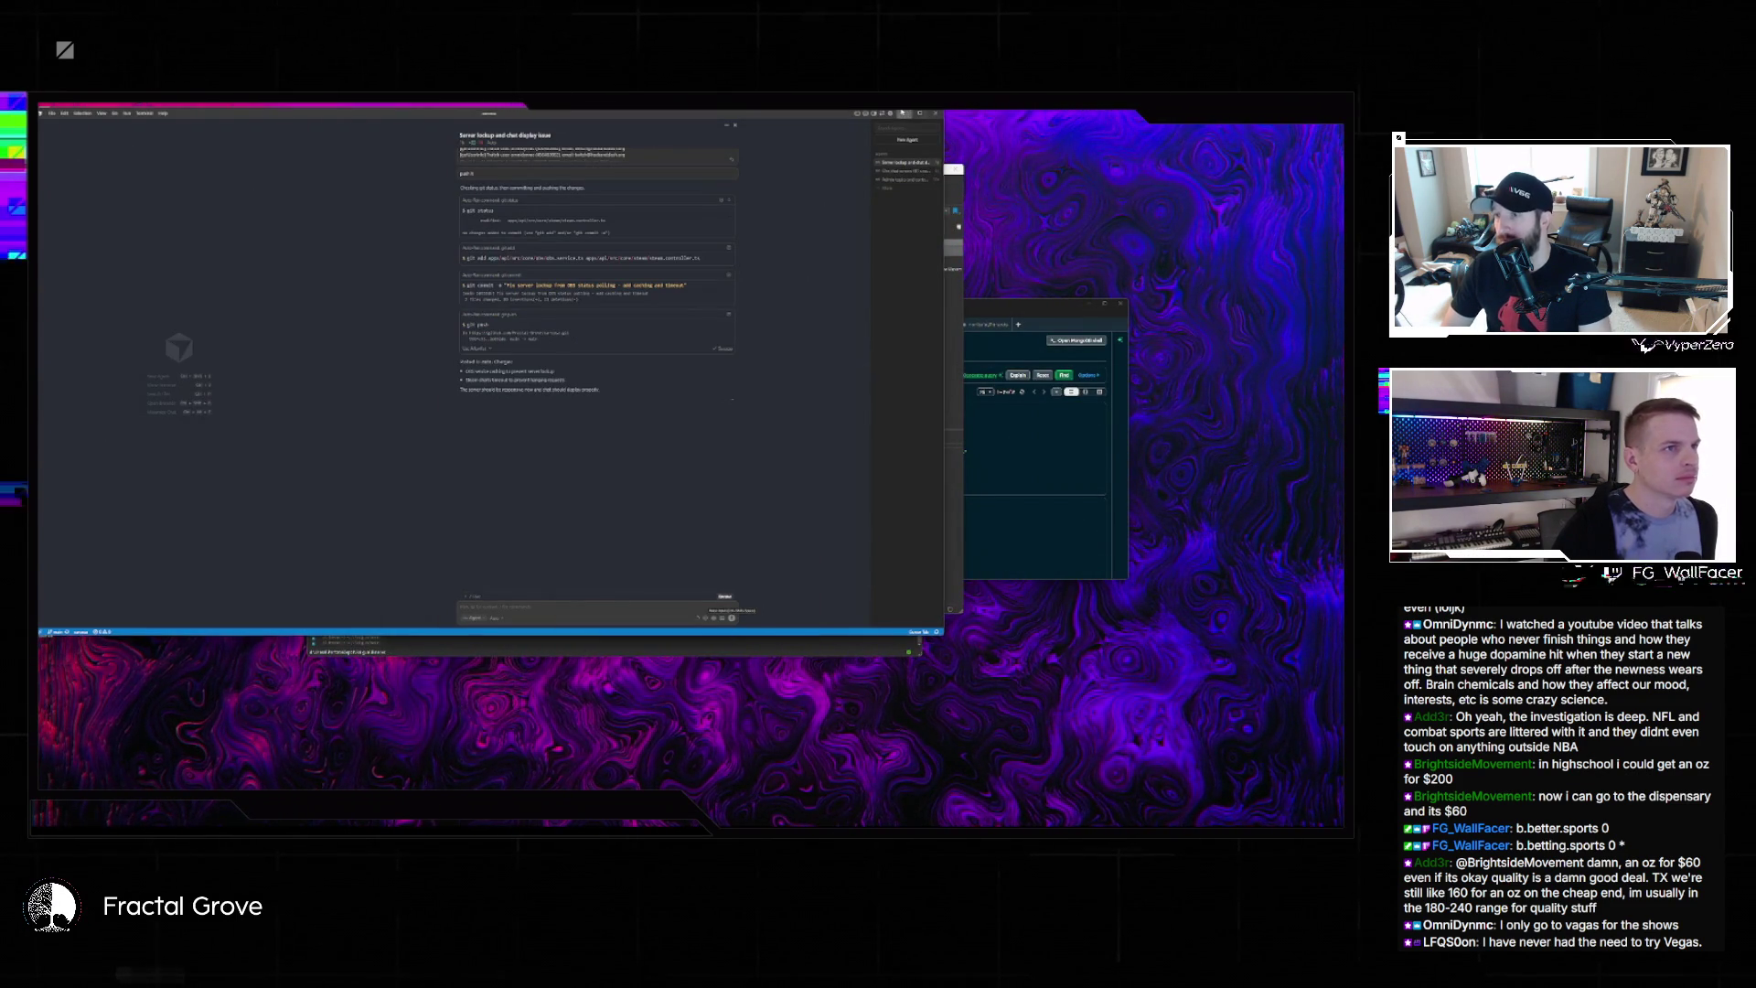
click(902, 113)
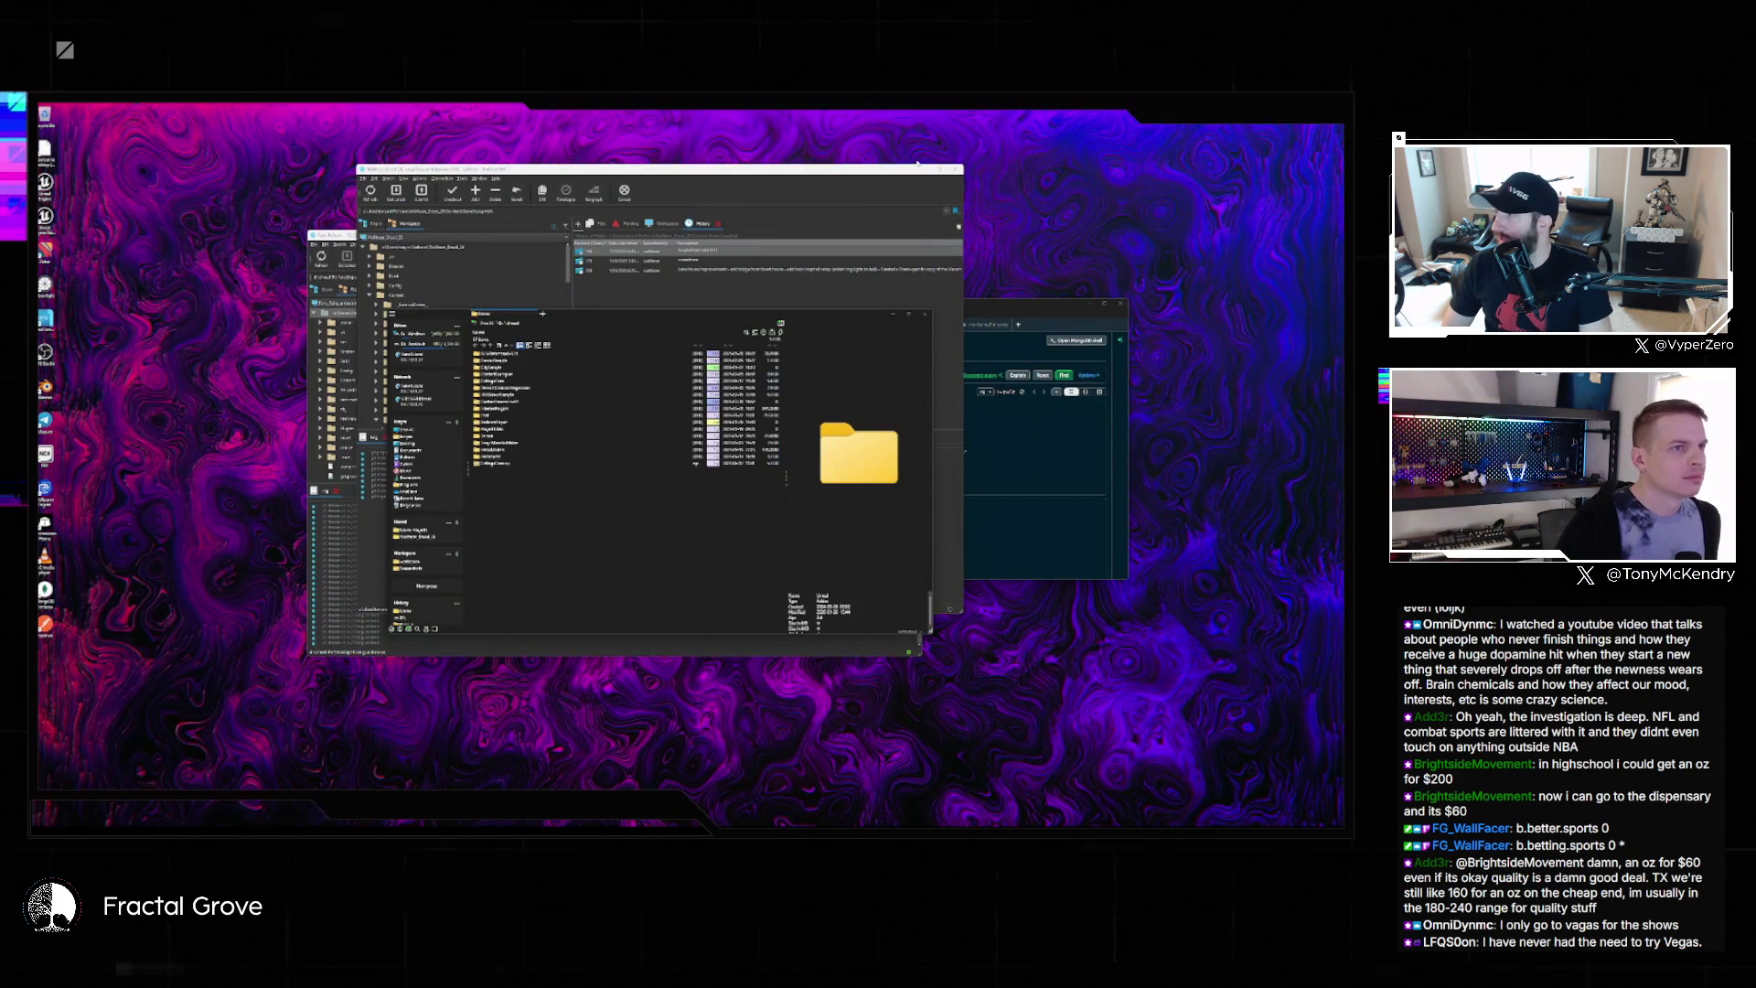
click(917, 164)
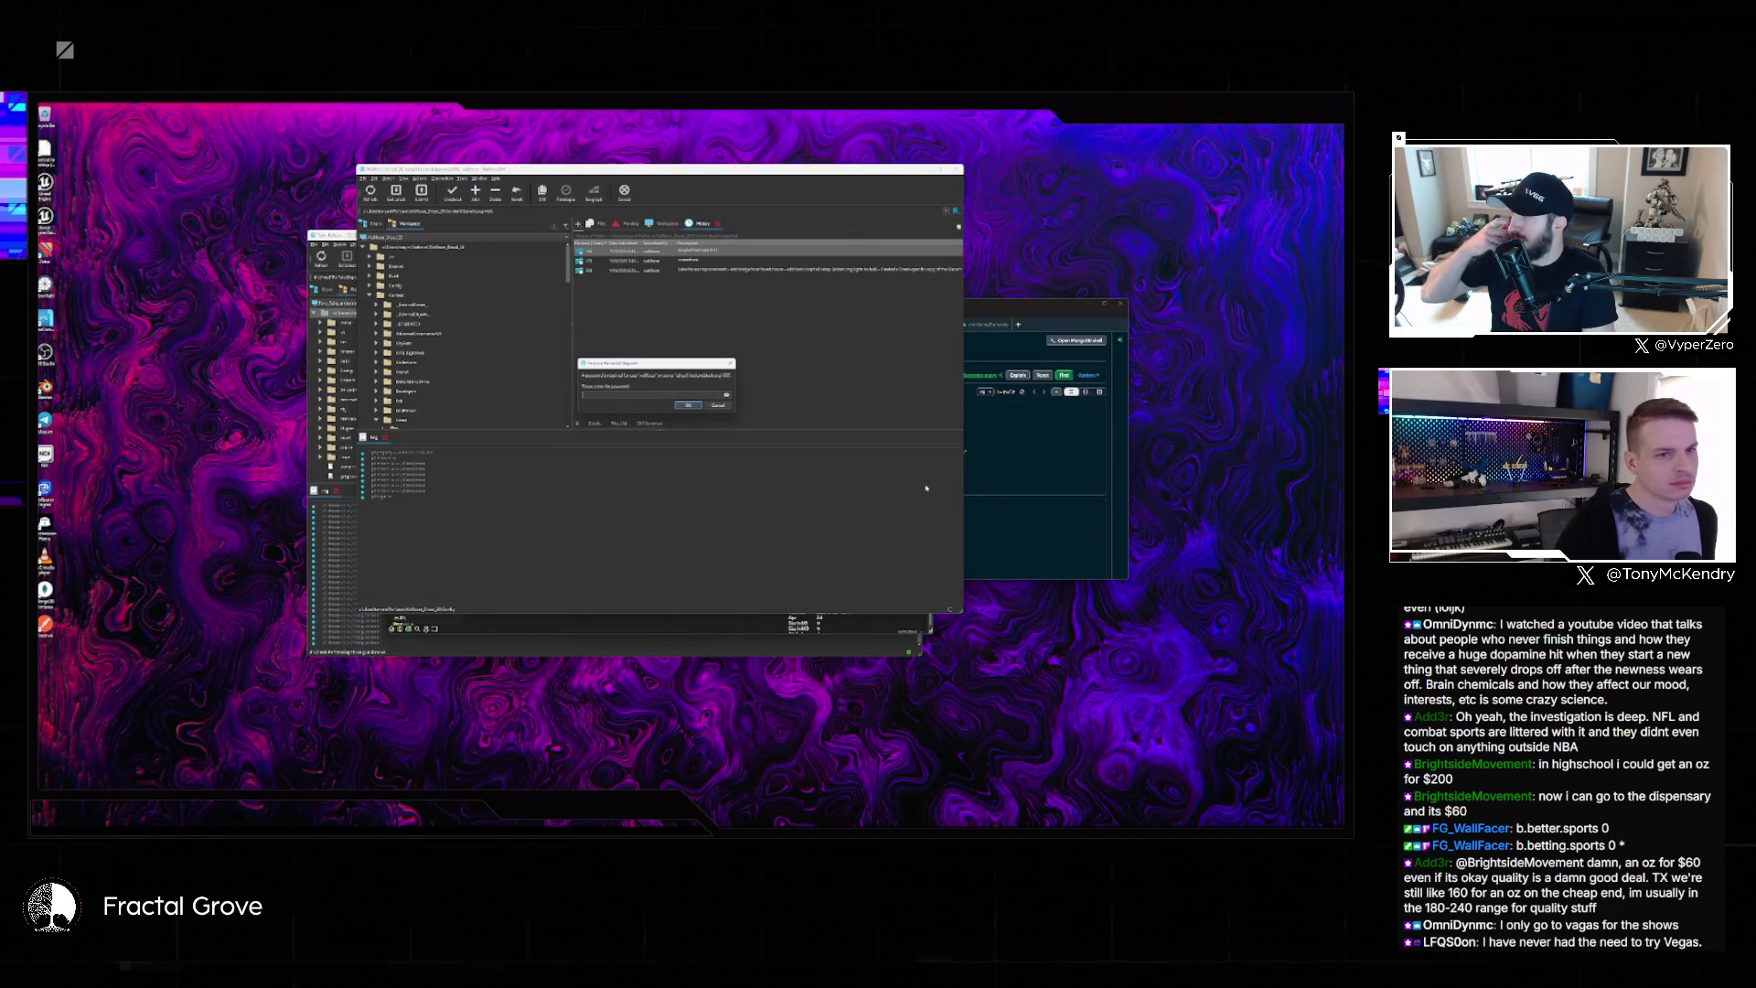
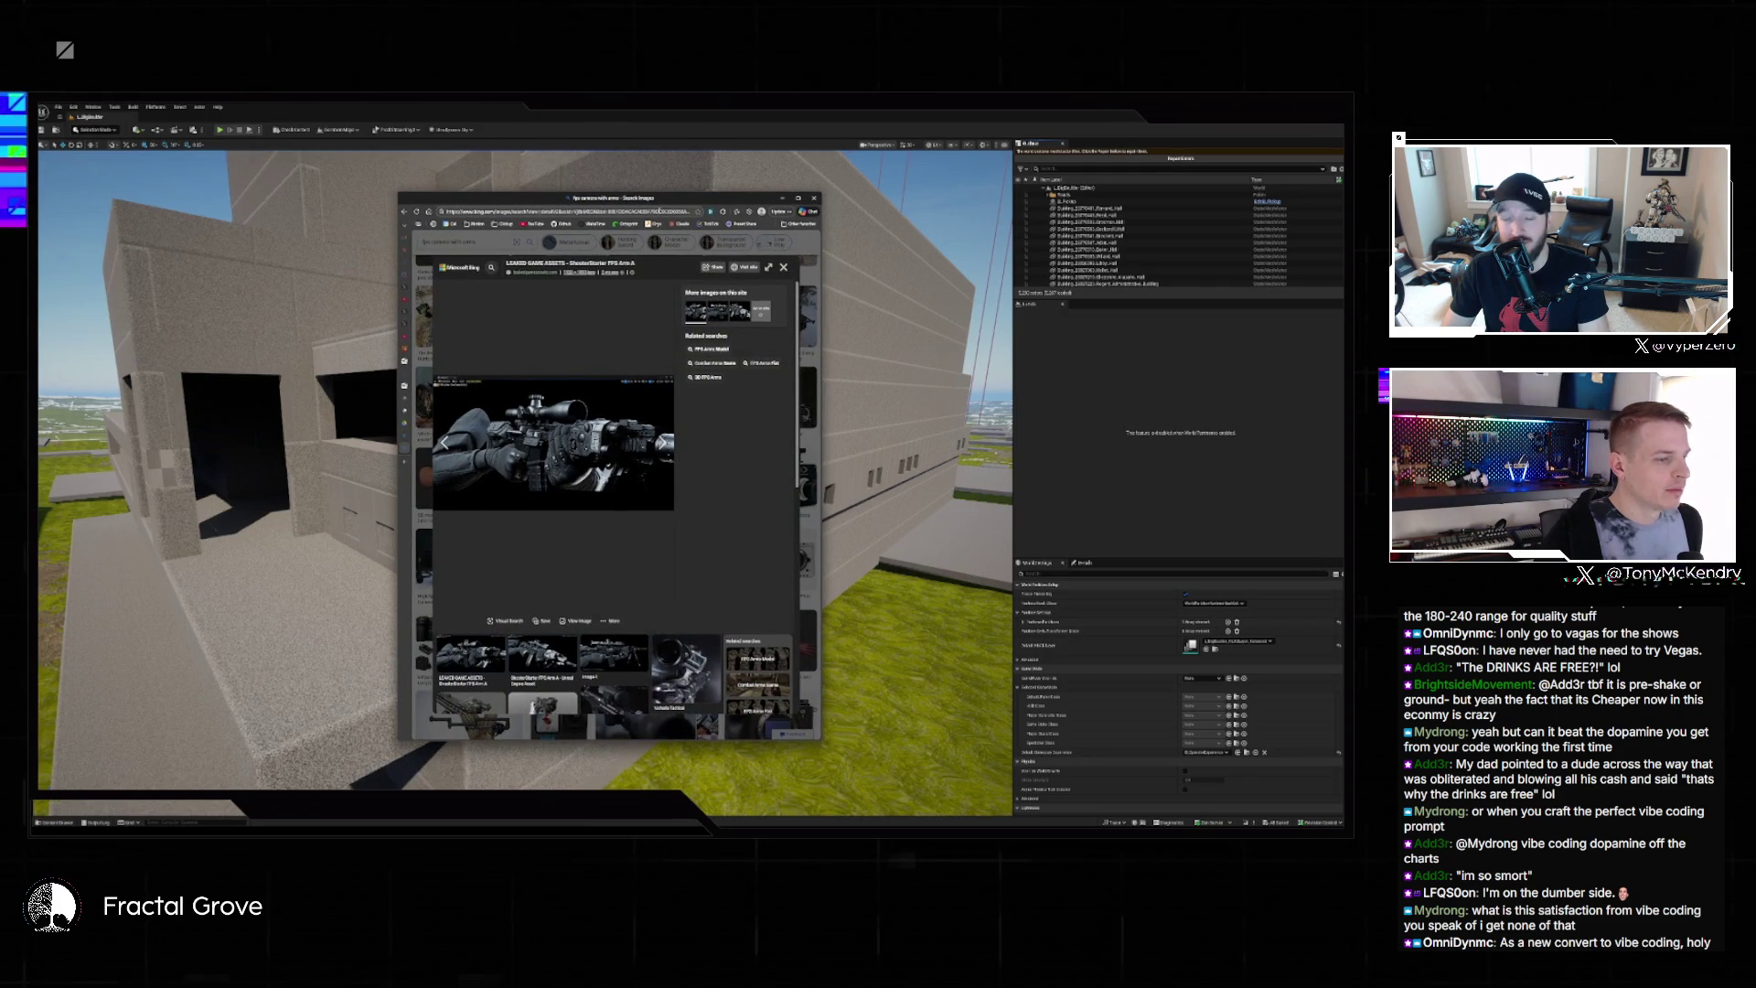
Maximize the Bing image viewer so the scoped tactical rifle render fills the screen, then browse related results
click(797, 198)
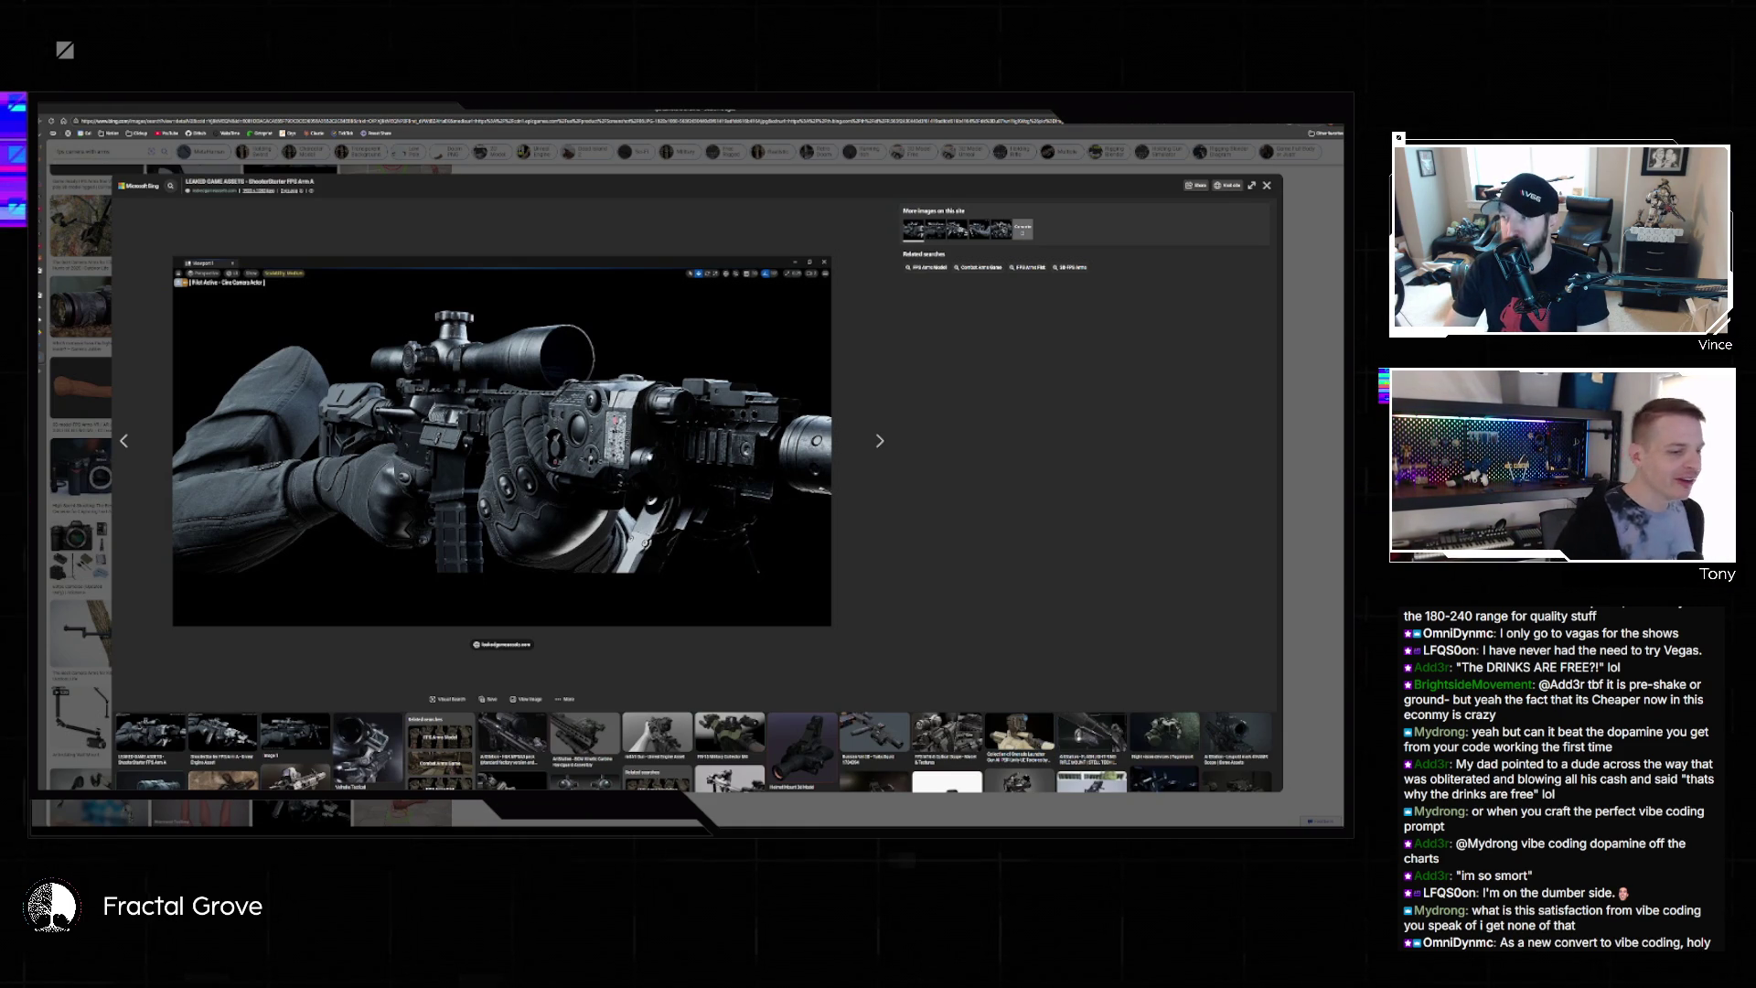
scroll(621, 371, down, 1)
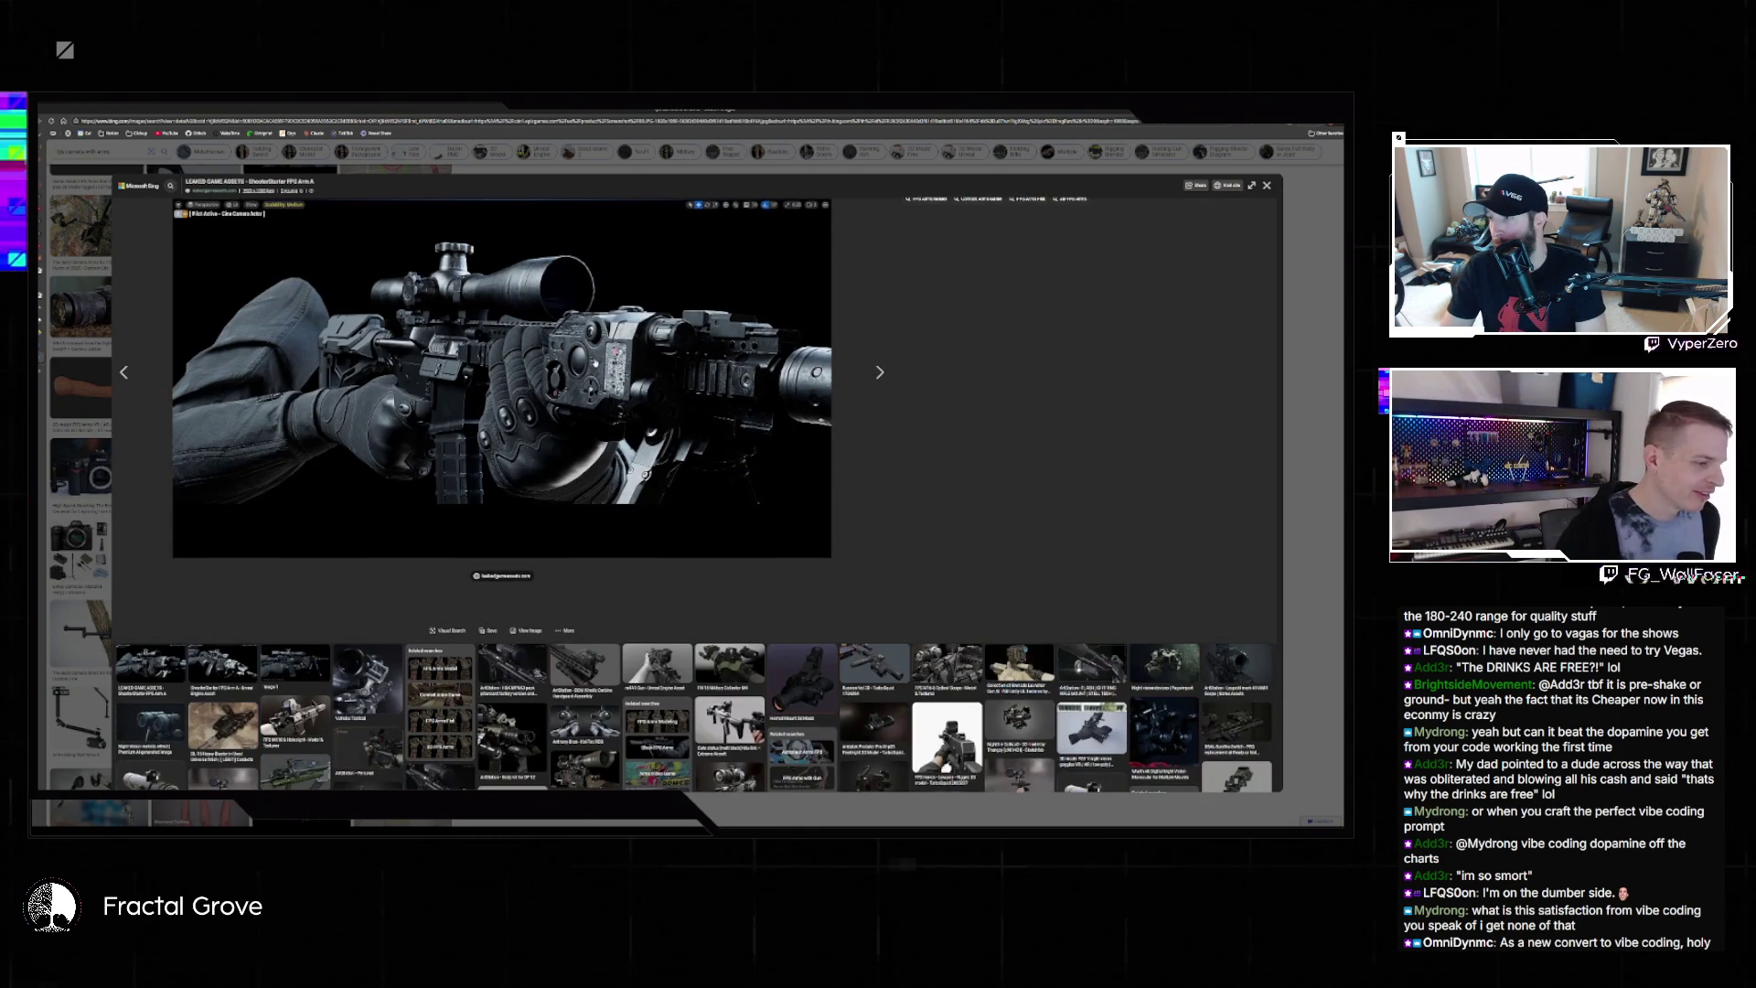
scroll(583, 358, down, 1)
scroll(707, 307, up, 2)
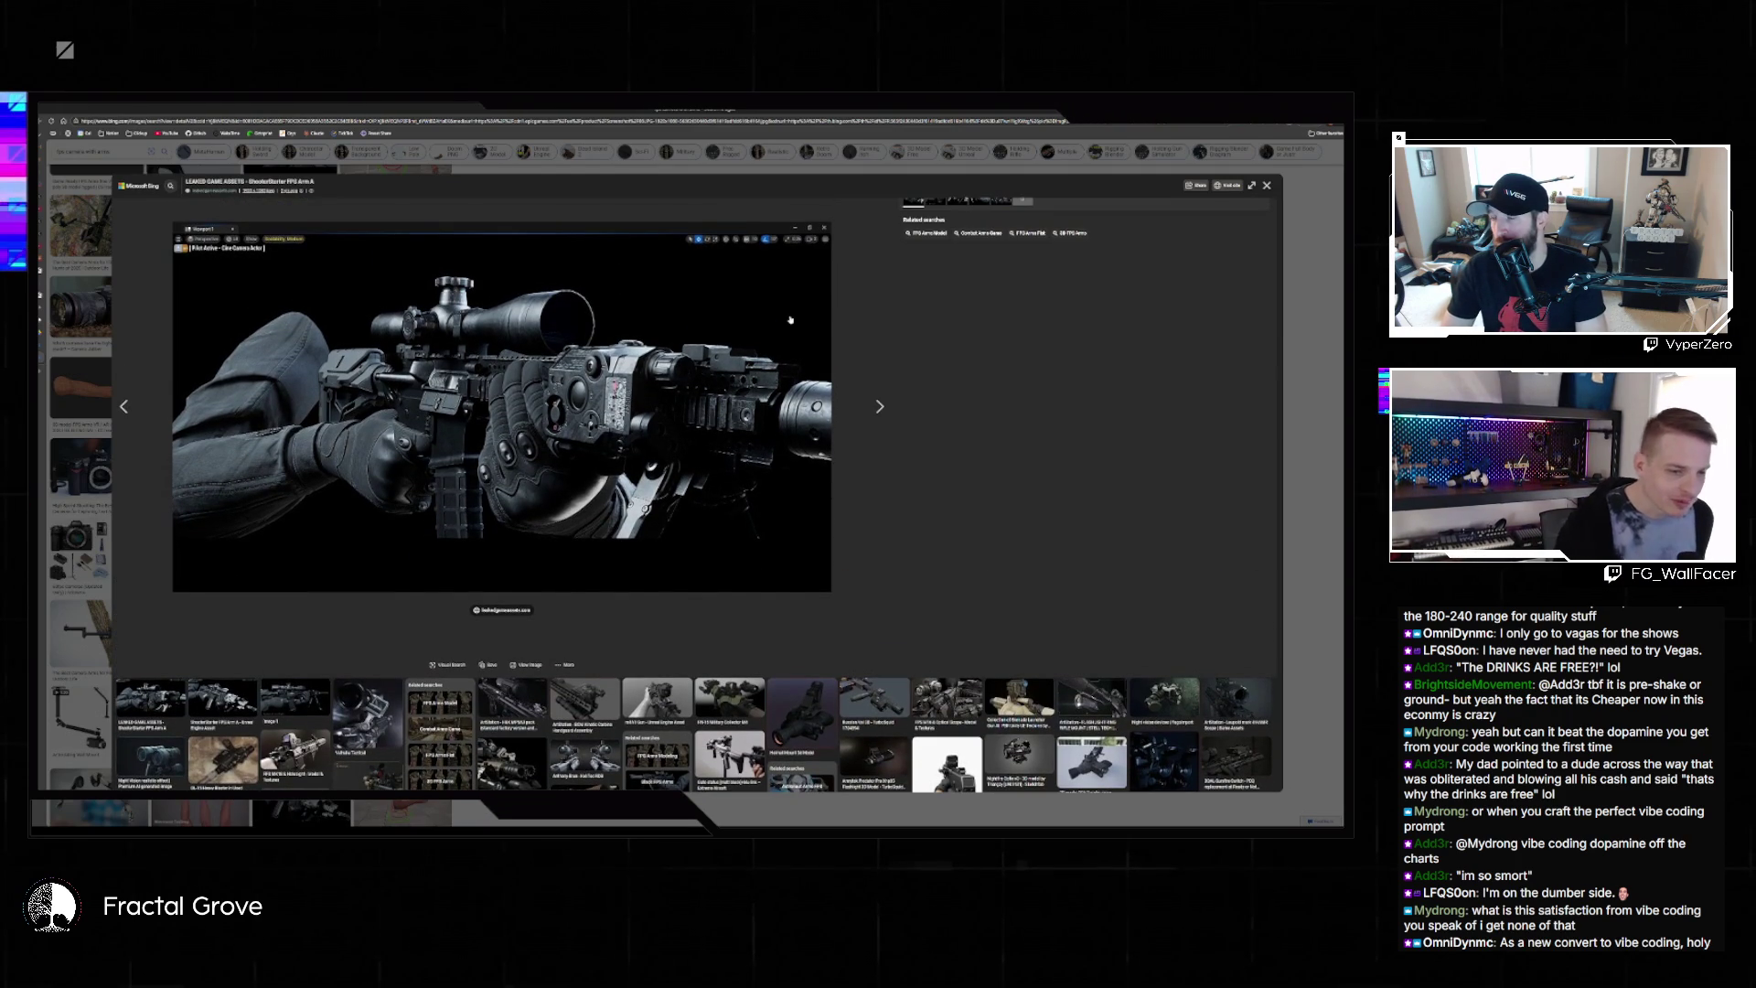
scroll(759, 329, up, 1)
scroll(752, 332, down, 4)
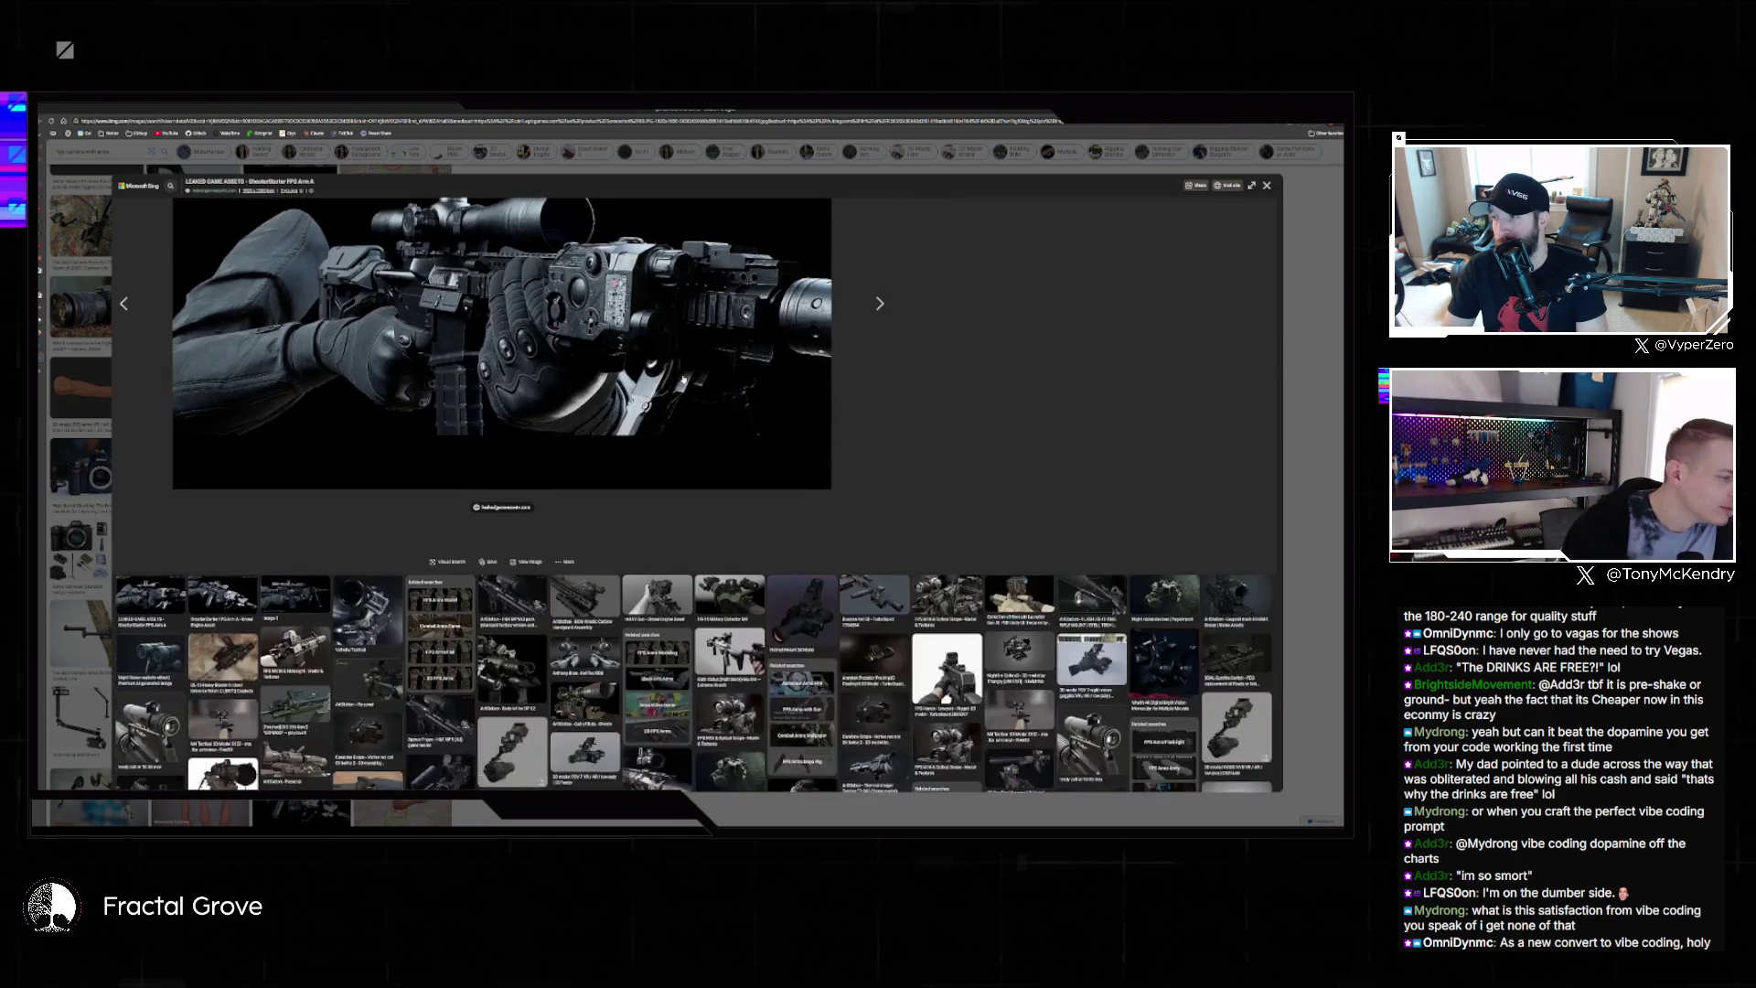
scroll(676, 377, up, 3)
scroll(677, 377, up, 3)
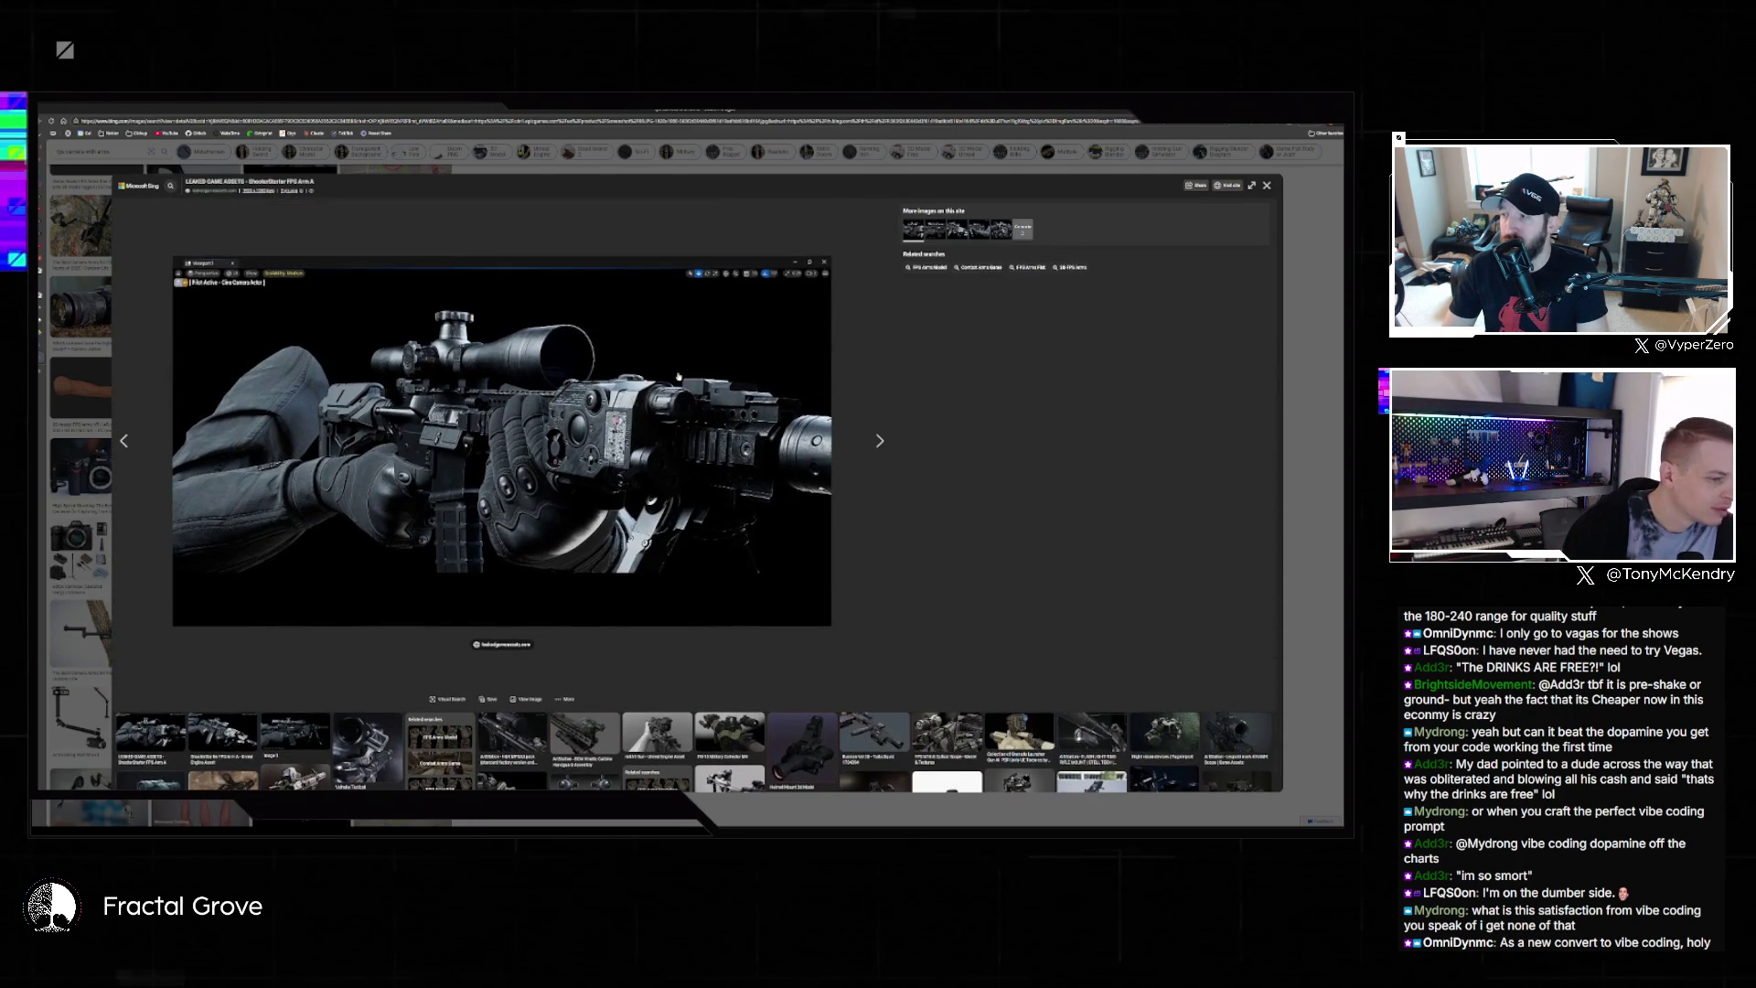